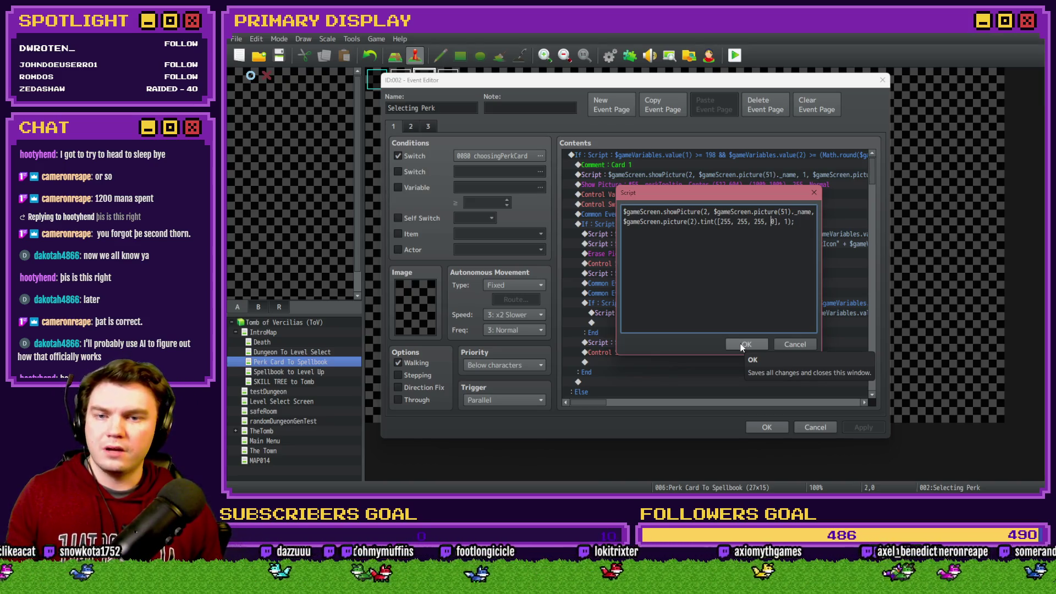
# Step: Restore the edited Card 1 script line and confirm the Script dialog
pyautogui.hotkey('ctrl', 'z')
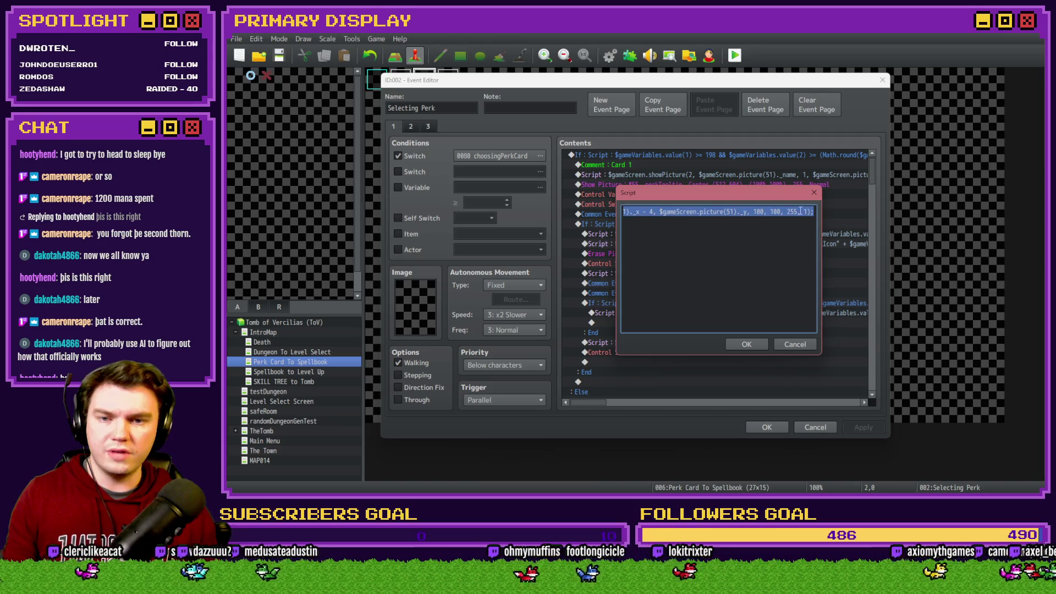
pyautogui.click(806, 212)
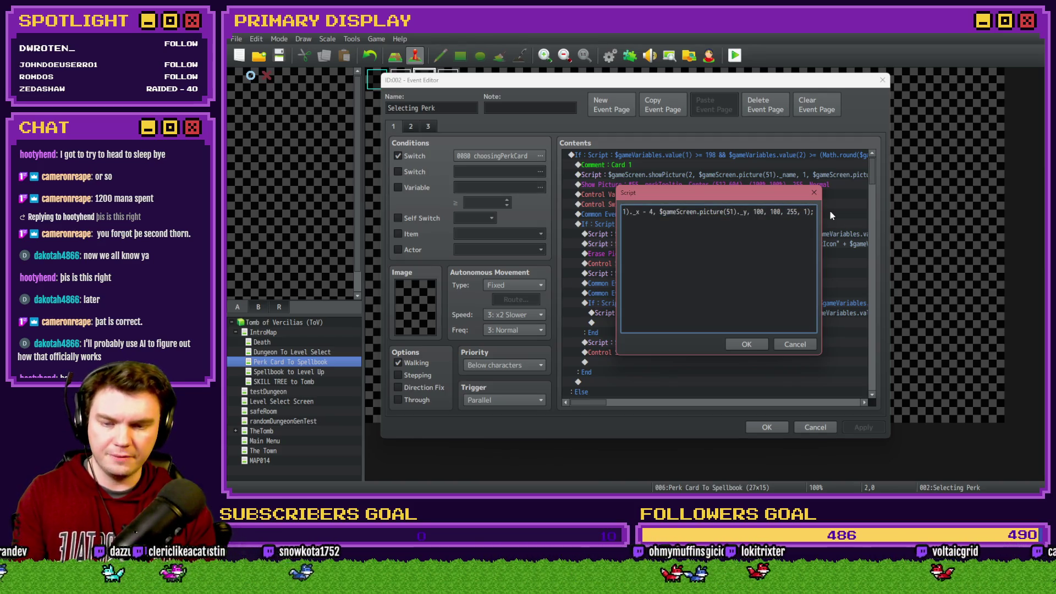
pyautogui.hotkey('ctrl', 'y')
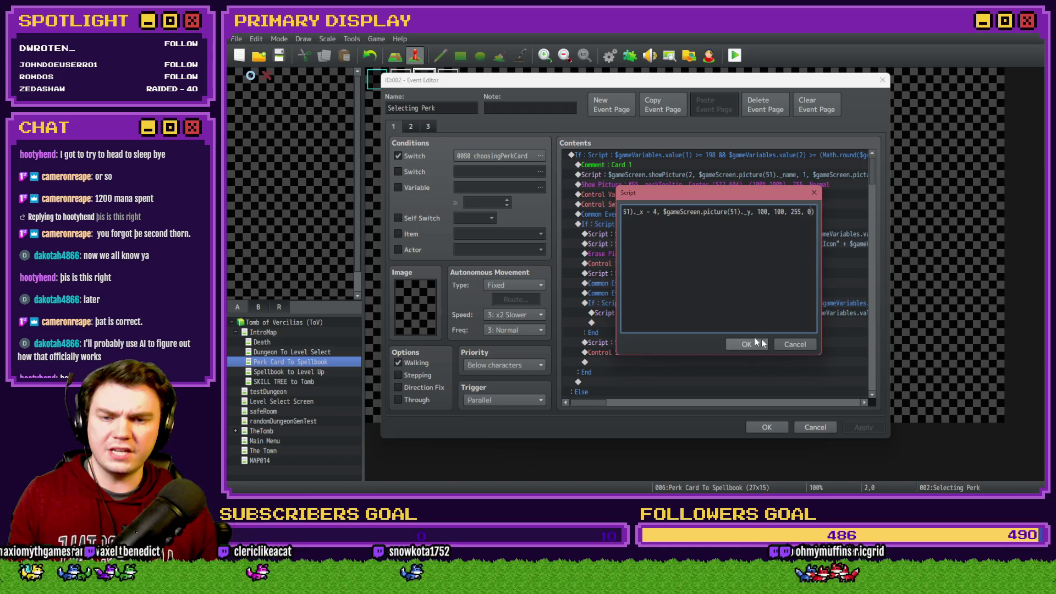
pyautogui.click(746, 343)
# Step: Close the Selecting Perk event editor, save the project and start a playtest
pyautogui.click(764, 428)
pyautogui.click(735, 55)
pyautogui.click(599, 278)
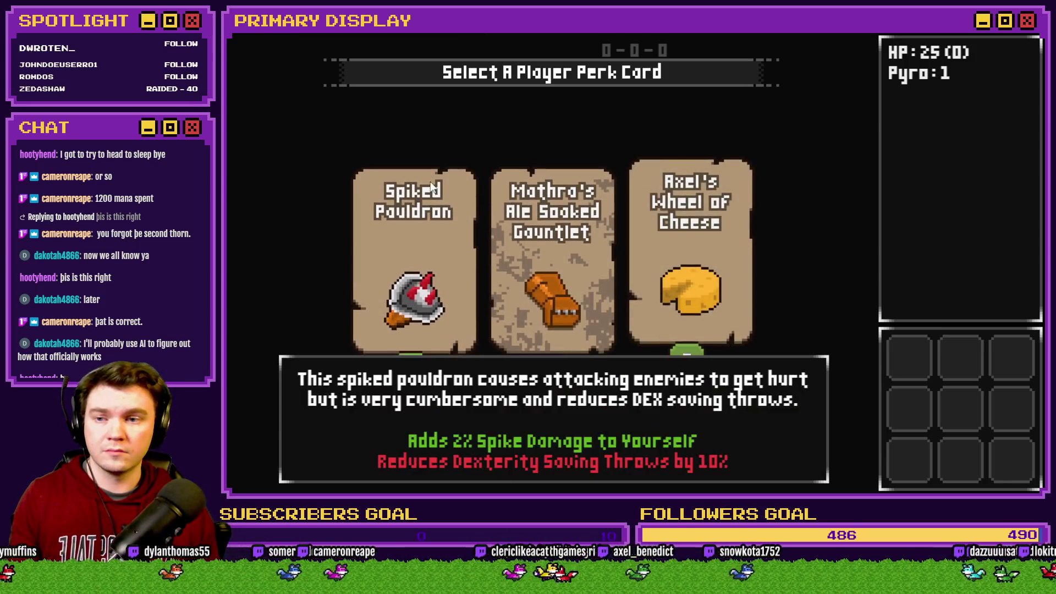
# Step: View the Spiked Pauldron card's tooltip on the perk card selection screen
pyautogui.moveTo(424, 206)
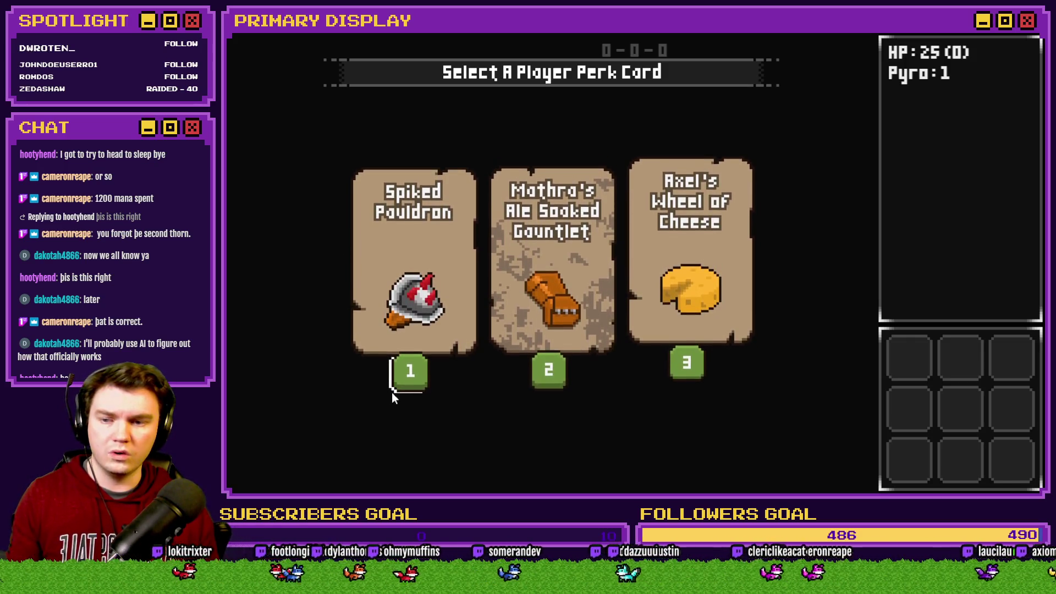
pyautogui.moveTo(393, 312)
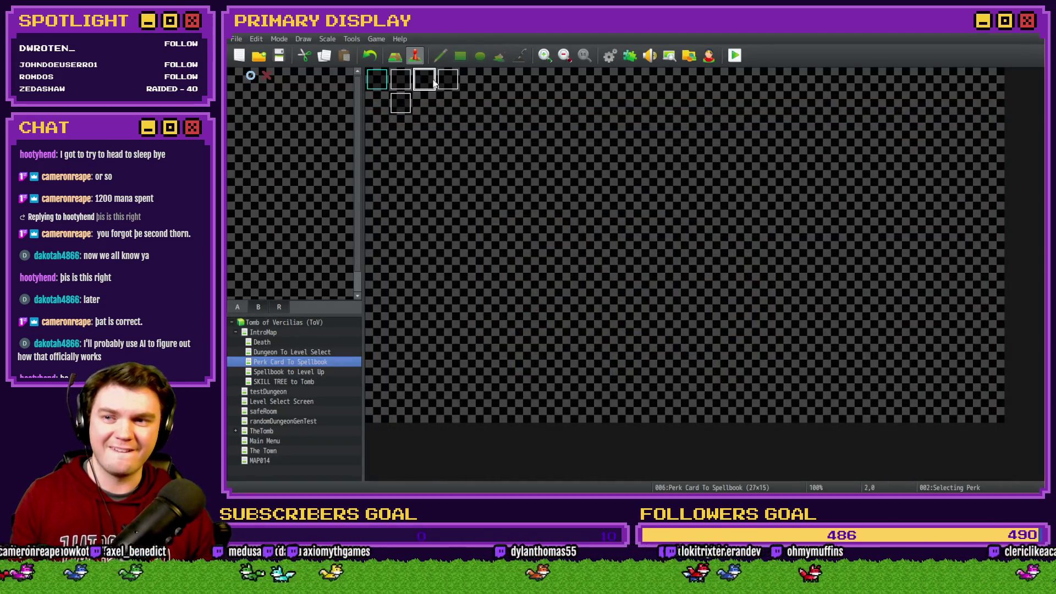
# Step: In the Card 1 script, change both picture(51) references to picture(21)
pyautogui.doubleClick(432, 83)
pyautogui.doubleClick(708, 181)
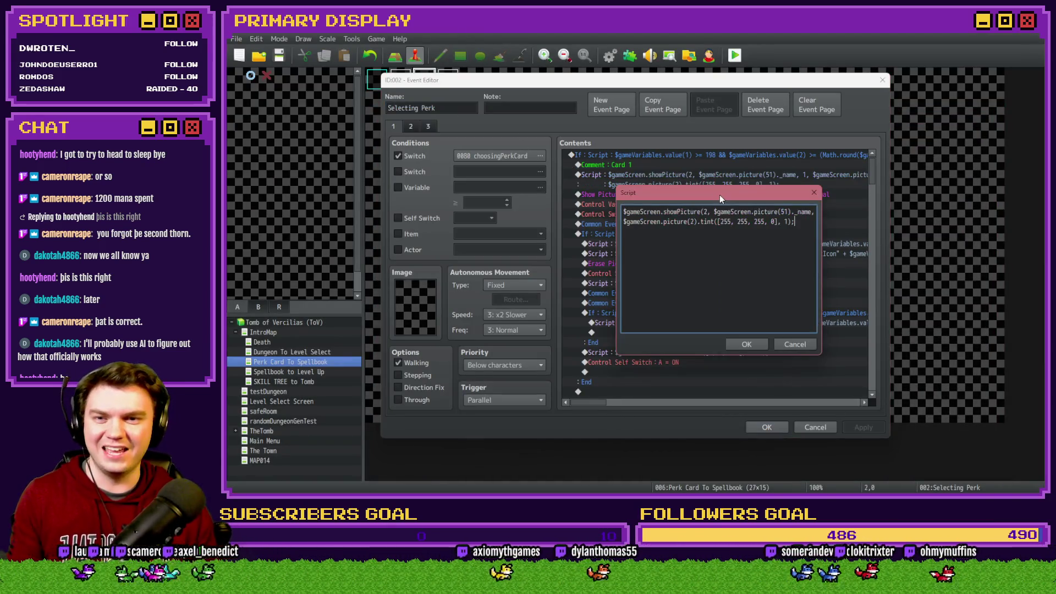
pyautogui.moveTo(661, 212); pyautogui.dragTo(591, 208)
pyautogui.click(740, 212)
pyautogui.click(786, 212)
pyautogui.press('BackSpace')
pyautogui.press('BackSpace')
pyautogui.write('2')
pyautogui.hscroll(5, 758, 226)
pyautogui.click(755, 212)
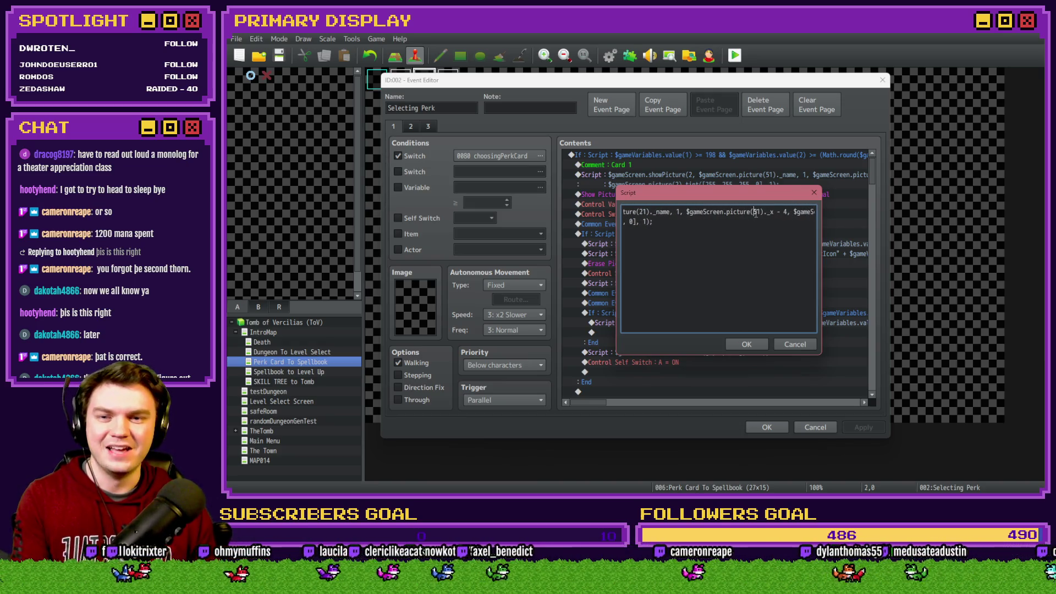
pyautogui.press('BackSpace')
pyautogui.write('2')
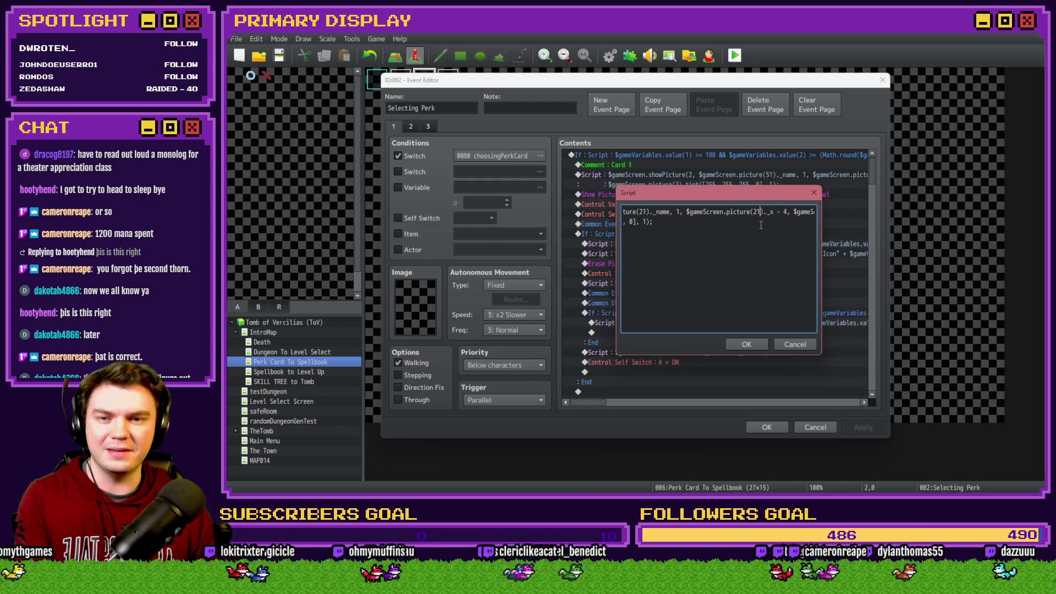
pyautogui.hscroll(3, 761, 225)
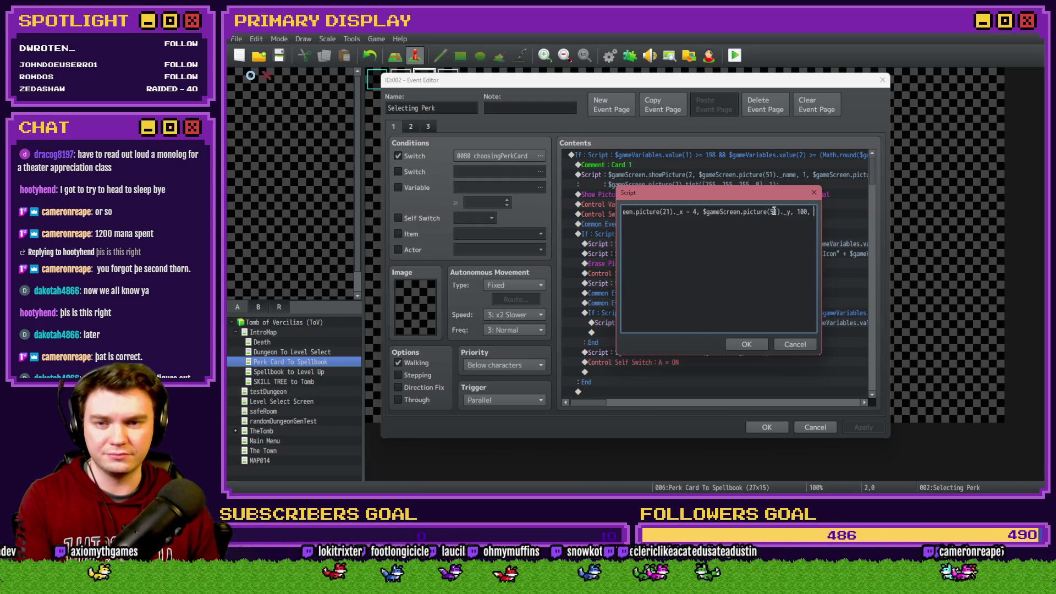
# Step: Comment out the tint line with // and delete the trailing 0 argument on line one
pyautogui.press('Home')
pyautogui.press('Down')
pyautogui.write('//')
pyautogui.press('Up')
pyautogui.press('End')
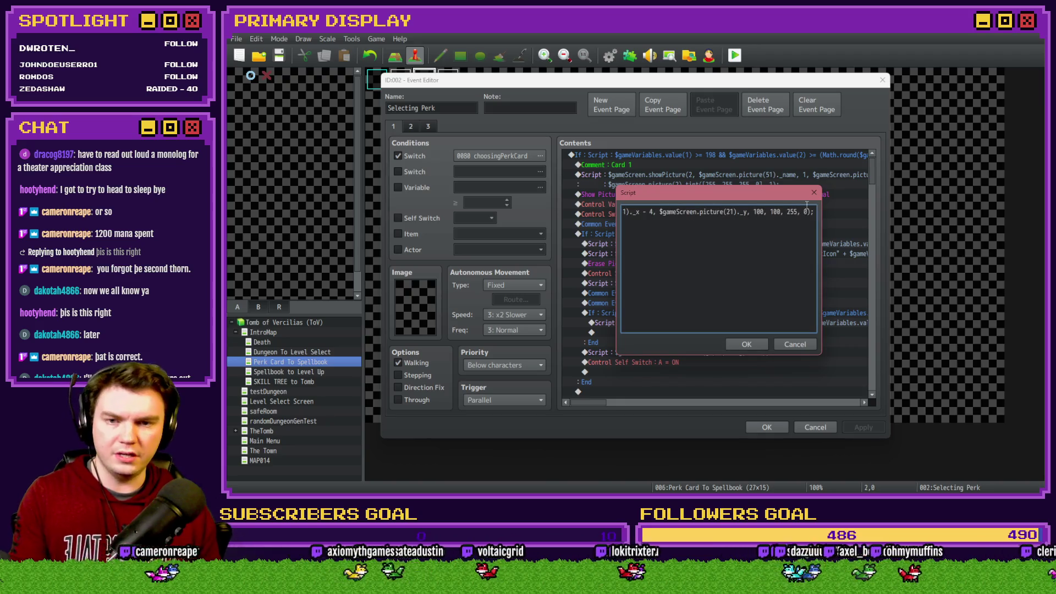
pyautogui.press('BackSpace')
# Step: Confirm the script, close the event editor and start a playtest
pyautogui.hotkey('ctrl', 'Return')
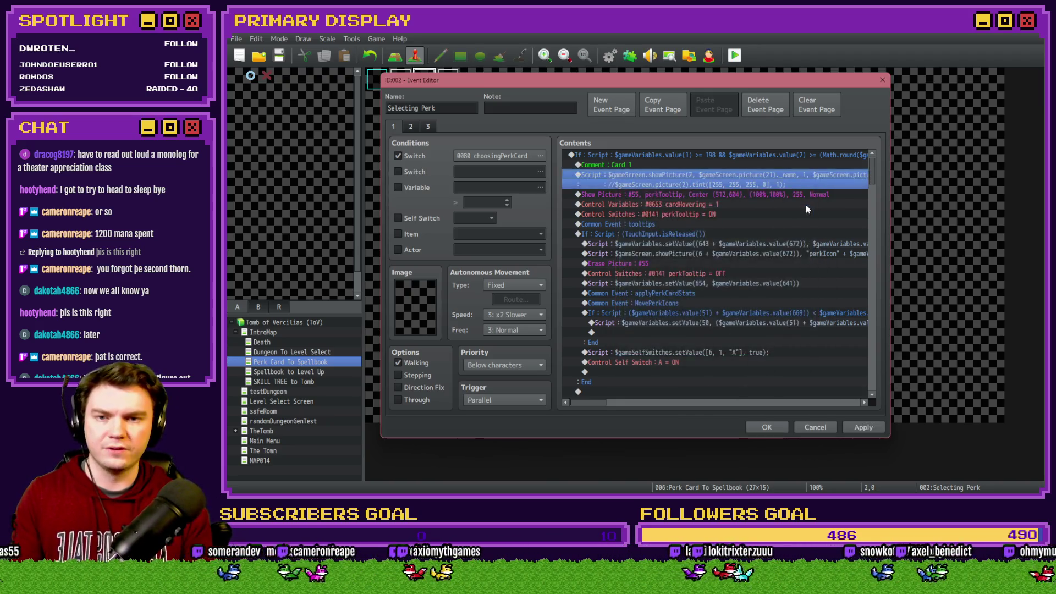
pyautogui.press('Return')
pyautogui.click(735, 55)
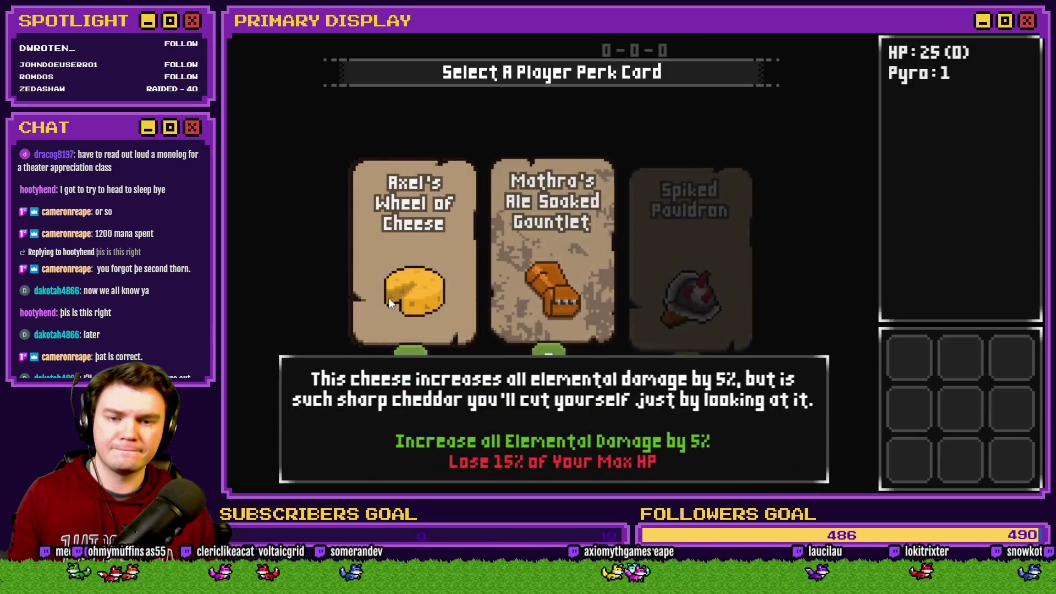
# Step: Check the cheese card's tooltip, close the playtest, and reopen the Selecting Perk event
pyautogui.moveTo(401, 255)
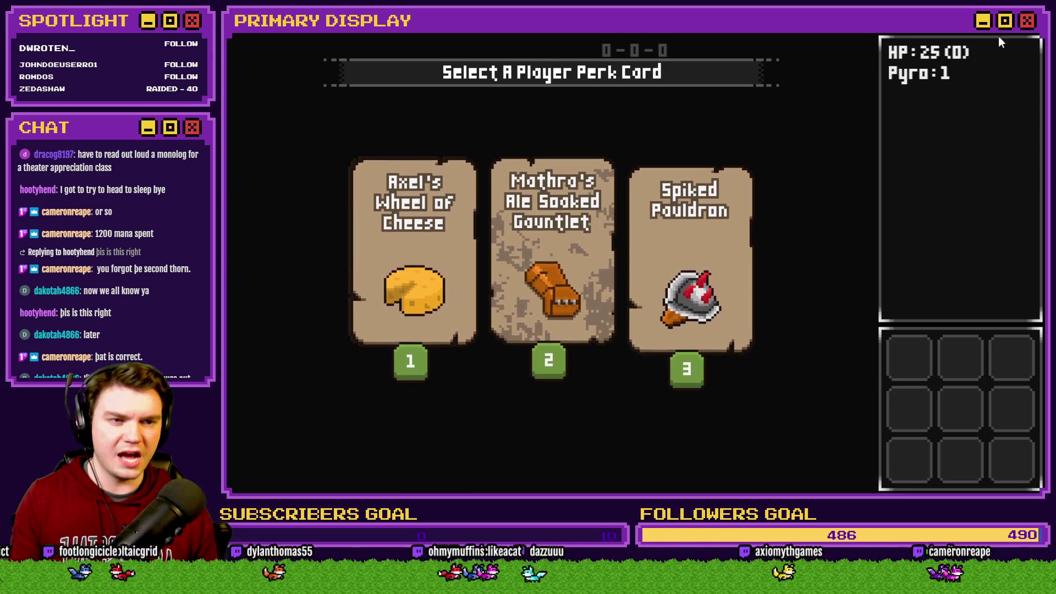
pyautogui.hotkey('alt', 'F4')
pyautogui.doubleClick(430, 85)
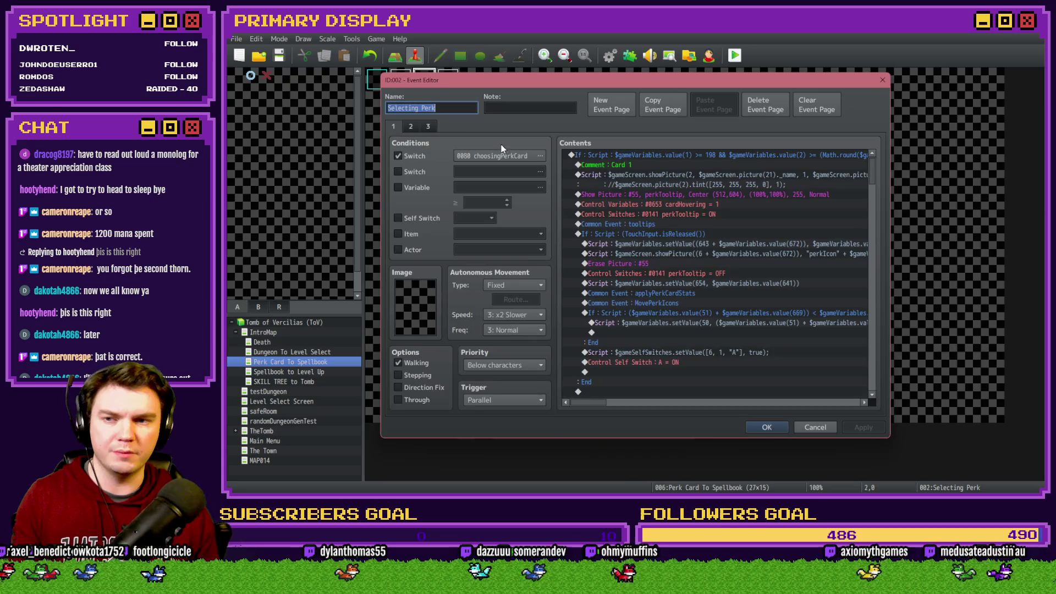
# Step: Delete the // before the Card 1 tint line, close the event and start a new playtest
pyautogui.click(394, 126)
pyautogui.doubleClick(731, 175)
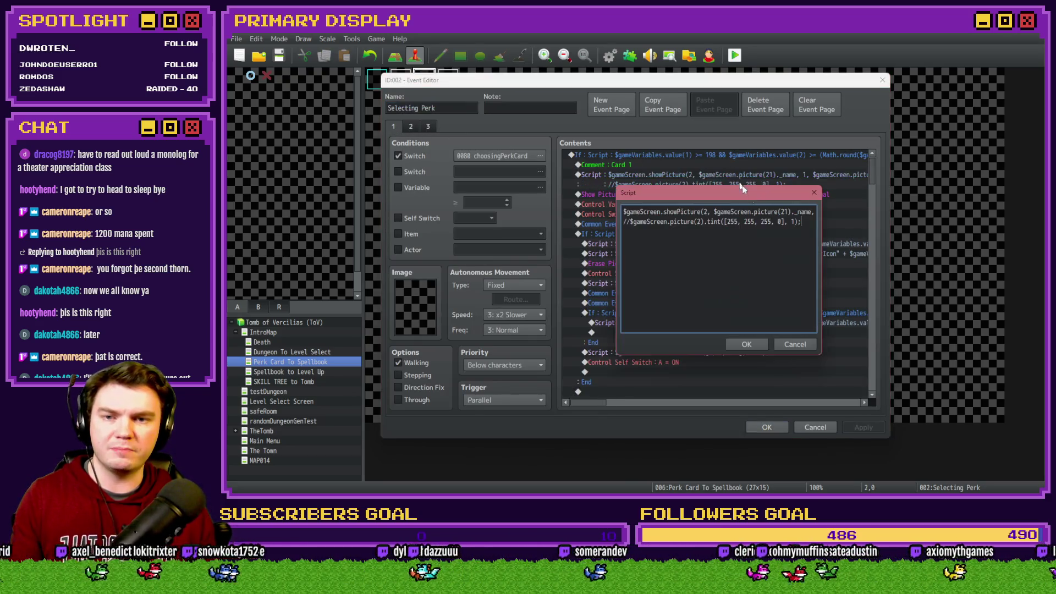
pyautogui.moveTo(630, 222); pyautogui.dragTo(612, 225)
pyautogui.press('Delete')
pyautogui.click(668, 213)
pyautogui.press('End')
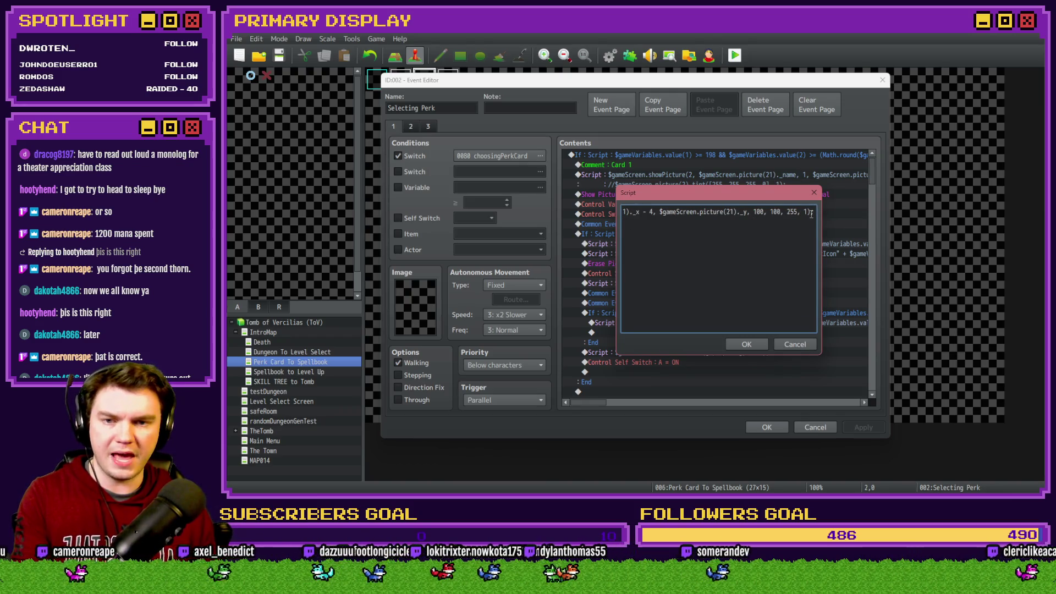
pyautogui.press('Escape')
pyautogui.press('Escape')
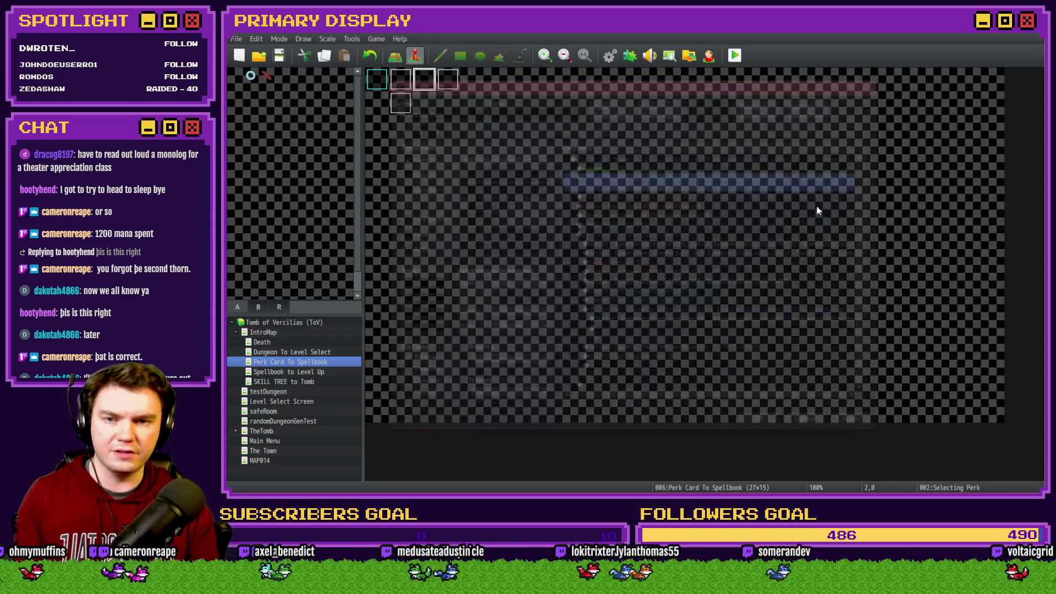
pyautogui.click(734, 55)
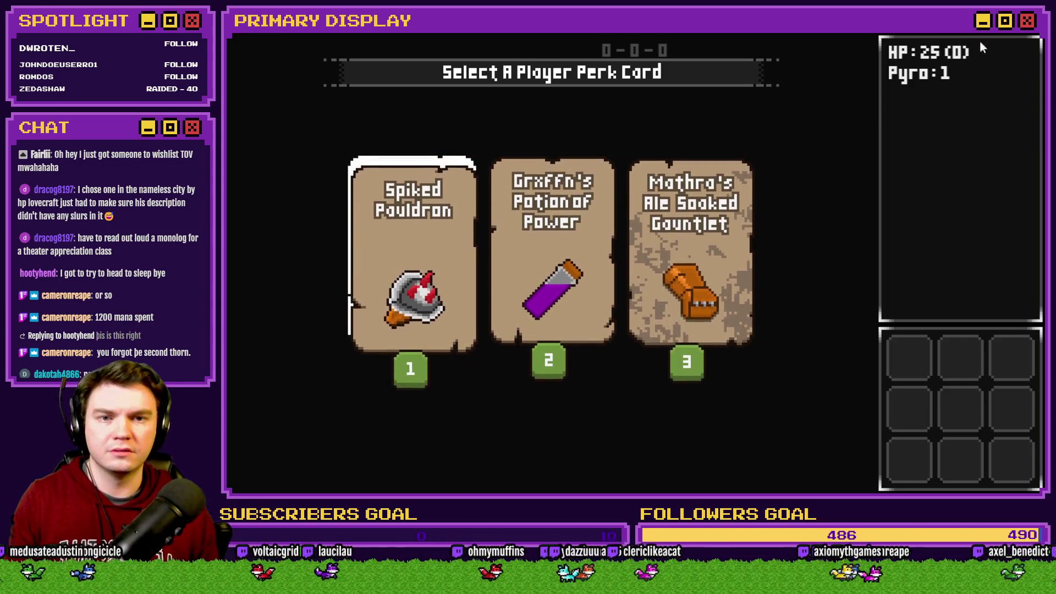
# Step: Close the playtest after reviewing the three dealt perk cards
pyautogui.hotkey('alt', 'F4')
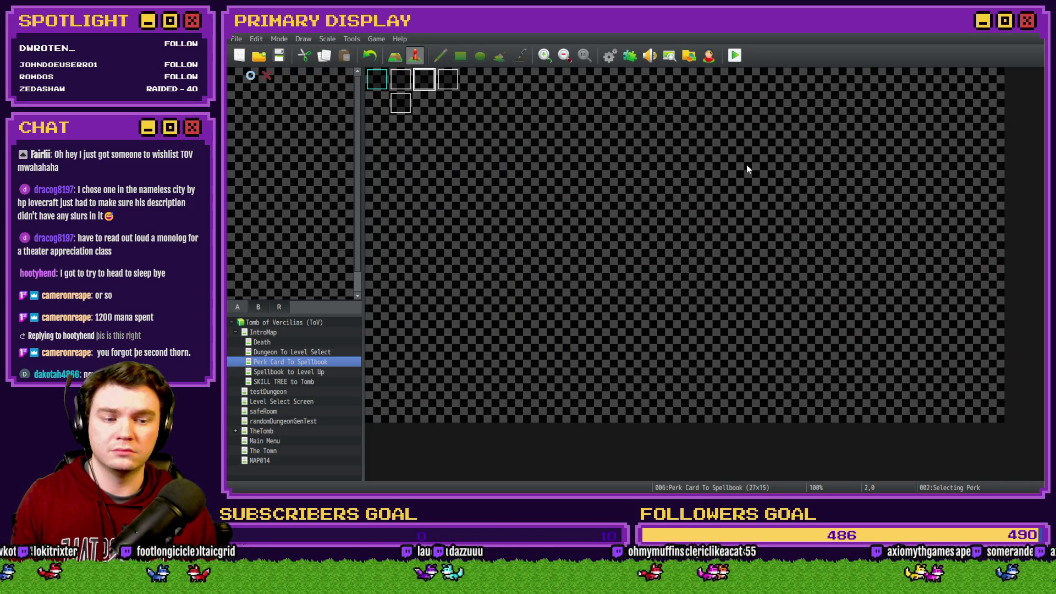
# Step: Open the Card 1 Script command of the Selecting Perk event for editing
pyautogui.doubleClick(429, 82)
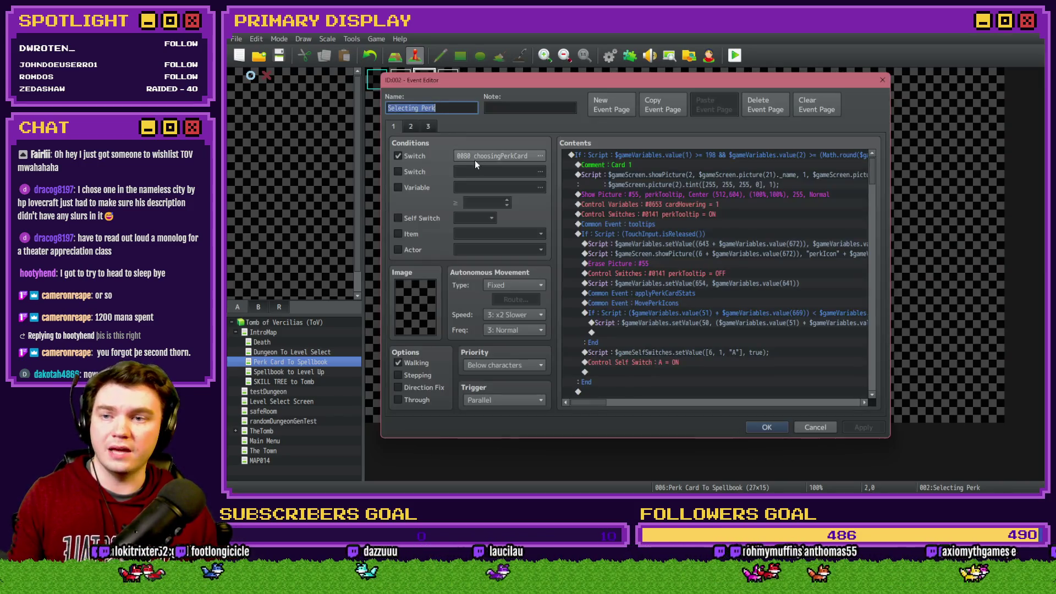
pyautogui.click(699, 177)
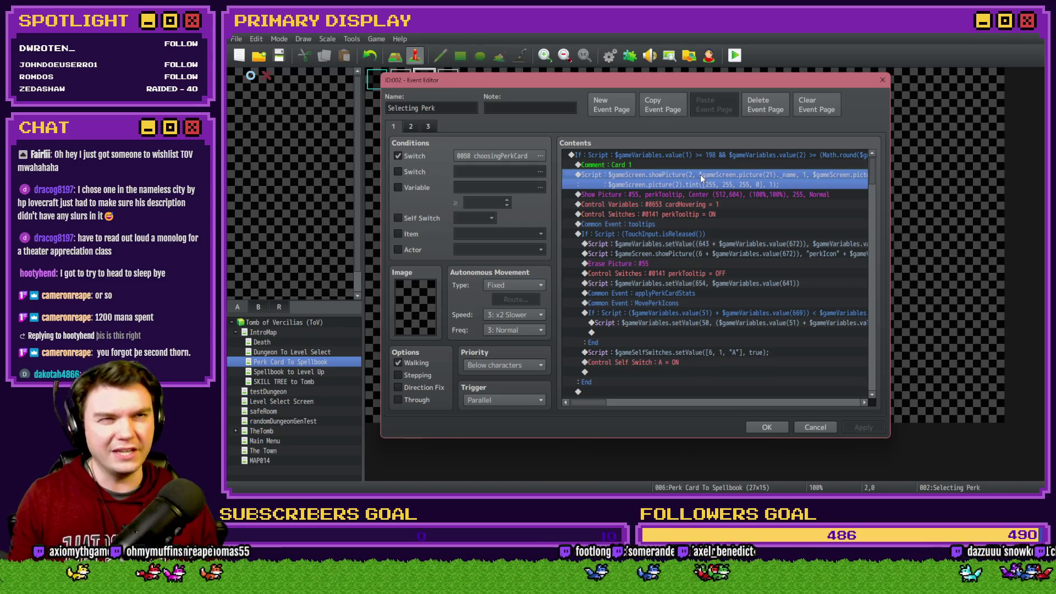
pyautogui.doubleClick(671, 172)
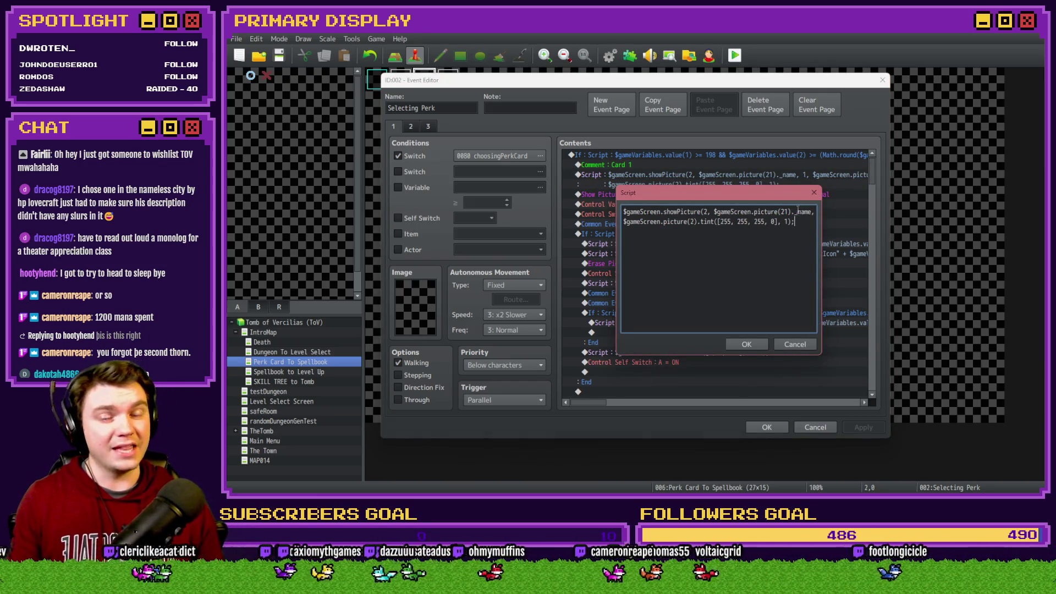
# Step: Paste a copy of both script lines, switching the copies to picture 3 with a plus x offset
pyautogui.hotkey('ctrl', 'a')
pyautogui.hotkey('ctrl', 'c')
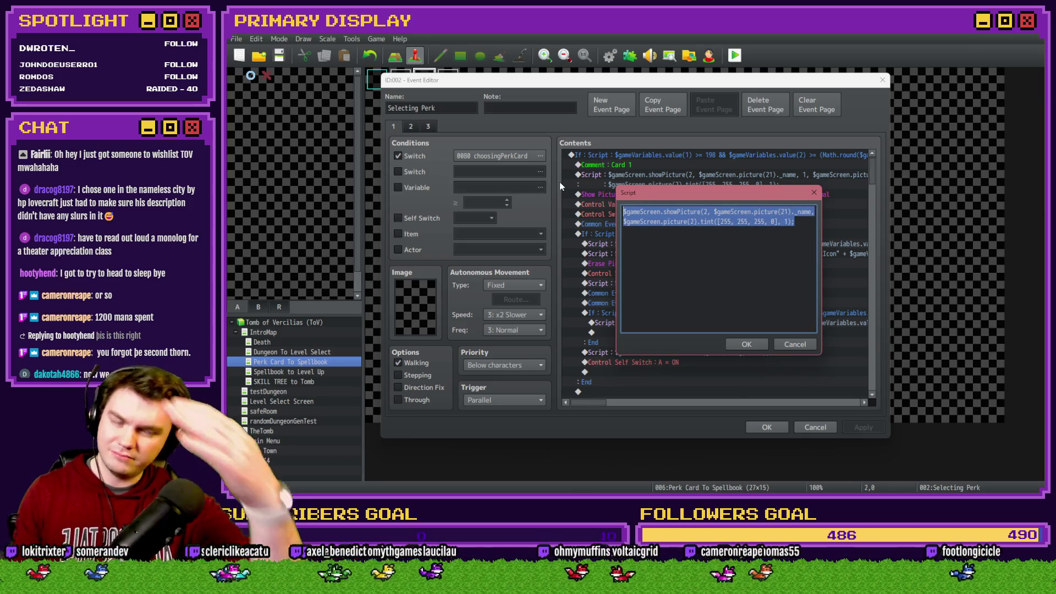
pyautogui.click(807, 222)
pyautogui.hotkey('ctrl', 'v')
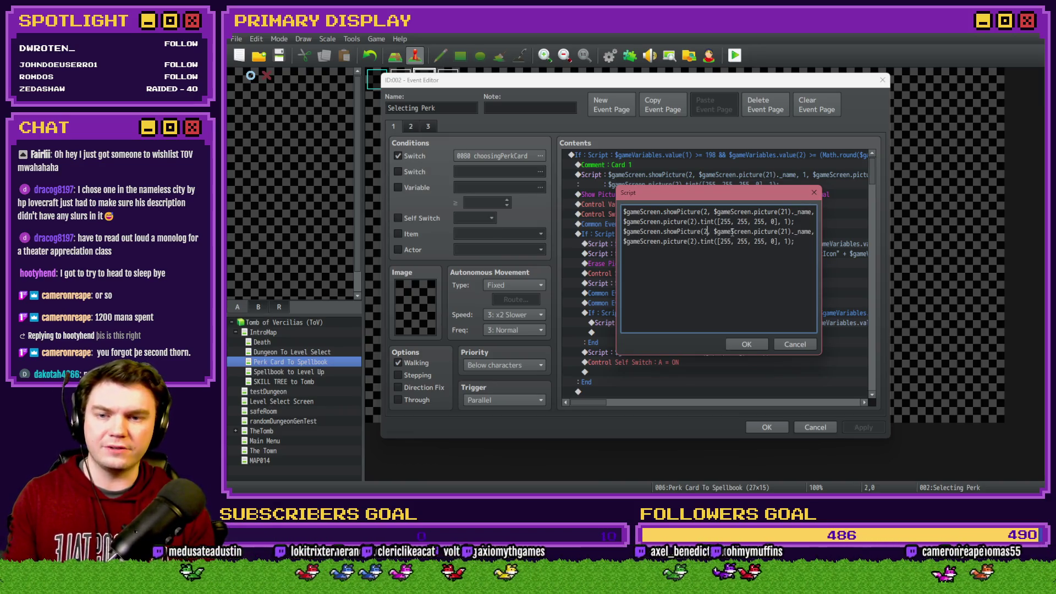
pyautogui.press('BackSpace')
pyautogui.write('3')
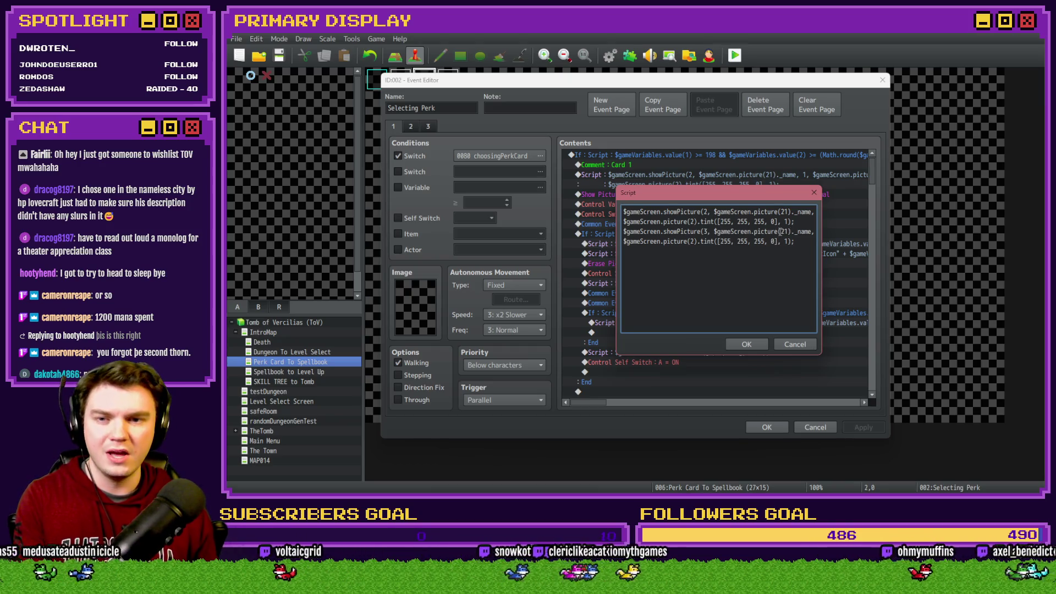
pyautogui.press('Right')
pyautogui.press('Right')
pyautogui.press('Right')
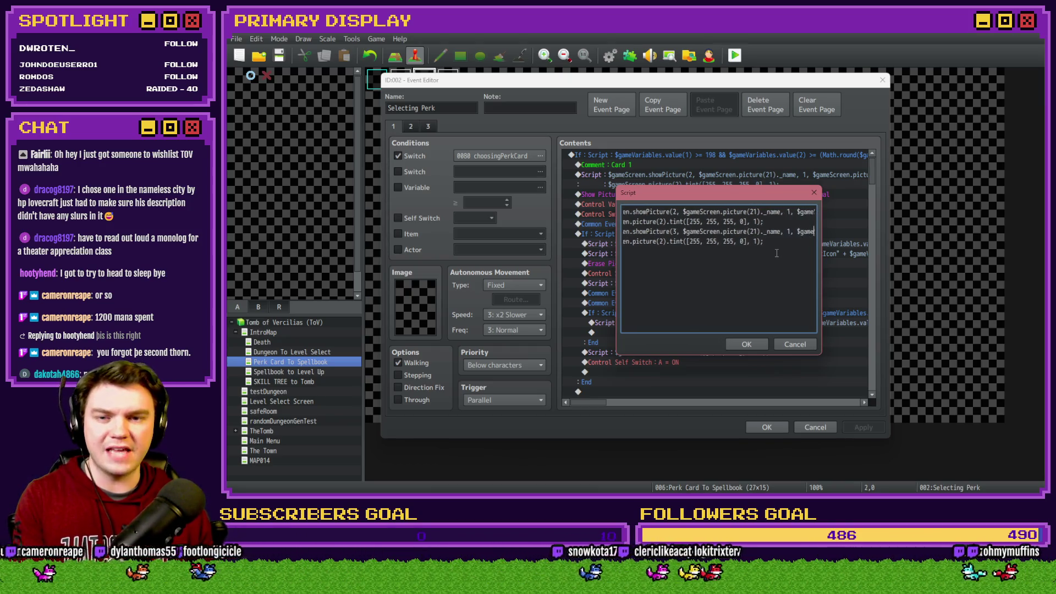
pyautogui.press('Right')
pyautogui.press('Right')
pyautogui.press('Right')
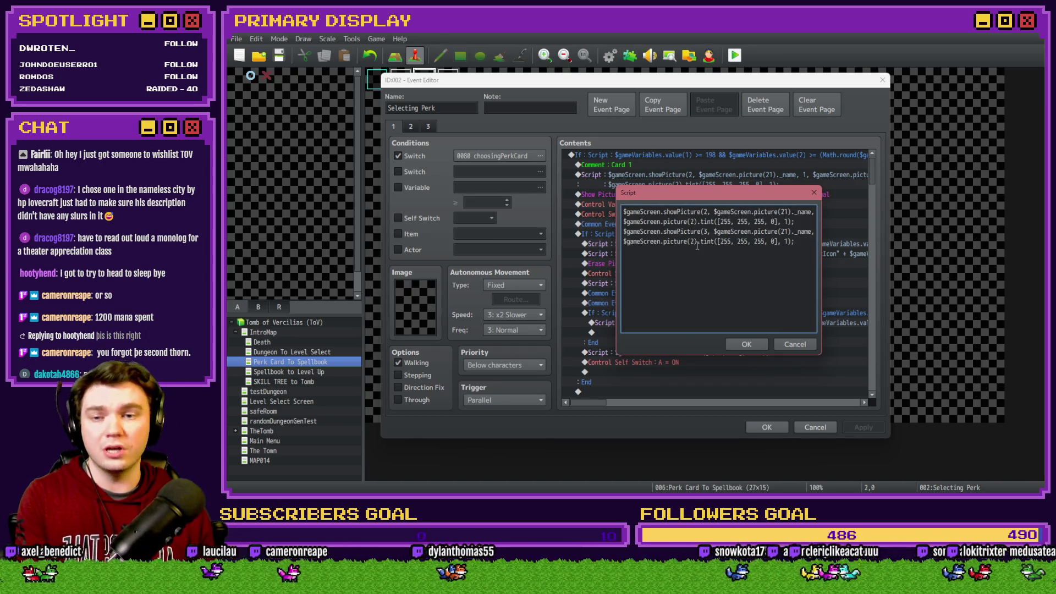
pyautogui.click(720, 241)
pyautogui.press('BackSpace')
pyautogui.write('3')
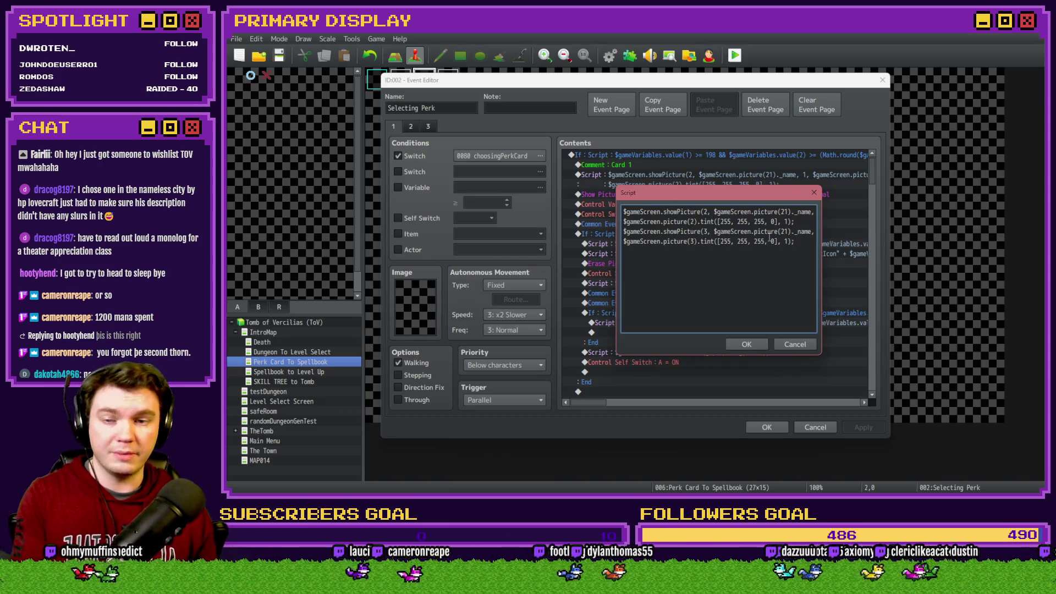
pyautogui.press('Right')
pyautogui.press('Right')
pyautogui.press('Right')
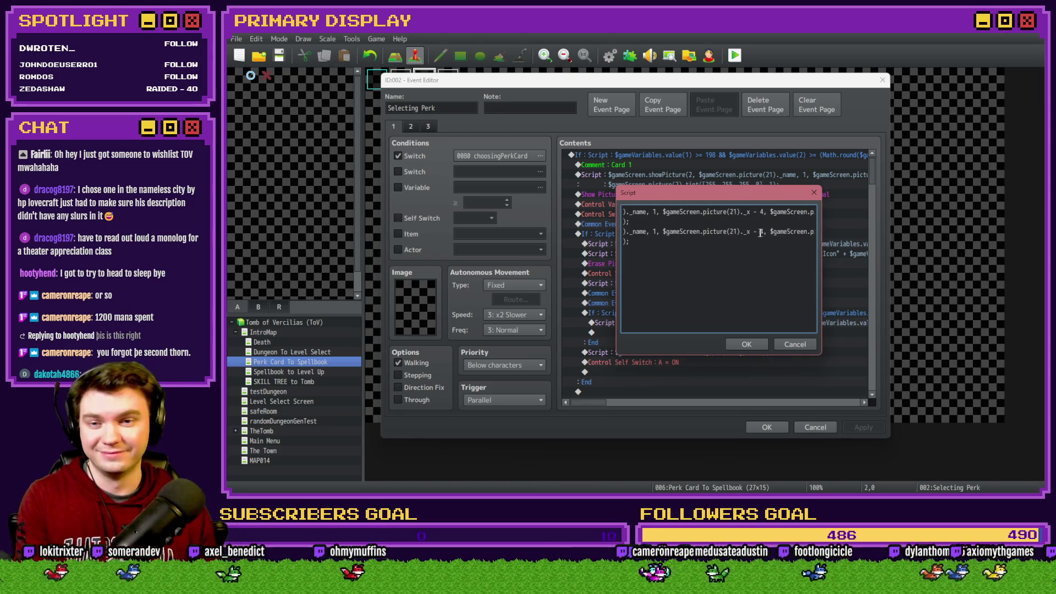
pyautogui.click(756, 231)
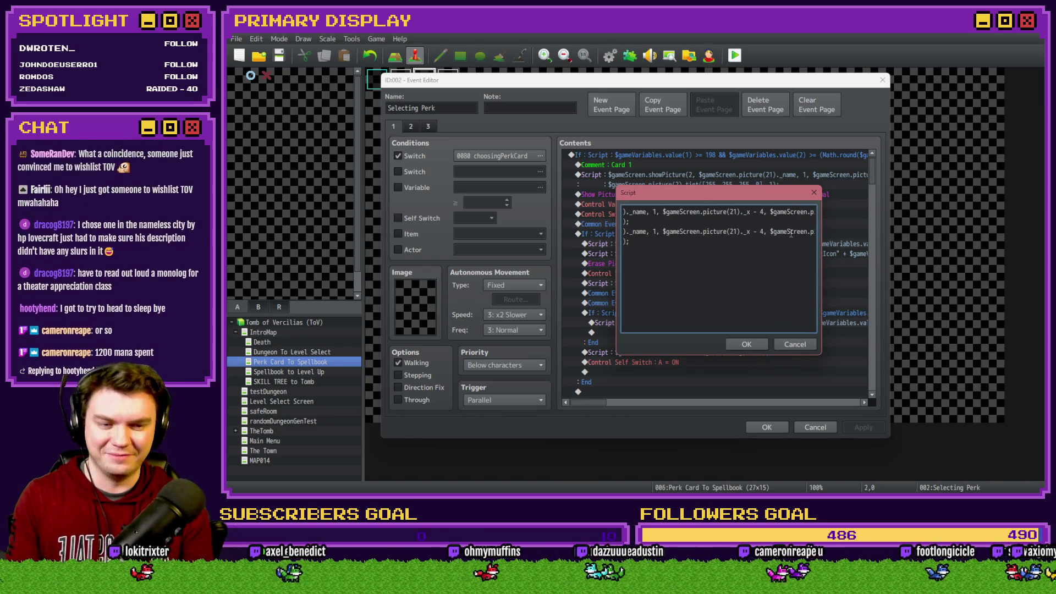
pyautogui.press('BackSpace')
pyautogui.write('+')
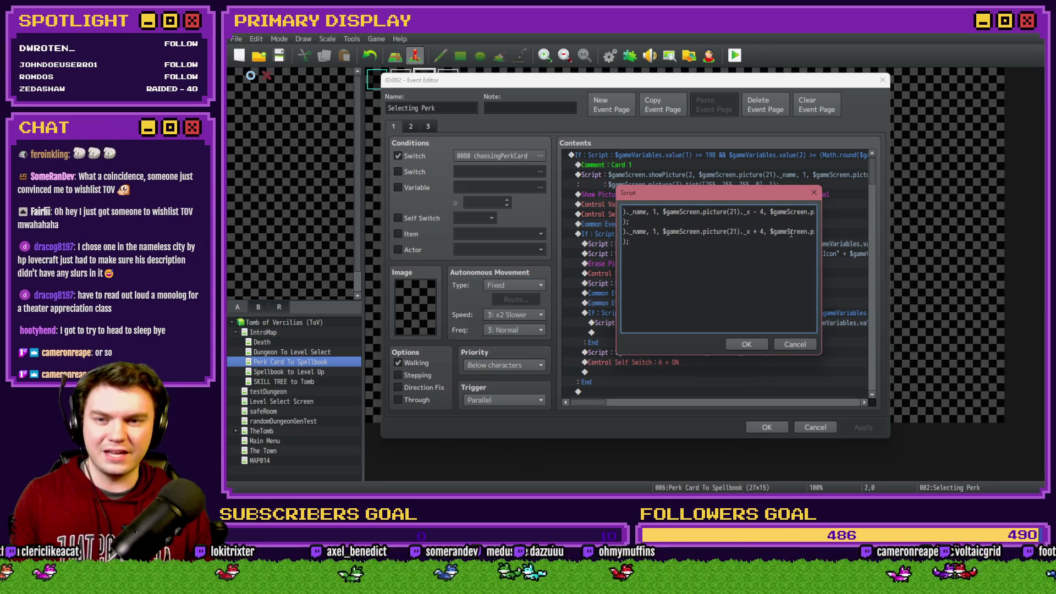
# Step: Delete the third script line and the leftover empty line
pyautogui.click(719, 240)
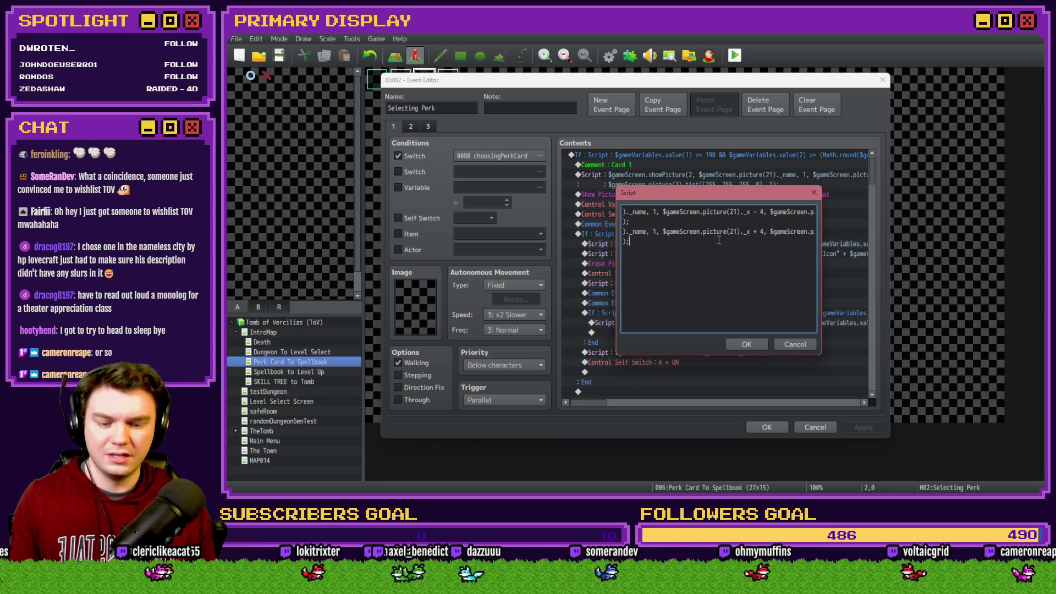
pyautogui.press('Up')
pyautogui.press('End')
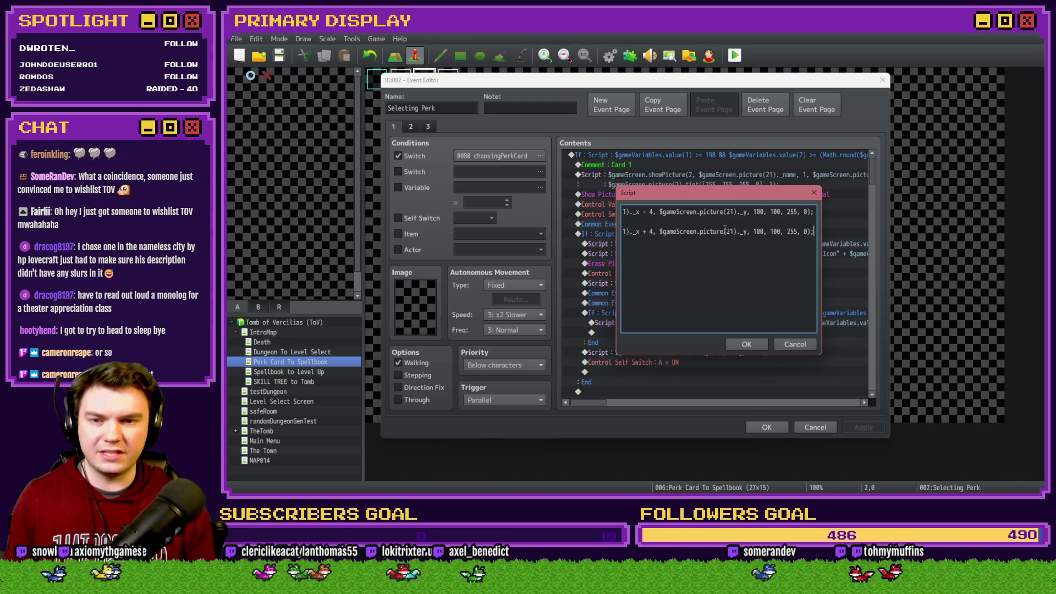
pyautogui.hotkey('shift', 'Home')
pyautogui.press('BackSpace')
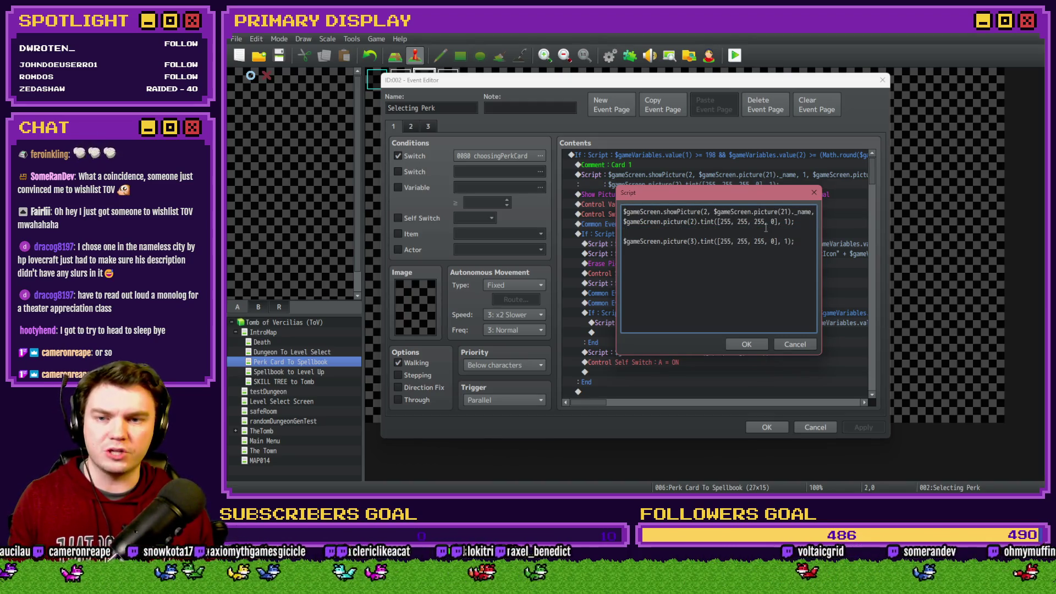
pyautogui.press('BackSpace')
pyautogui.press('Up')
pyautogui.press('End')
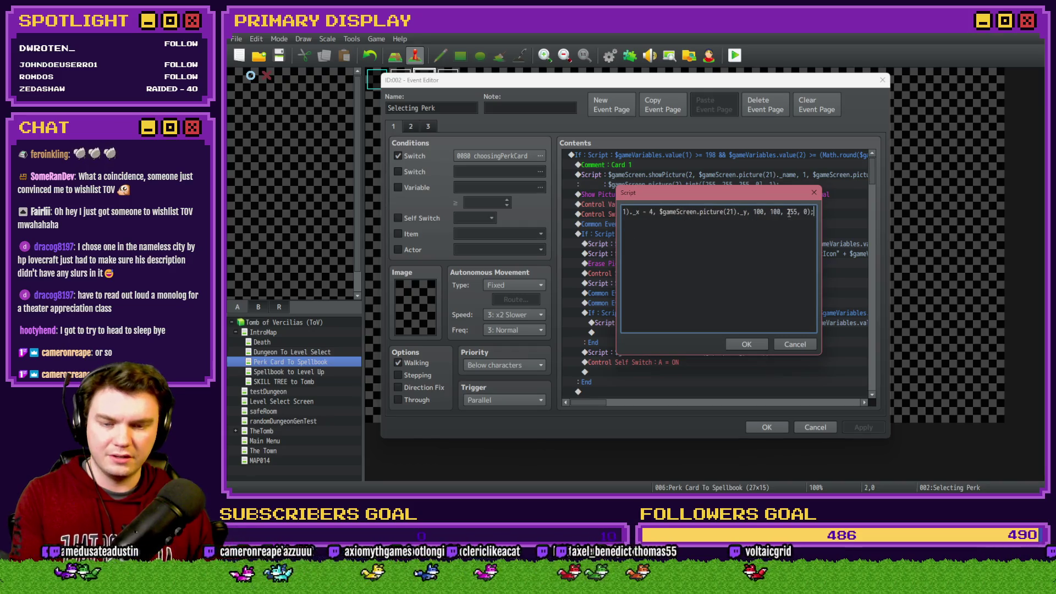
# Step: Insert a copy of the second showPicture line as a new line 3
pyautogui.tripleClick(693, 220)
pyautogui.hotkey('ctrl', 'c')
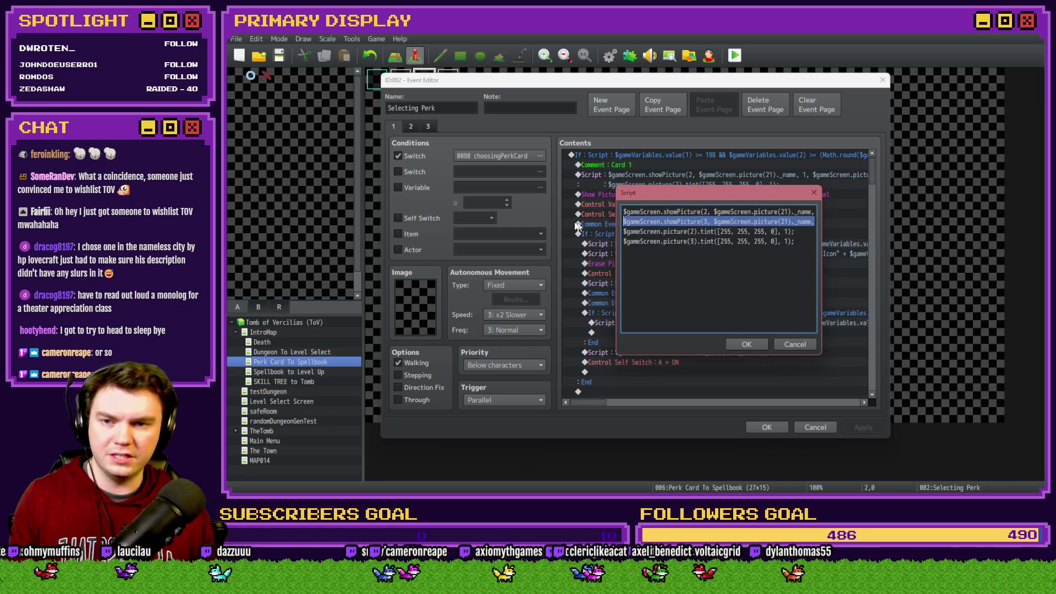
pyautogui.click(728, 222)
pyautogui.press('End')
pyautogui.press('Home')
pyautogui.press('End')
pyautogui.press('Return')
pyautogui.hotkey('ctrl', 'v')
pyautogui.hotkey('shift', 'Home')
# Step: Change line 3 to picture 4 with an x offset of - 4
pyautogui.click(706, 232)
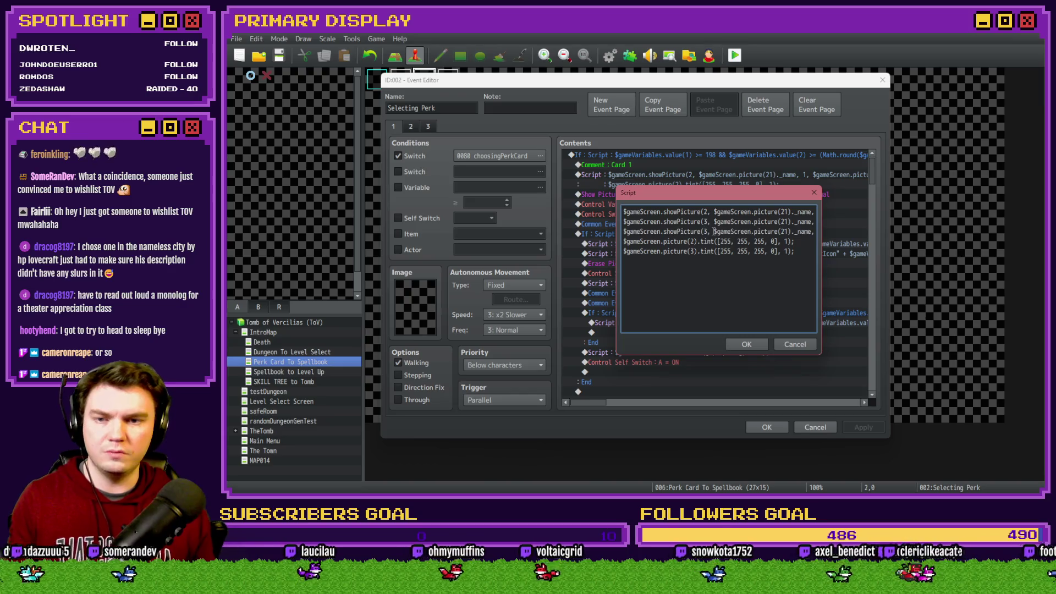
pyautogui.press('BackSpace')
pyautogui.write('54')
pyautogui.press('BackSpace')
pyautogui.press('BackSpace')
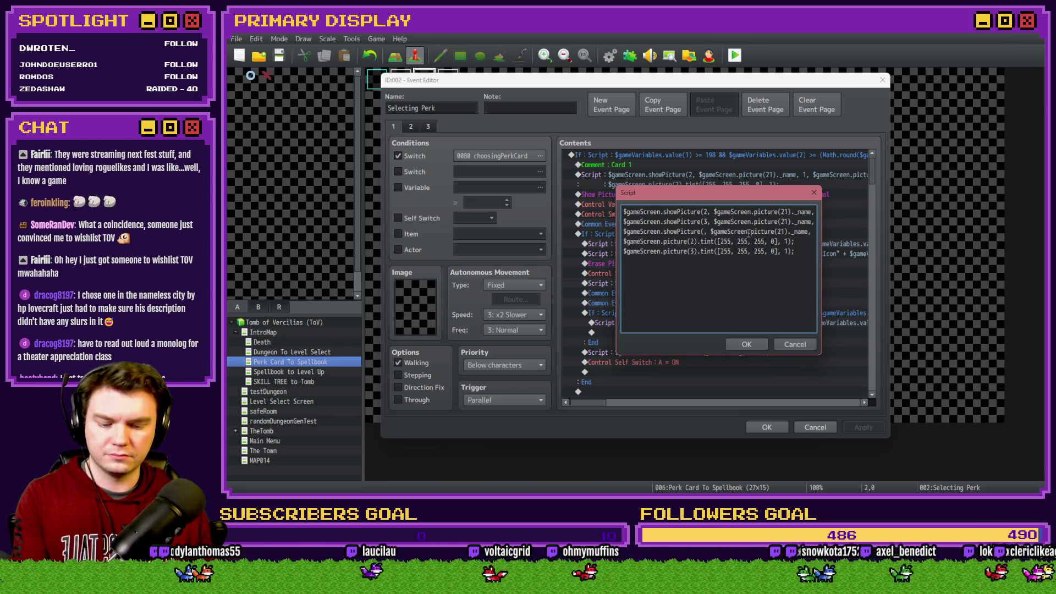
pyautogui.write('4')
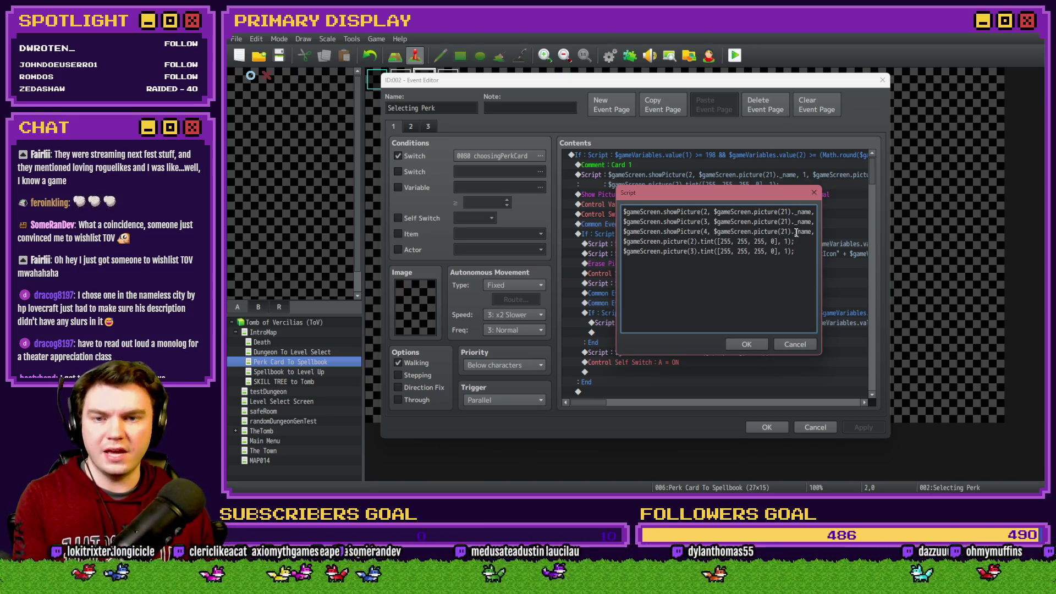
pyautogui.press('Right')
pyautogui.press('Right')
pyautogui.press('Right')
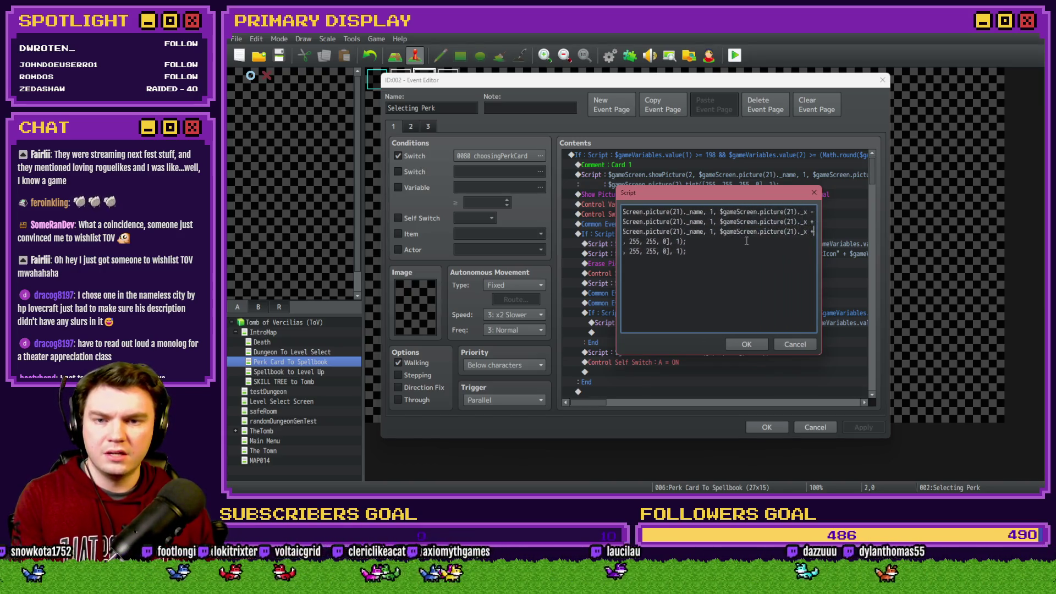
pyautogui.press('Right')
pyautogui.press('Right')
pyautogui.press('Right')
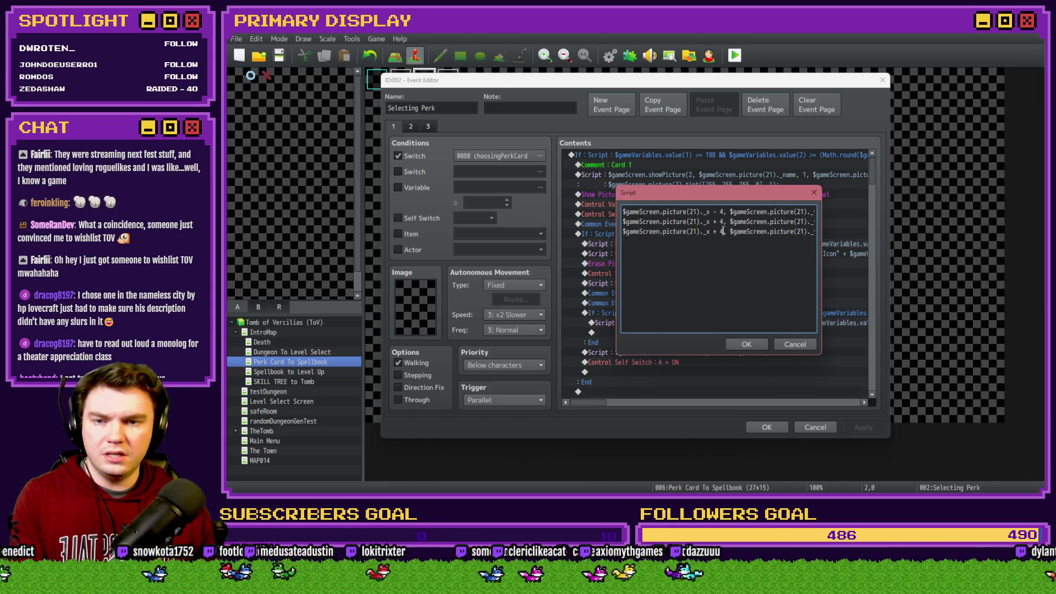
pyautogui.click(728, 237)
pyautogui.press('BackSpace')
pyautogui.press('BackSpace')
pyautogui.press('BackSpace')
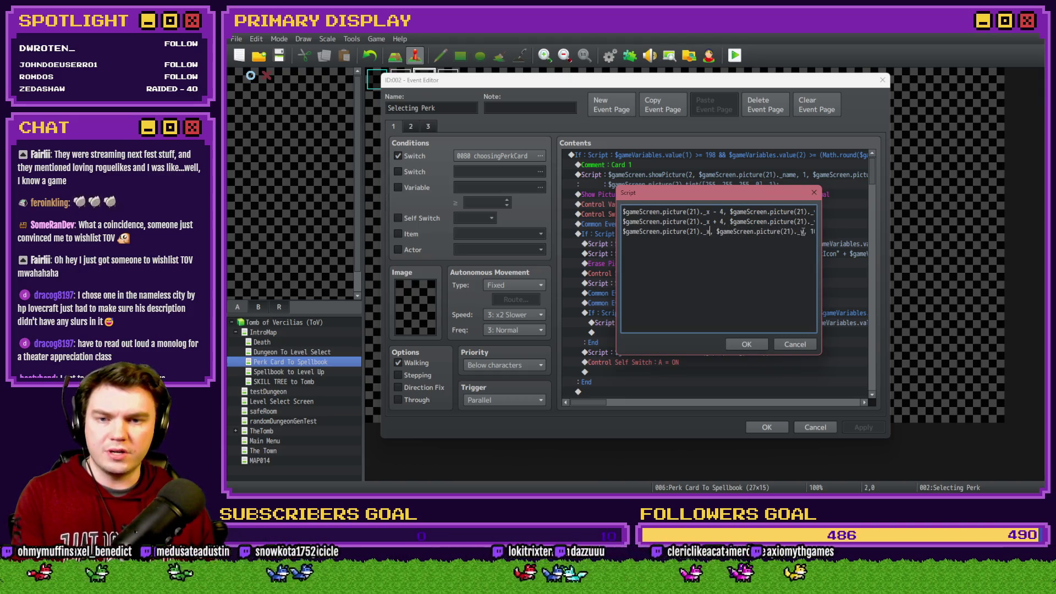
pyautogui.write('- 4')
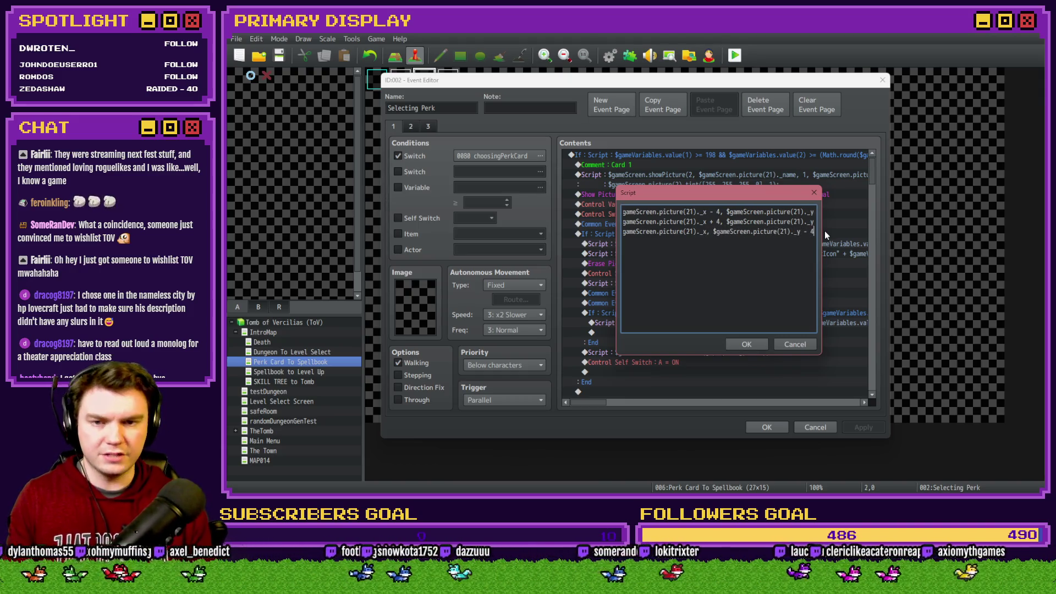
pyautogui.hotkey('ctrl', 'Left')
pyautogui.hotkey('ctrl', 'Left')
pyautogui.hotkey('ctrl', 'Left')
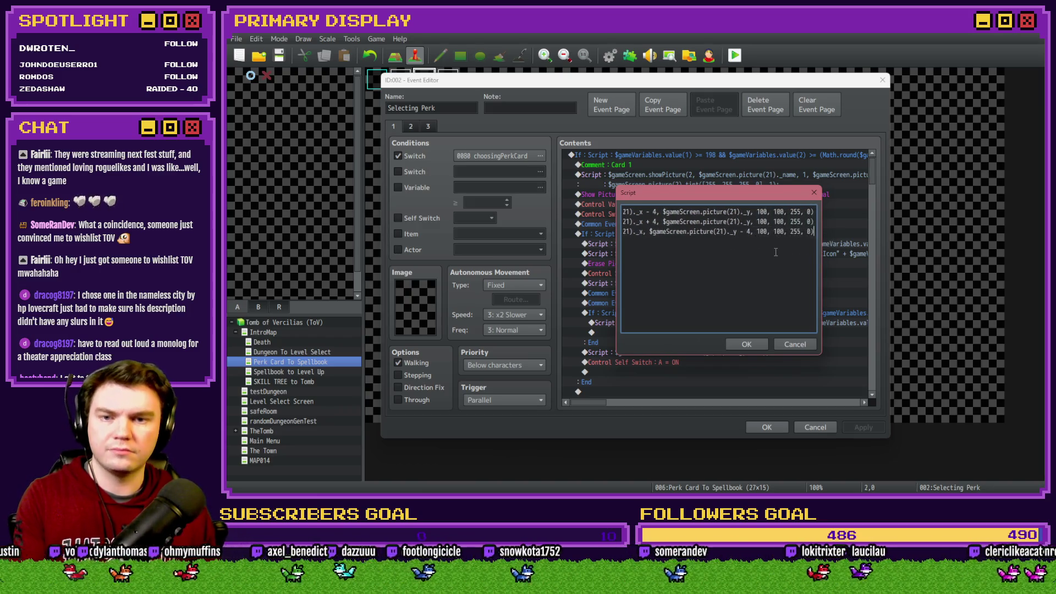
# Step: Duplicate line 3 as a fourth line for picture 5 with a plus y offset
pyautogui.tripleClick(775, 233)
pyautogui.hotkey('ctrl', 'c')
pyautogui.press('End')
pyautogui.press('Return')
pyautogui.hotkey('ctrl', 'v')
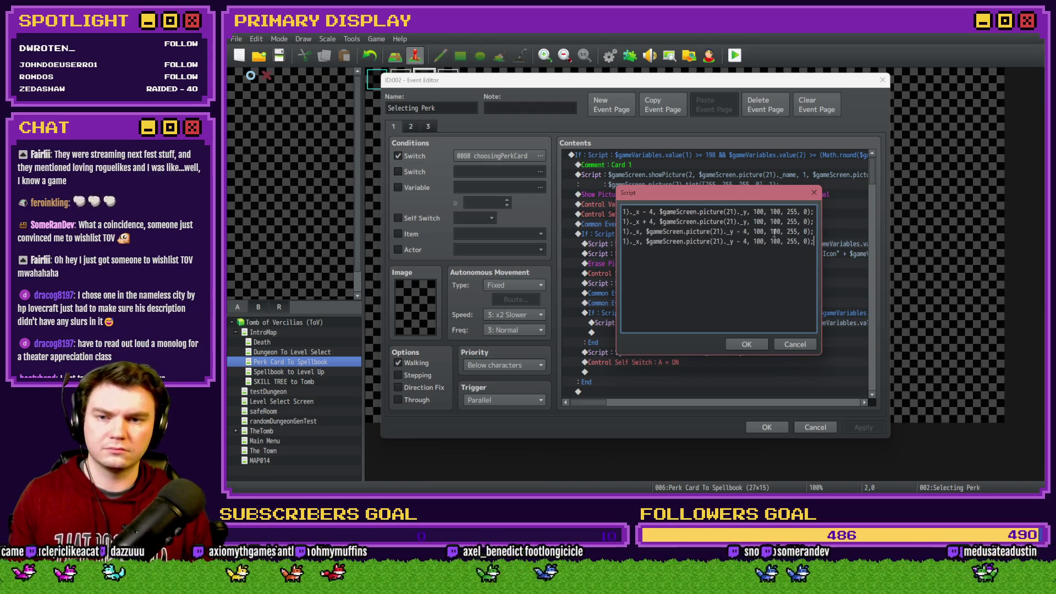
pyautogui.press('Home')
pyautogui.click(708, 241)
pyautogui.press('BackSpace')
pyautogui.write('5')
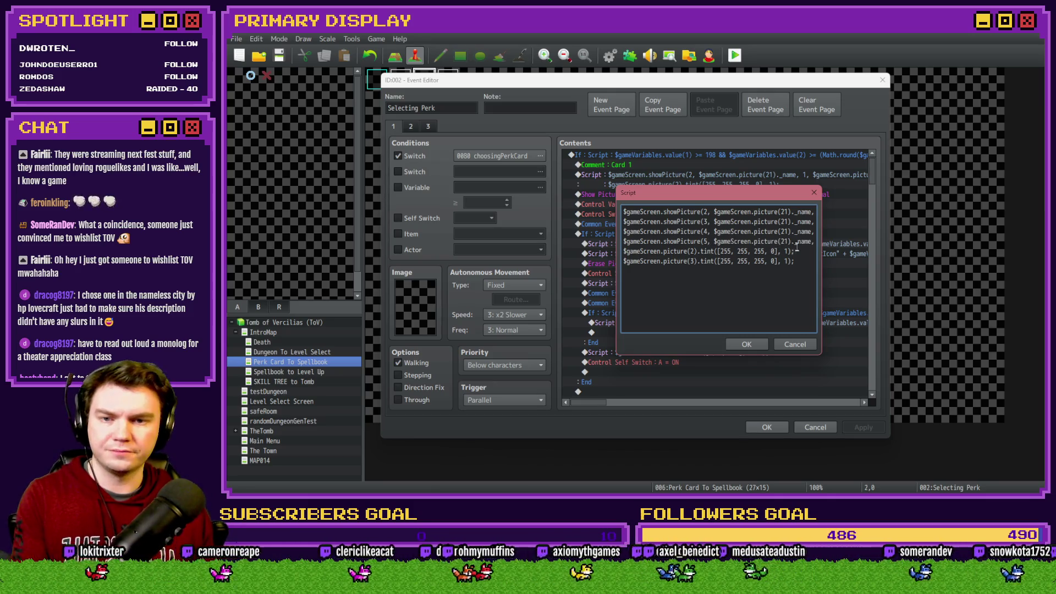
pyautogui.hotkey('ctrl', 'Right')
pyautogui.hotkey('ctrl', 'Right')
pyautogui.hotkey('ctrl', 'Right')
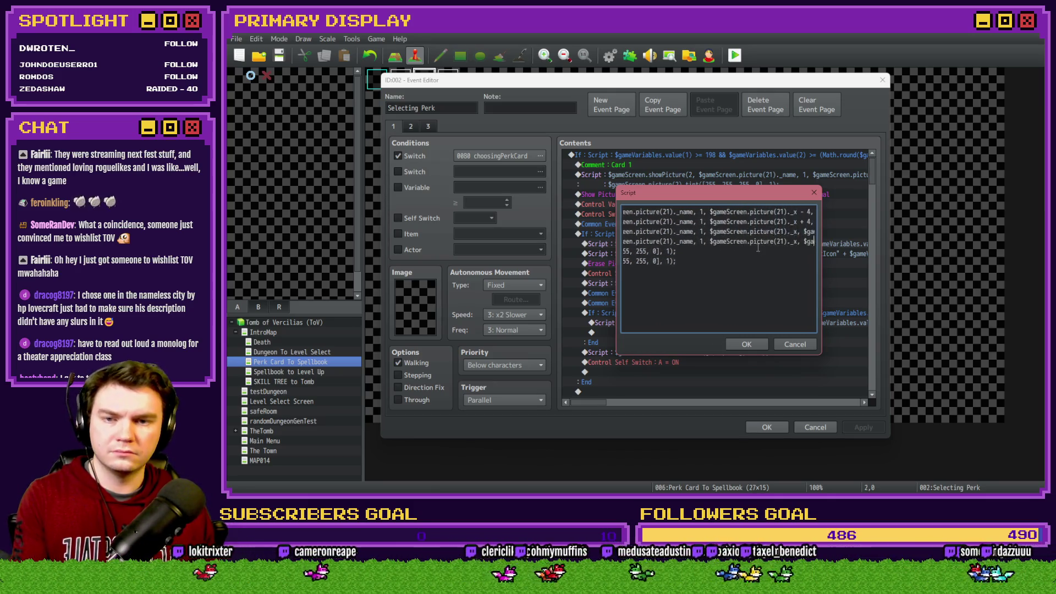
pyautogui.hotkey('ctrl', 'Right')
pyautogui.hotkey('ctrl', 'Right')
pyautogui.hotkey('ctrl', 'Right')
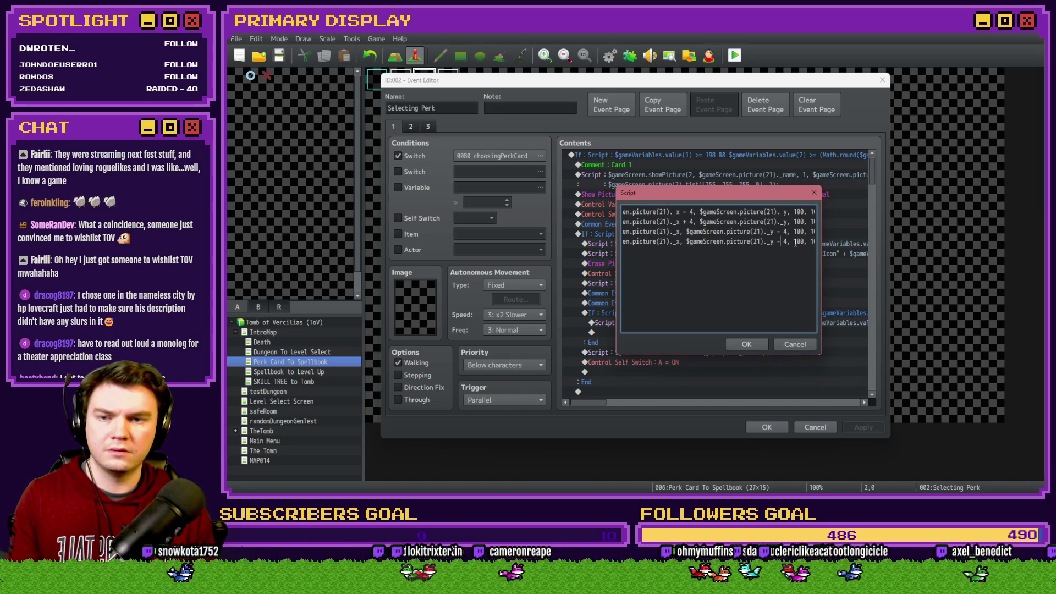
pyautogui.press('BackSpace')
pyautogui.write('+')
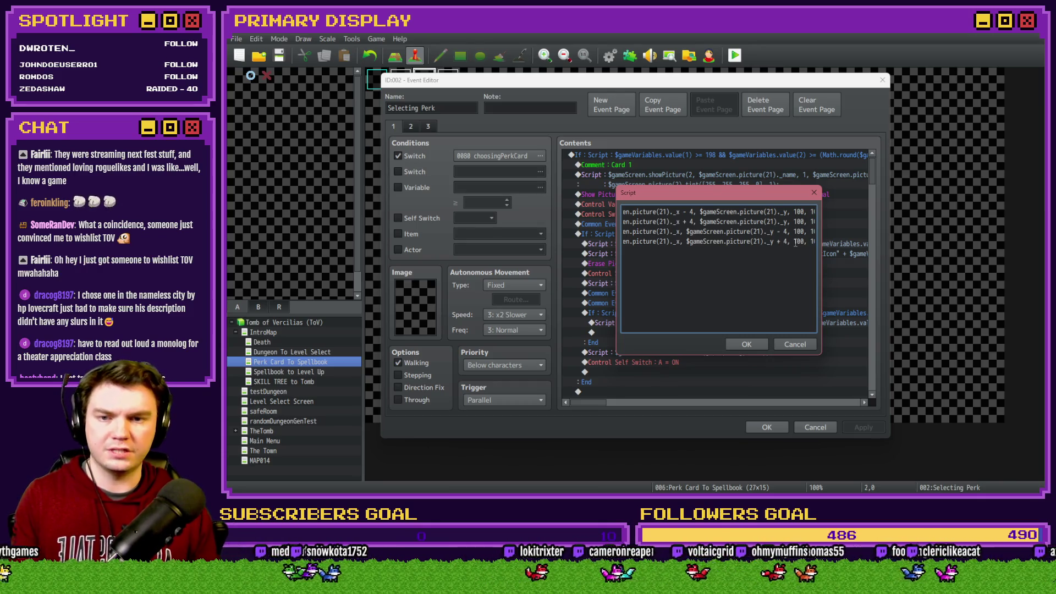
# Step: Duplicate the picture(3) tint line, then save the script and close the event
pyautogui.moveTo(802, 262); pyautogui.dragTo(587, 265)
pyautogui.click(793, 261)
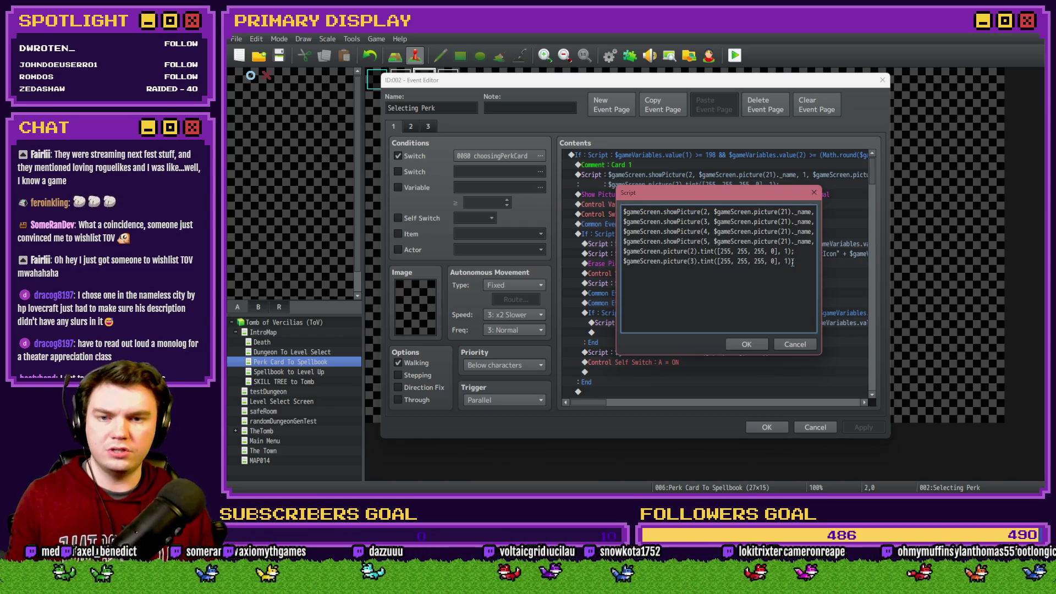
pyautogui.press('Return')
pyautogui.hotkey('ctrl', 'v')
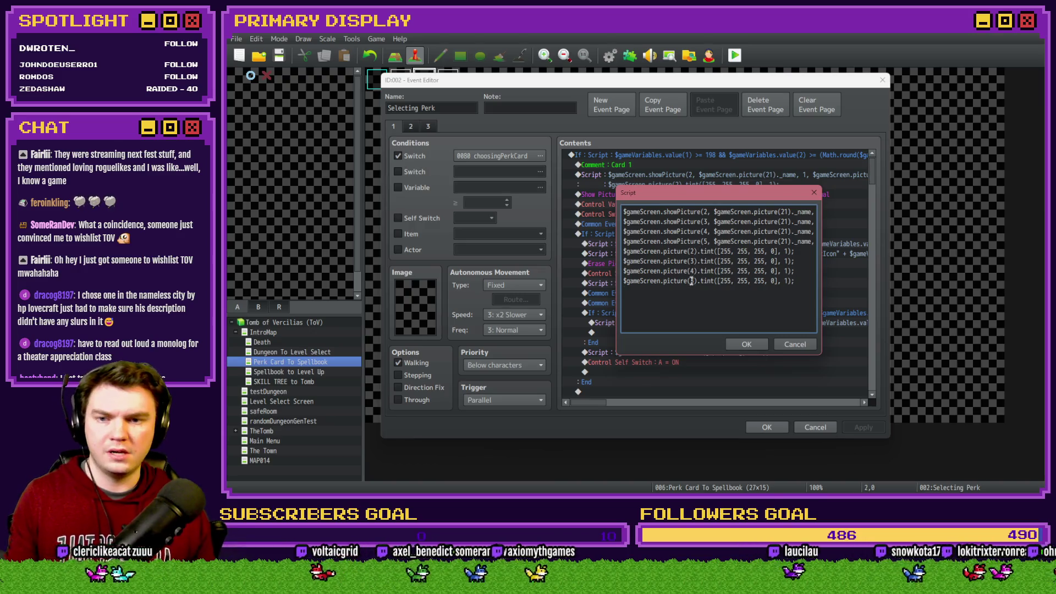
pyautogui.press('Escape')
pyautogui.press('Escape')
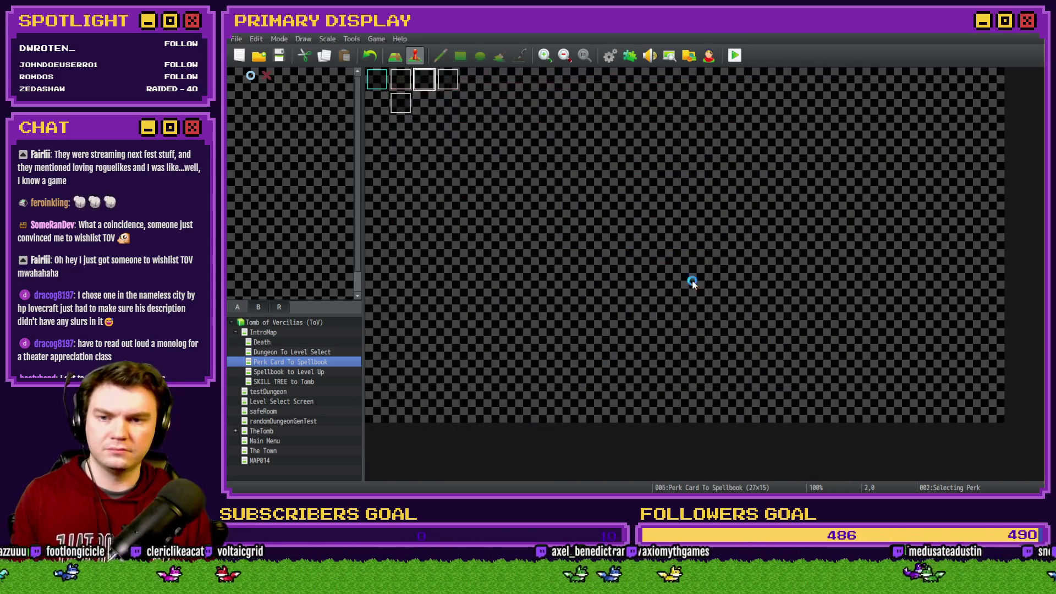
pyautogui.click(735, 55)
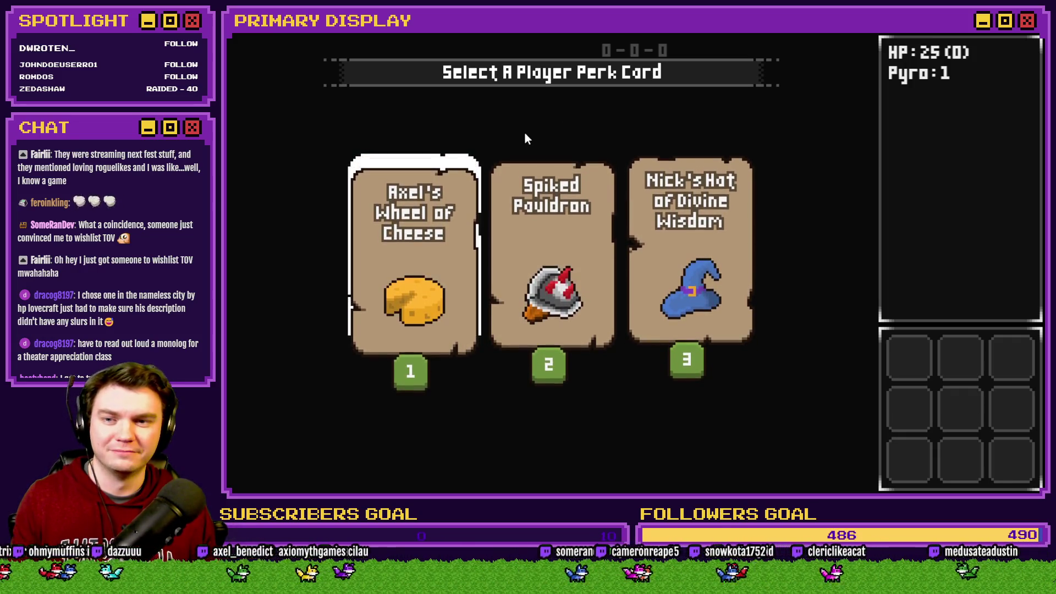
pyautogui.moveTo(444, 220)
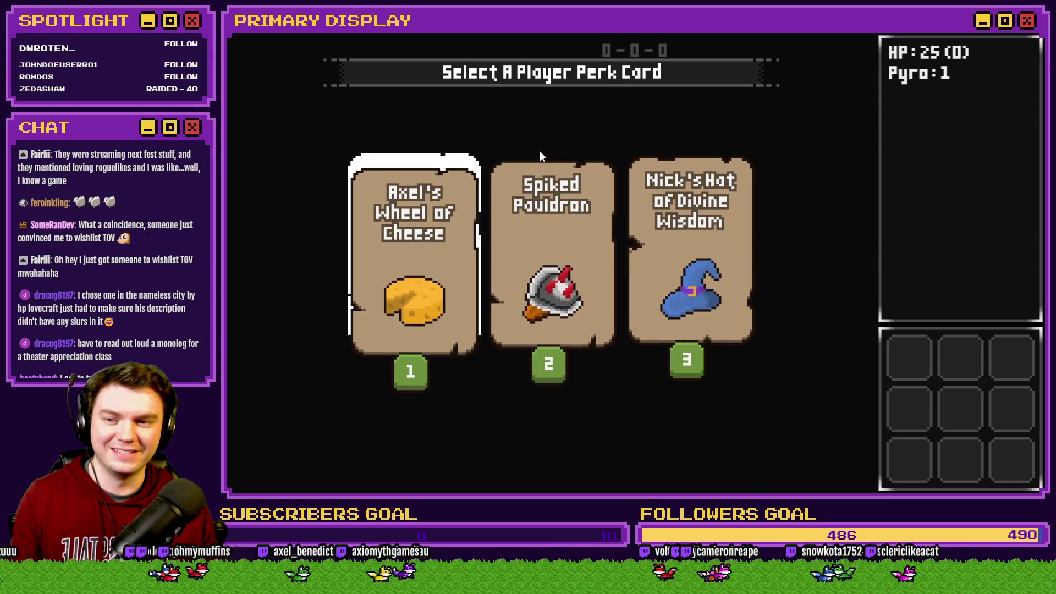
pyautogui.moveTo(413, 233)
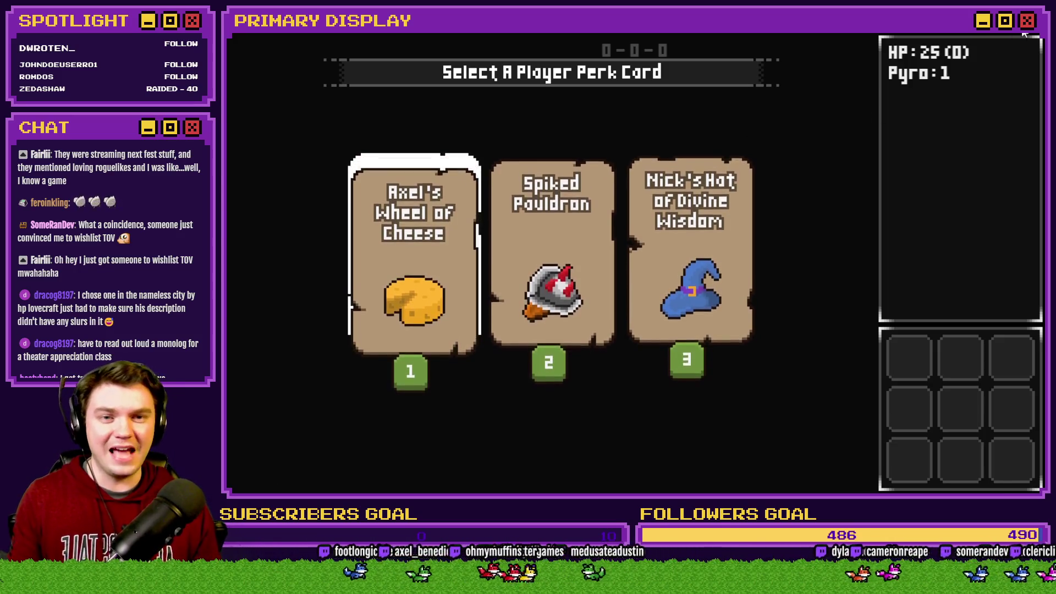
pyautogui.hotkey('alt', 'F4')
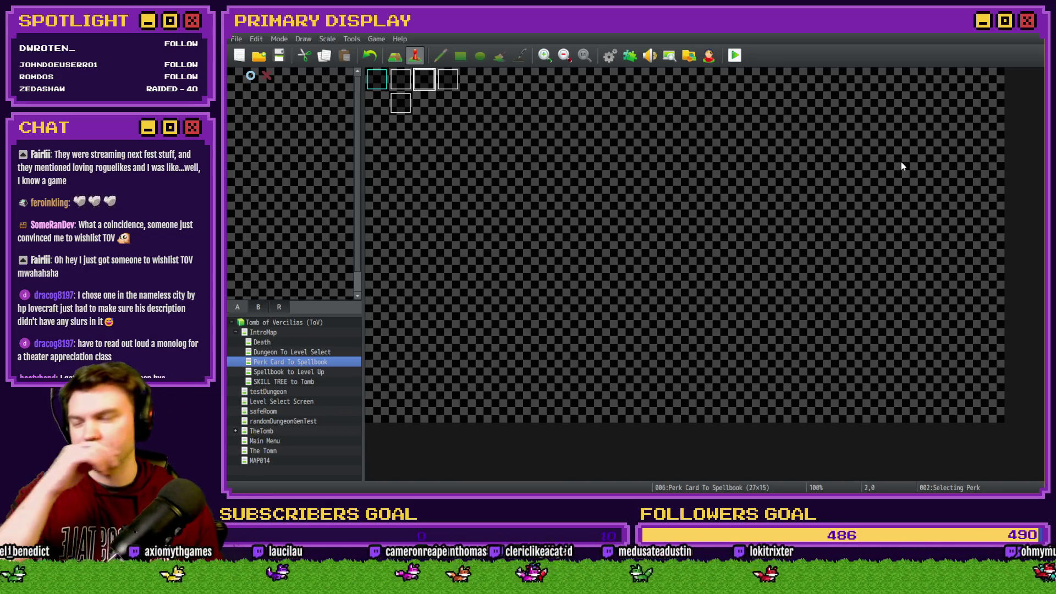
# Step: Copy the Card 1 picture script below the Card 2 comment and open the copy
pyautogui.doubleClick(424, 80)
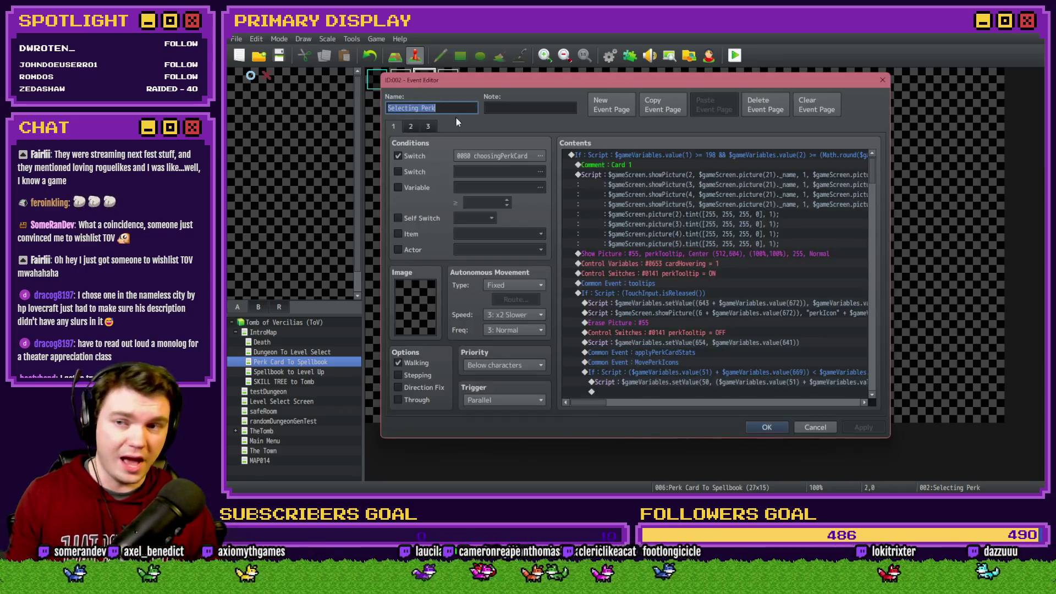
pyautogui.click(682, 179)
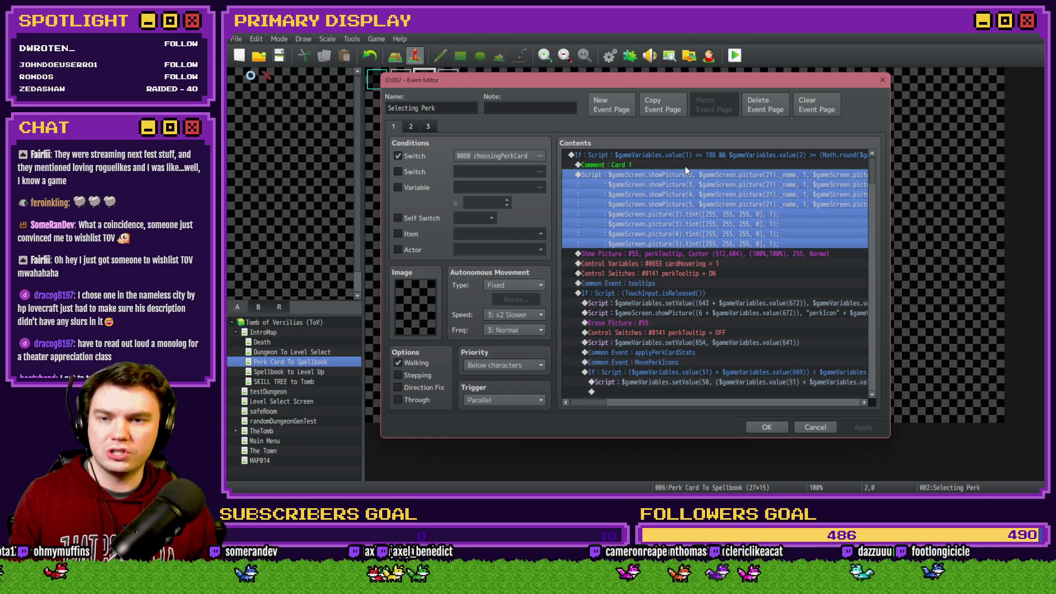
pyautogui.scroll(-3, 684, 223)
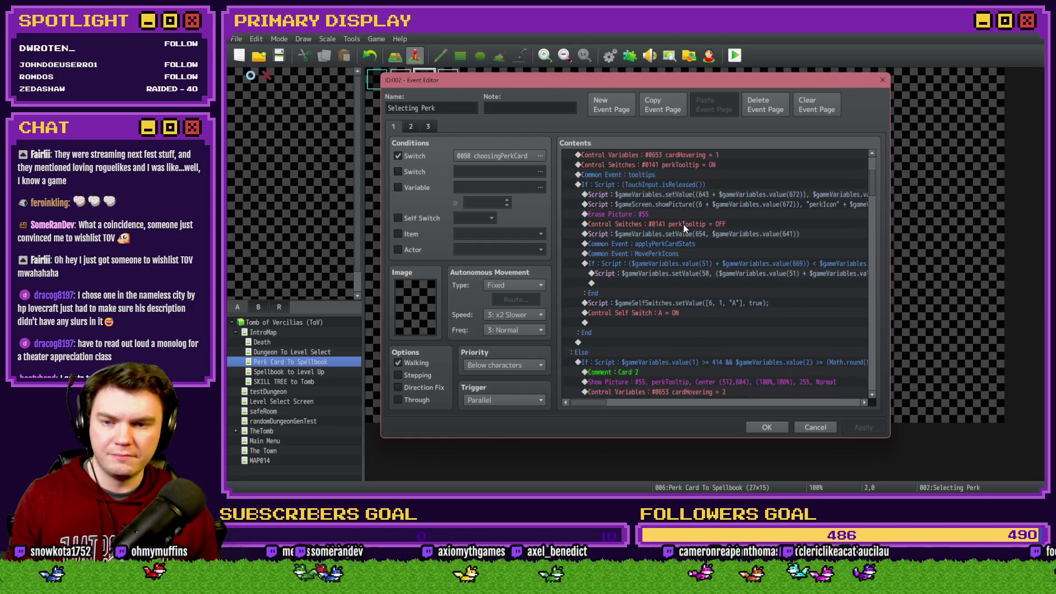
pyautogui.scroll(-5, 655, 258)
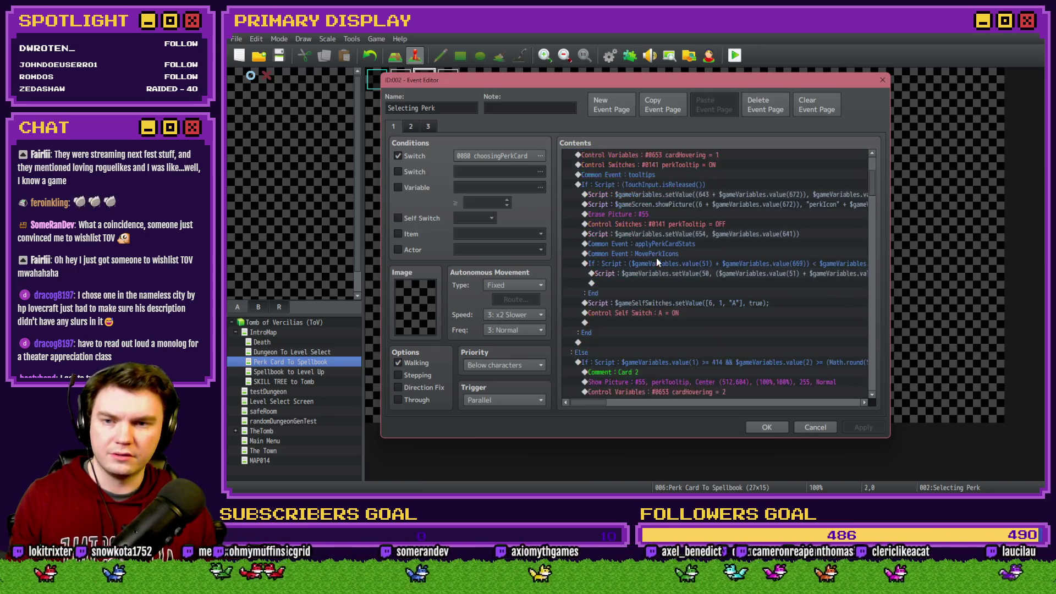
pyautogui.click(658, 293)
pyautogui.press('Down')
pyautogui.doubleClick(663, 296)
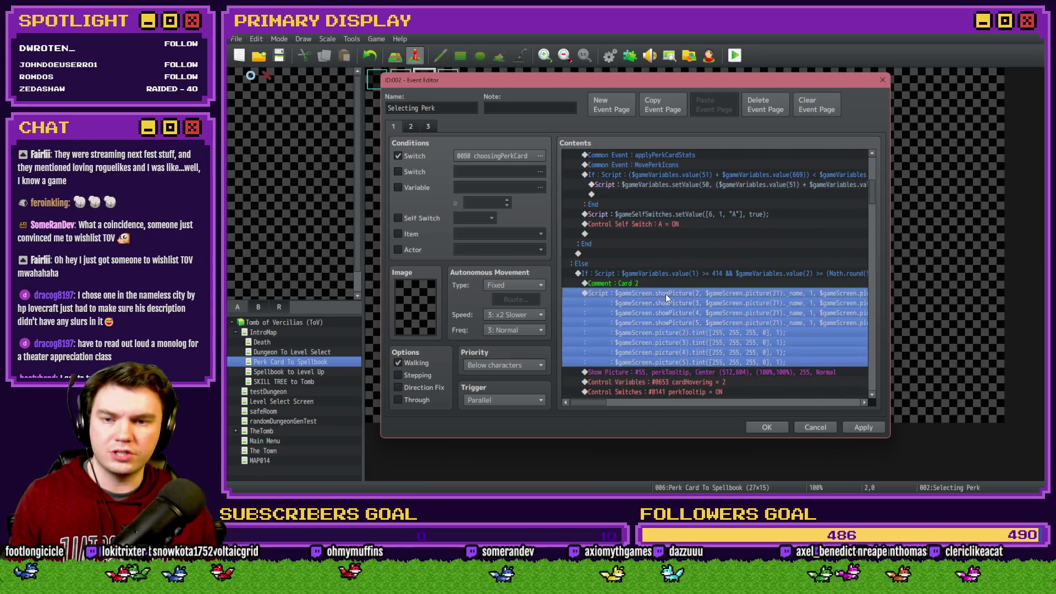
# Step: Replace the picture(21) references with picture(22) on each line and confirm the script
pyautogui.click(785, 211)
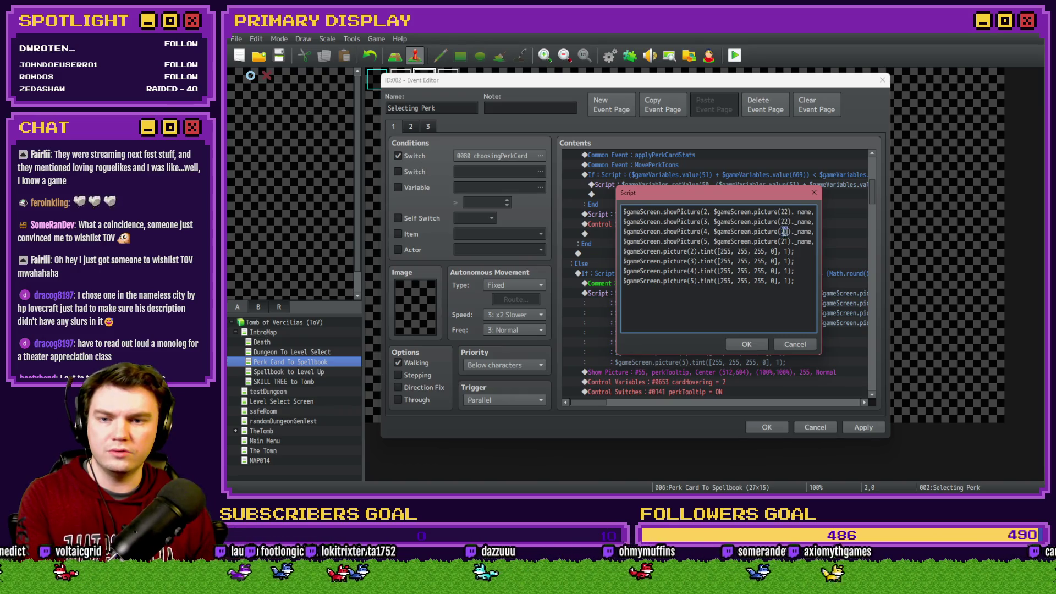
pyautogui.hscroll(10, 797, 241)
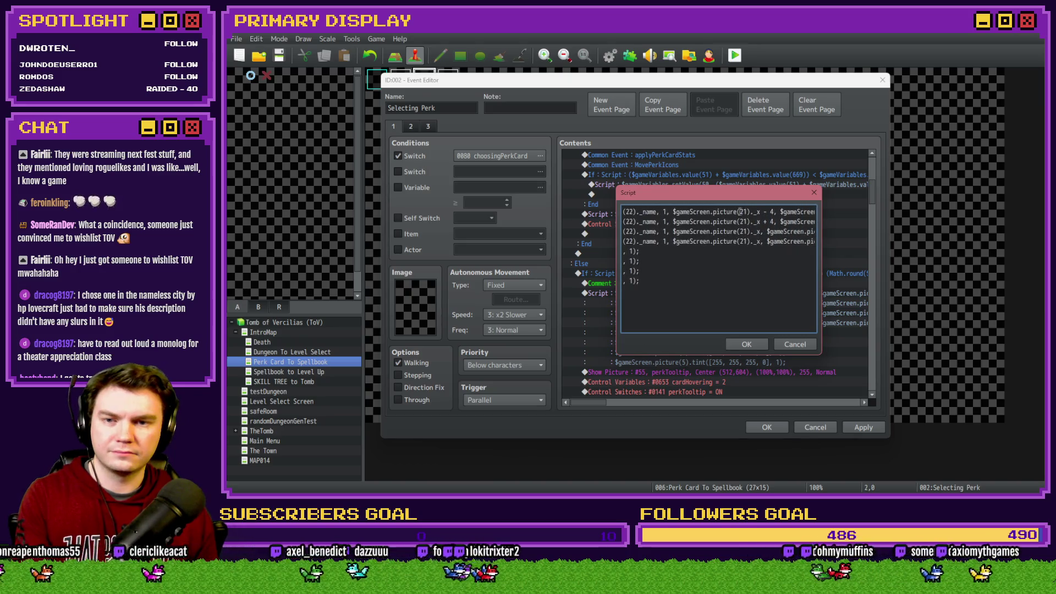
pyautogui.write('22')
pyautogui.doubleClick(743, 221)
pyautogui.write('22')
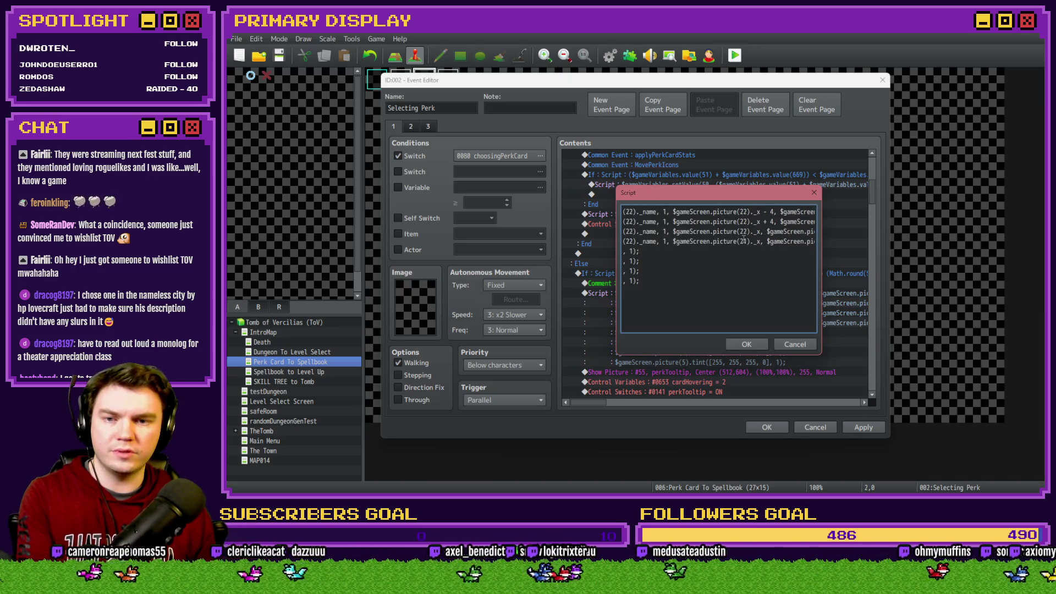
pyautogui.hscroll(5, 784, 241)
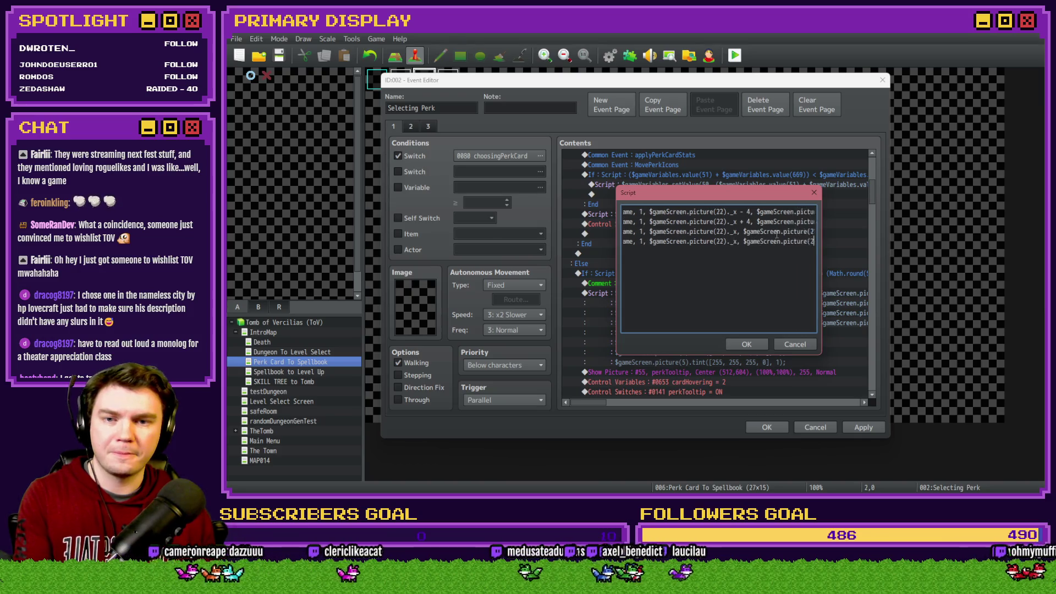
pyautogui.doubleClick(742, 212)
pyautogui.write('2')
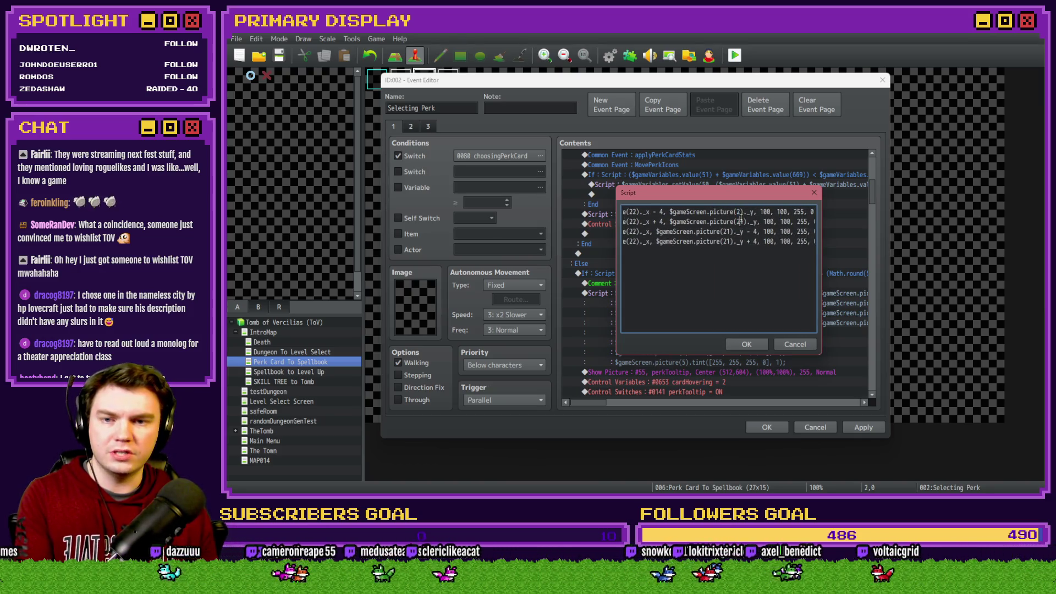
pyautogui.write('2')
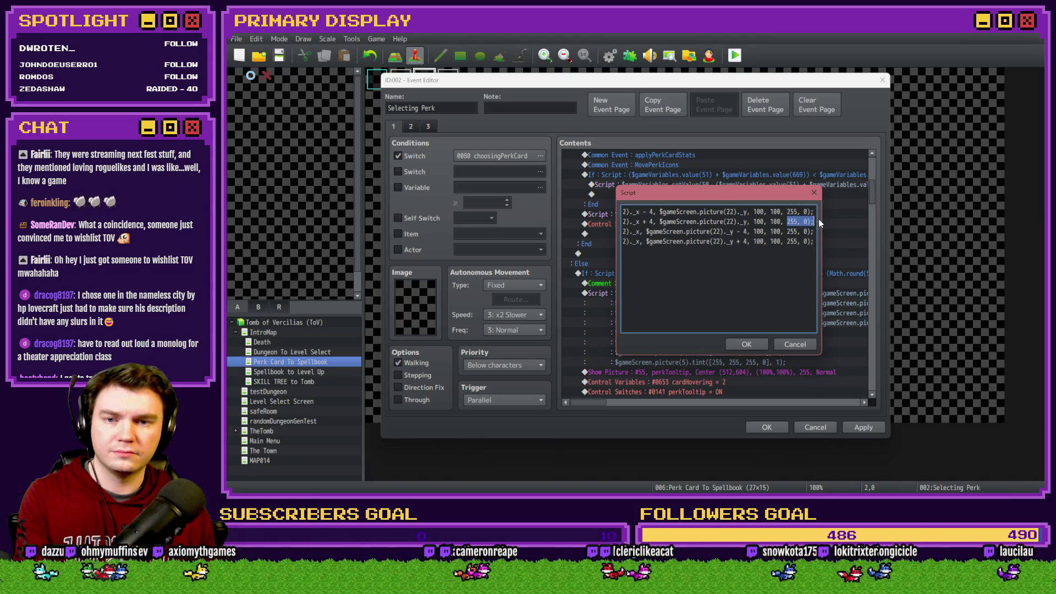
pyautogui.moveTo(813, 241); pyautogui.dragTo(577, 248)
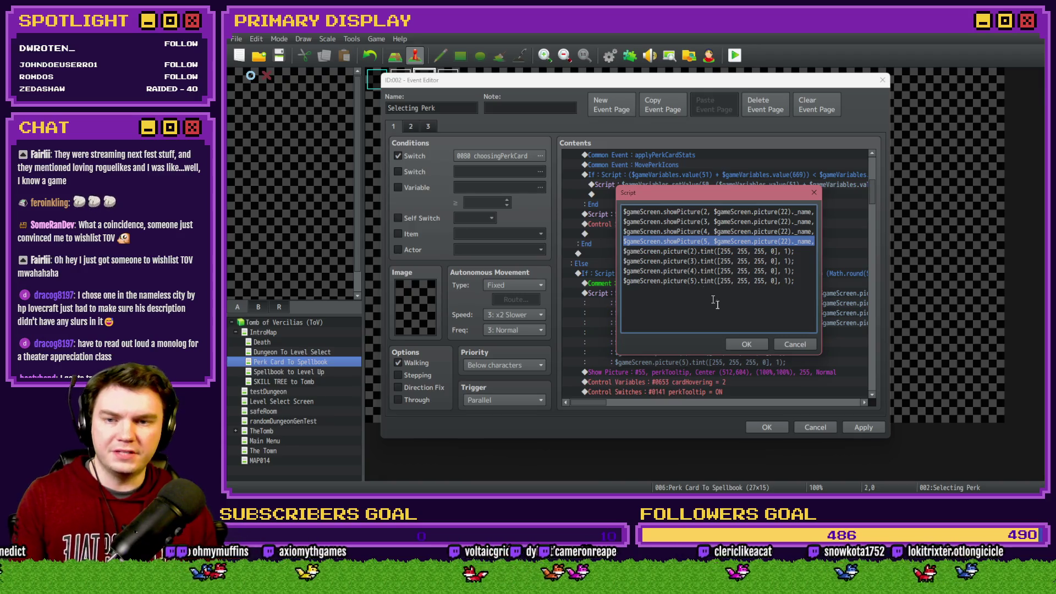
pyautogui.click(746, 344)
# Step: Paste the copied icon script beneath the Card 3 comment
pyautogui.scroll(-5, 720, 323)
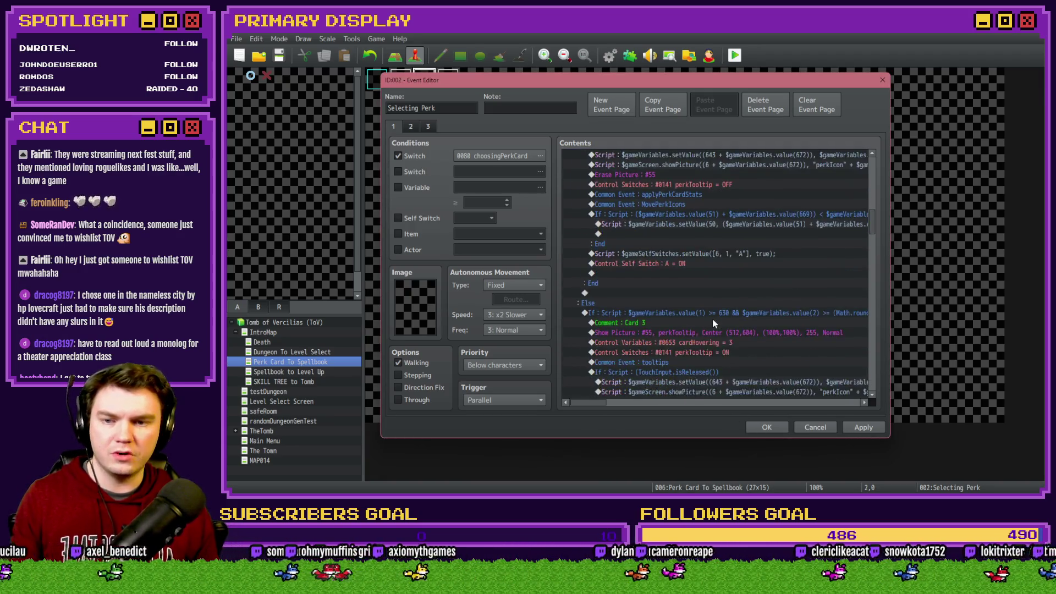
pyautogui.scroll(-2, 713, 324)
pyautogui.click(695, 264)
pyautogui.hotkey('ctrl', 'v')
# Step: Change the first picture(22) references in the Card 3 script to picture(23)
pyautogui.doubleClick(695, 263)
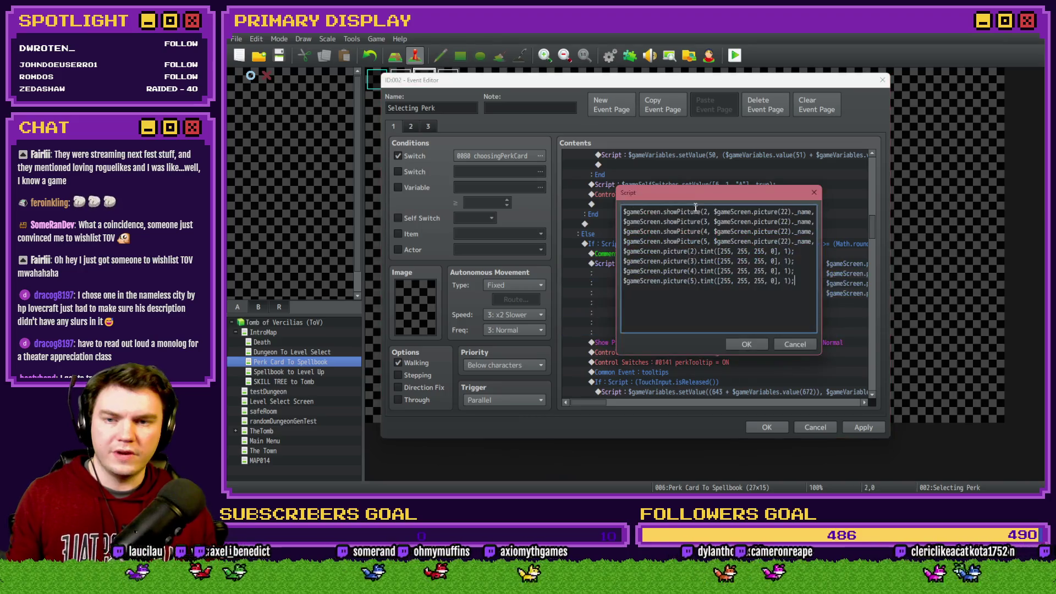
pyautogui.doubleClick(784, 211)
pyautogui.write('233')
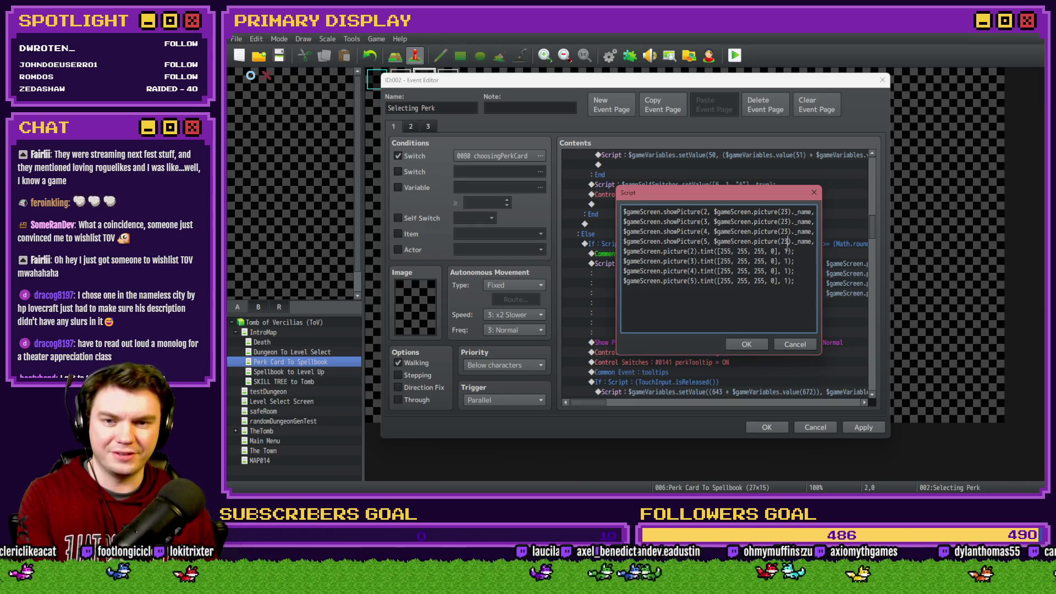
pyautogui.press('Right')
pyautogui.press('Right')
pyautogui.press('Right')
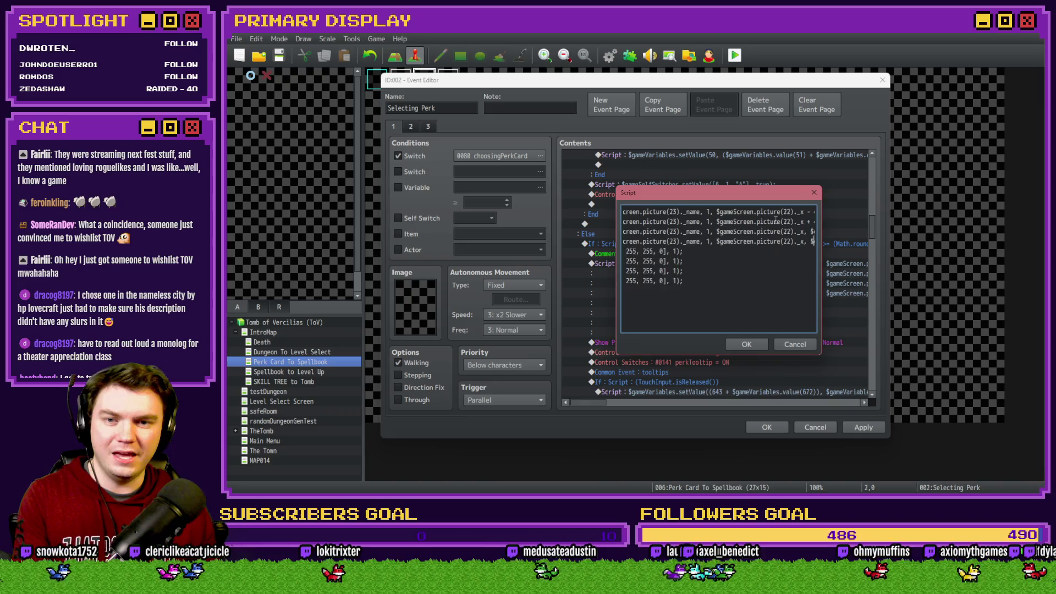
pyautogui.doubleClick(766, 212)
pyautogui.write('23')
pyautogui.doubleClick(764, 222)
pyautogui.write('2')
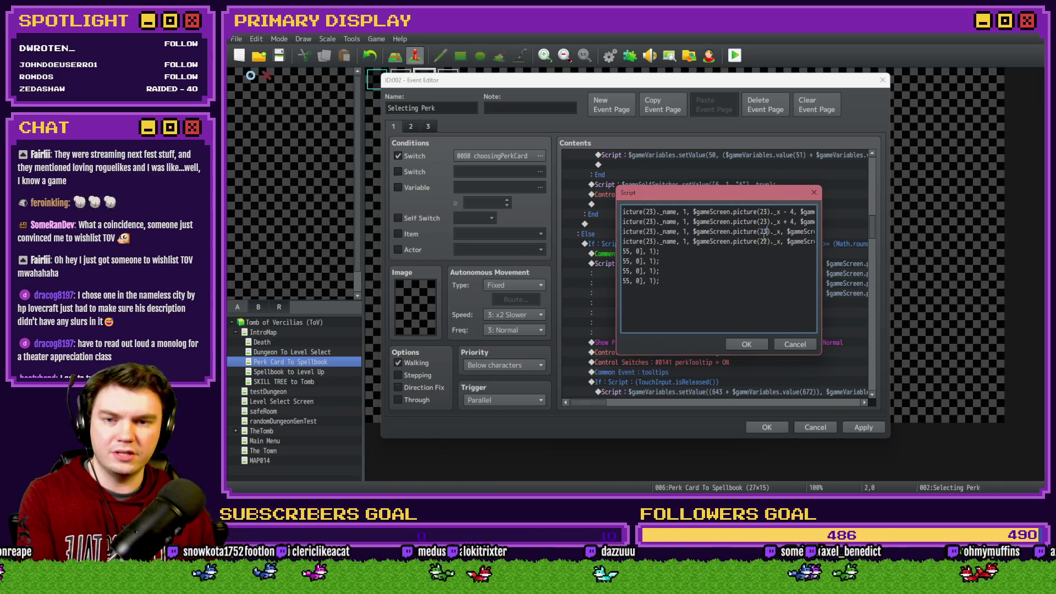
# Step: Change the remaining picture(22) references to picture(23) and confirm the Card 3 script
pyautogui.press('Right')
pyautogui.press('Right')
pyautogui.press('Right')
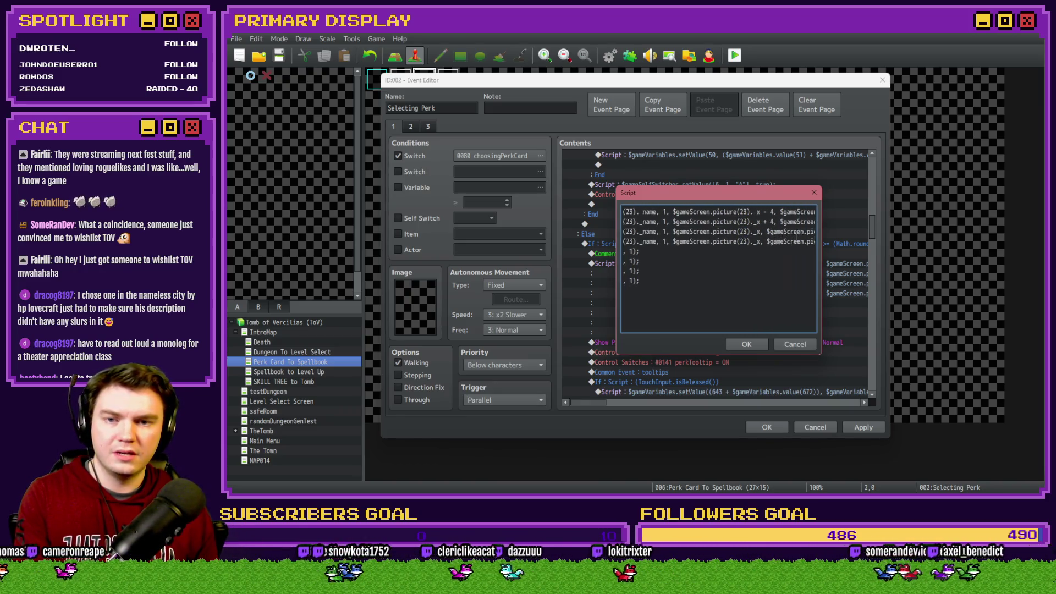
pyautogui.doubleClick(751, 212)
pyautogui.write('23')
pyautogui.doubleClick(751, 222)
pyautogui.write('23')
pyautogui.doubleClick(737, 232)
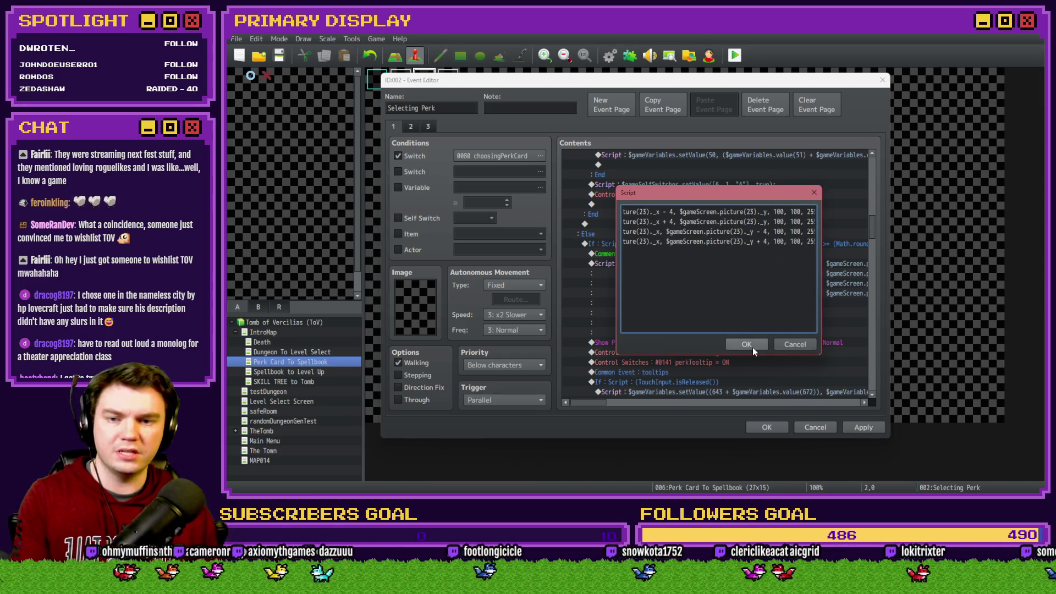
pyautogui.click(752, 346)
pyautogui.scroll(-6, 728, 340)
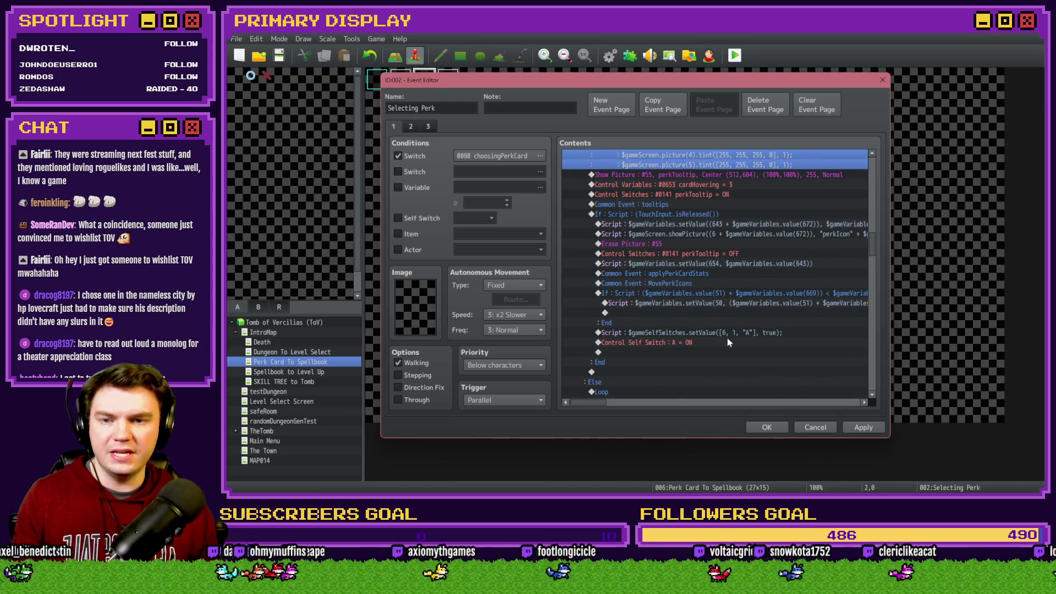
pyautogui.scroll(-6, 726, 342)
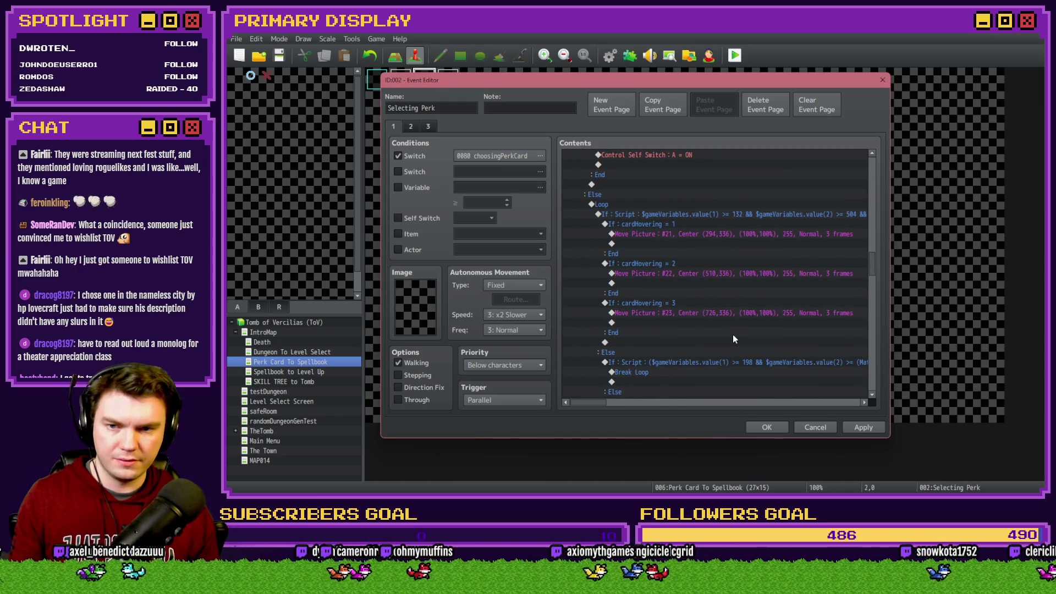
# Step: Duplicate the Erase Picture #55 command and set the copy to erase picture 2
pyautogui.scroll(-10, 732, 337)
pyautogui.scroll(-8, 732, 332)
pyautogui.scroll(2, 732, 334)
pyautogui.click(720, 264)
pyautogui.hotkey('ctrl', 'c')
pyautogui.hotkey('ctrl', 'v')
pyautogui.doubleClick(737, 264)
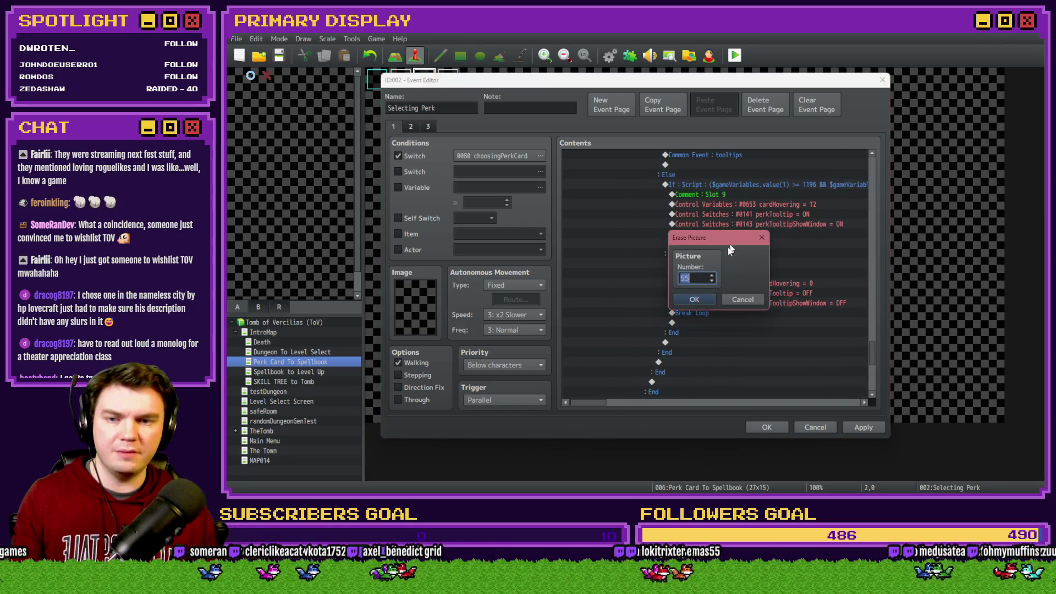
pyautogui.click(694, 299)
# Step: Add Erase Picture commands for pictures 3, 4 and 5, then save the event
pyautogui.hotkey('ctrl', 'v')
pyautogui.press('Return')
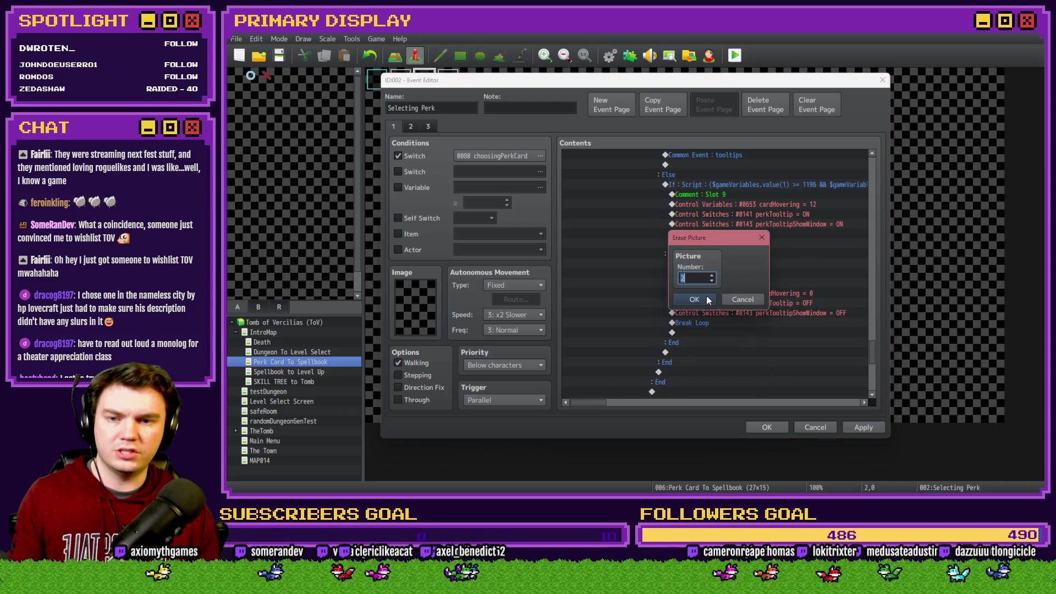
pyautogui.click(707, 299)
pyautogui.hotkey('ctrl', 'v')
pyautogui.press('Return')
pyautogui.write('4')
pyautogui.press('Return')
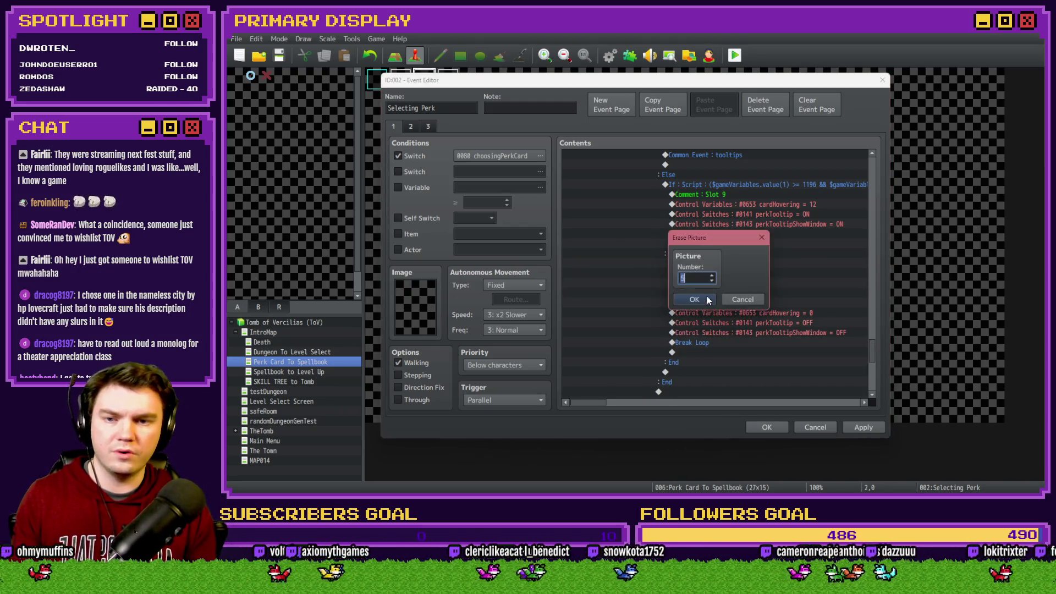
pyautogui.hotkey('ctrl', 'v')
pyautogui.write('5')
pyautogui.press('Return')
pyautogui.click(767, 428)
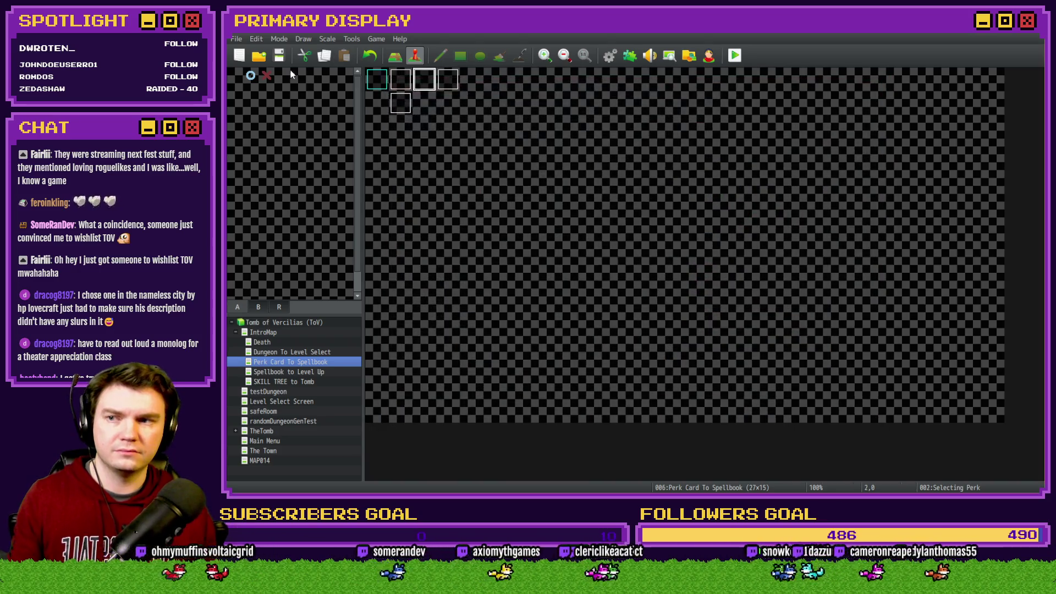
# Step: Start a playtest to reach the Select A Player Perk Card screen
pyautogui.click(734, 55)
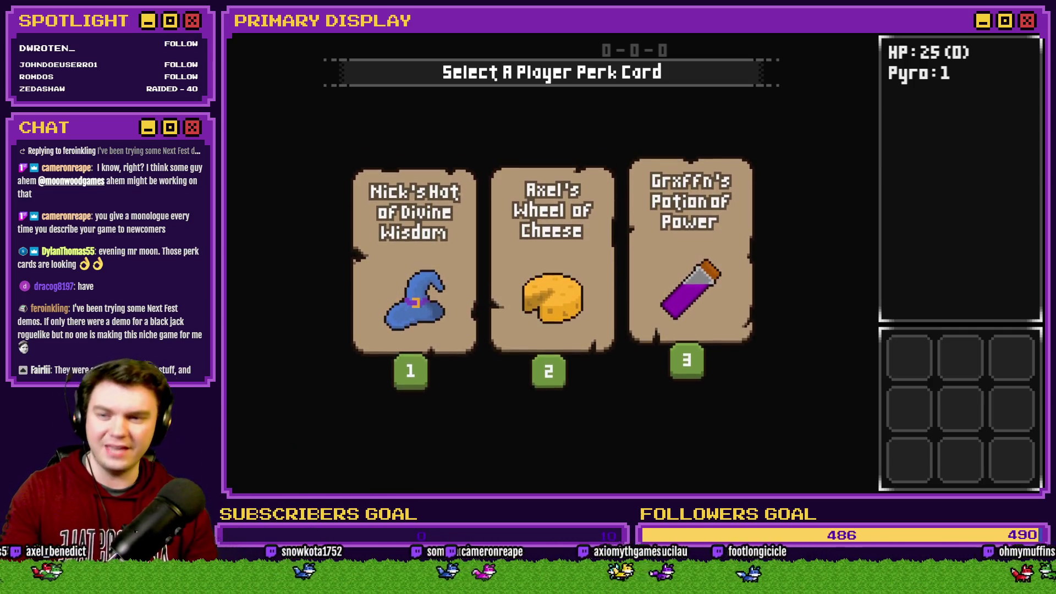
pyautogui.press('3')
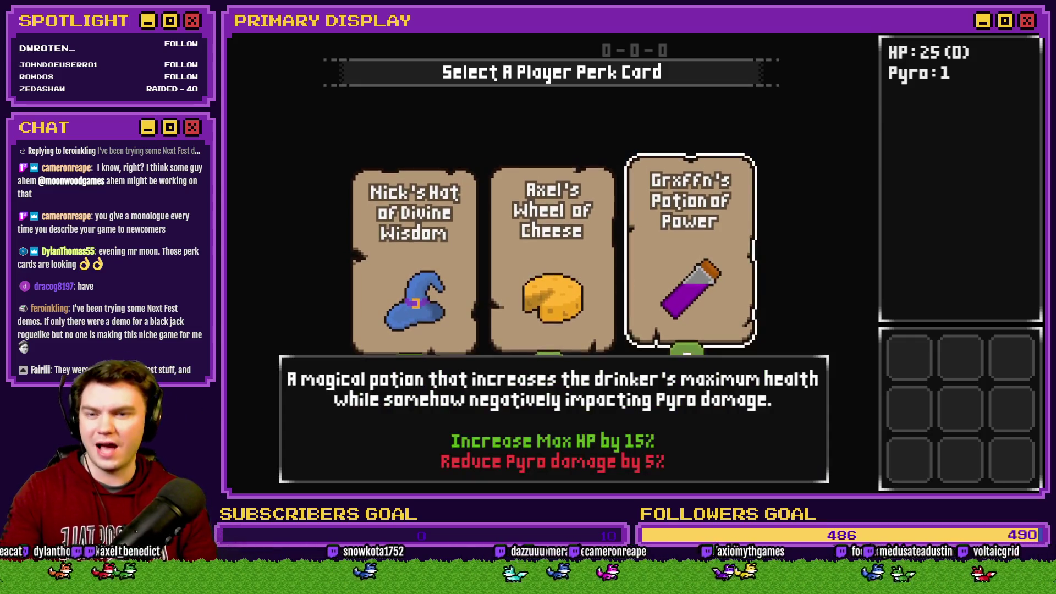
pyautogui.press('2')
pyautogui.press('Escape')
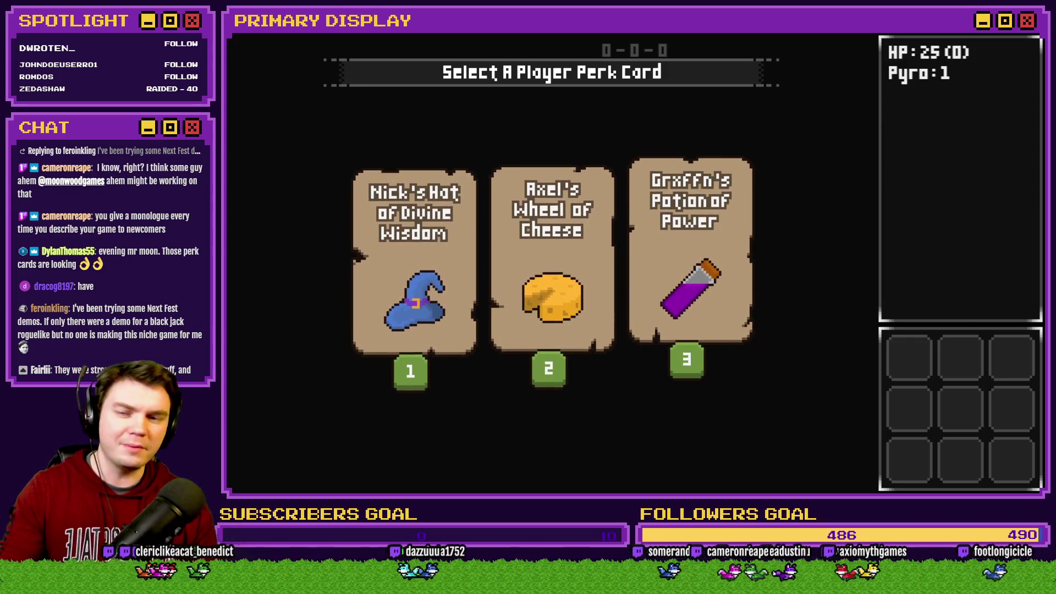
pyautogui.press('1')
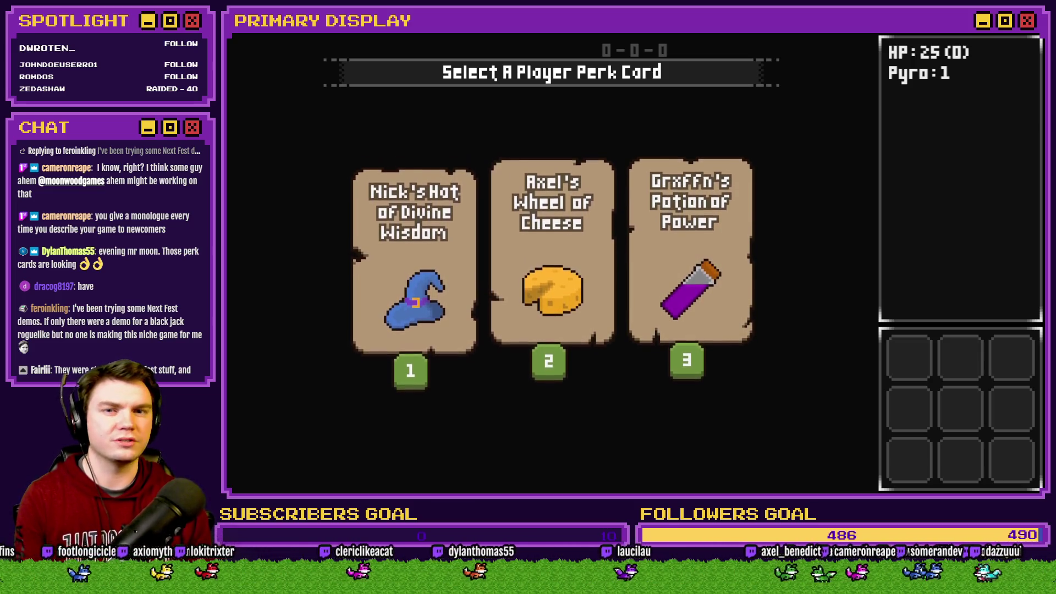
pyautogui.moveTo(470, 238)
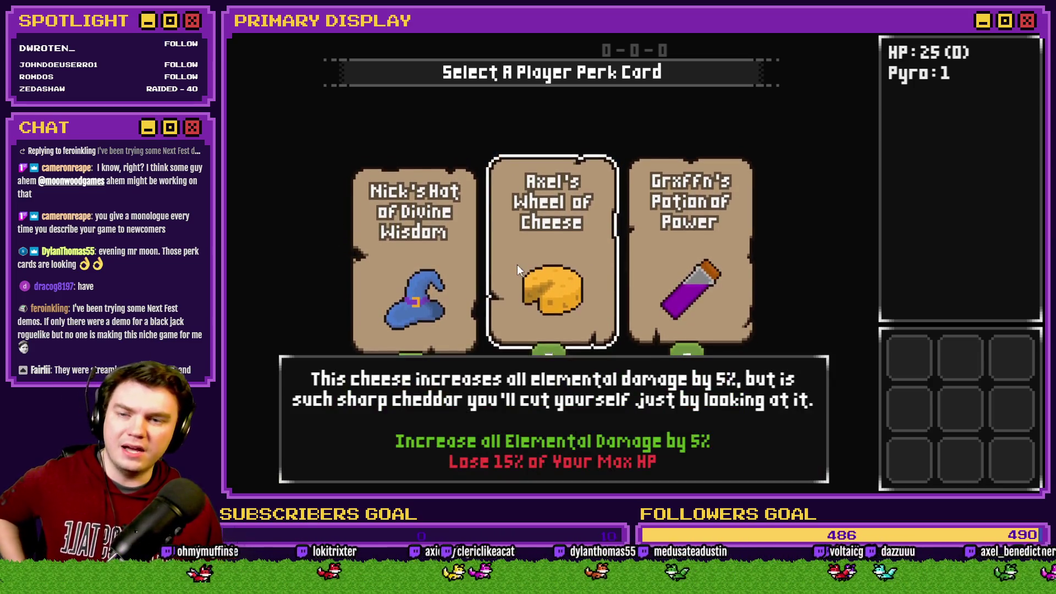
pyautogui.moveTo(443, 269)
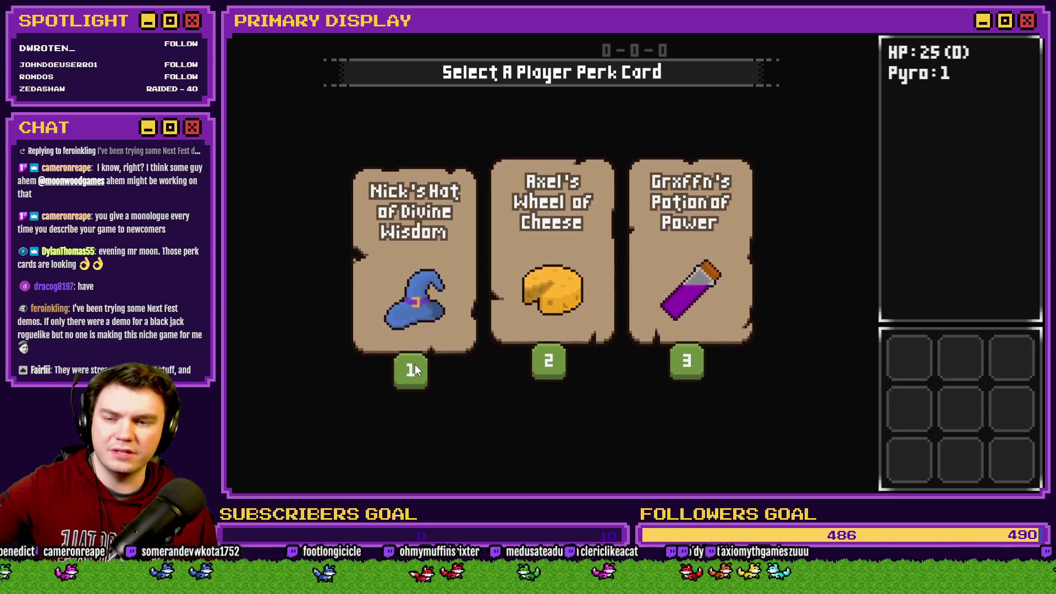
pyautogui.moveTo(417, 328)
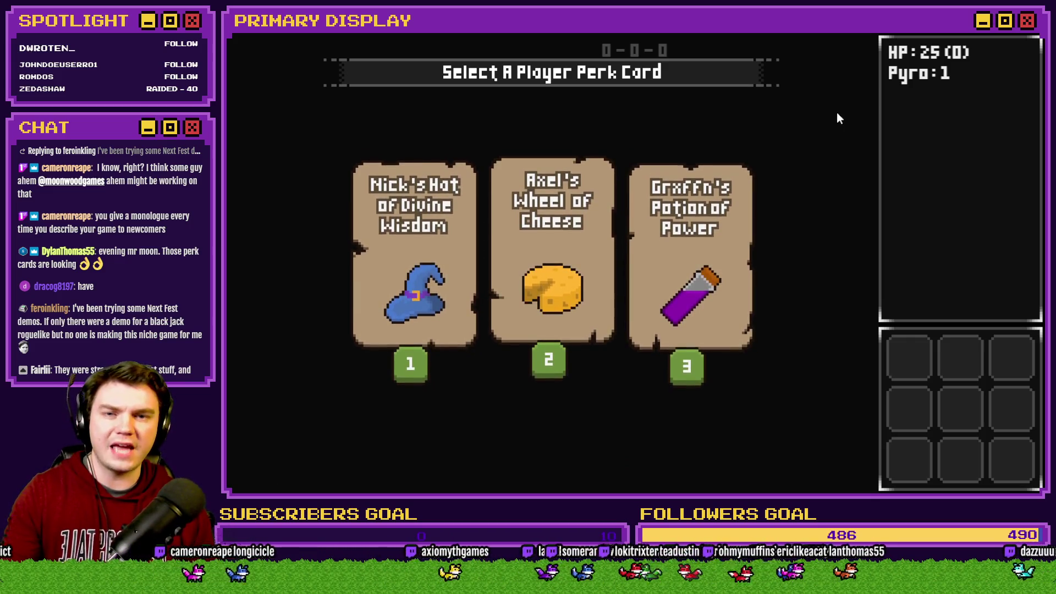
# Step: Close the playtest, open Init/Anim/Wrap-up, and set page 1's Move Picture #51–#53 to opacity 0
pyautogui.hotkey('alt', 'F4')
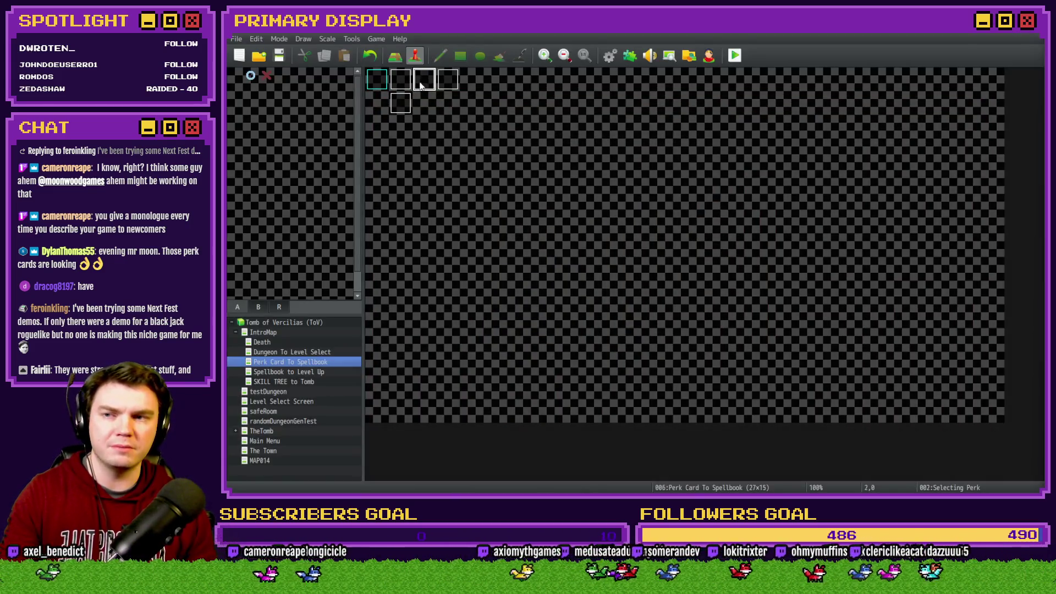
pyautogui.doubleClick(403, 83)
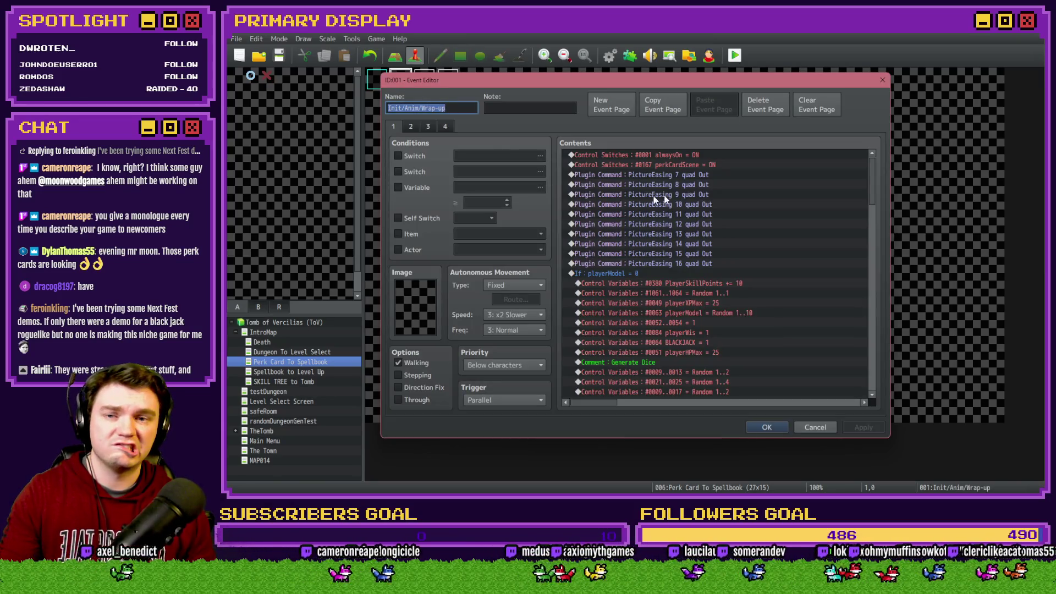
pyautogui.moveTo(871, 182); pyautogui.dragTo(869, 359)
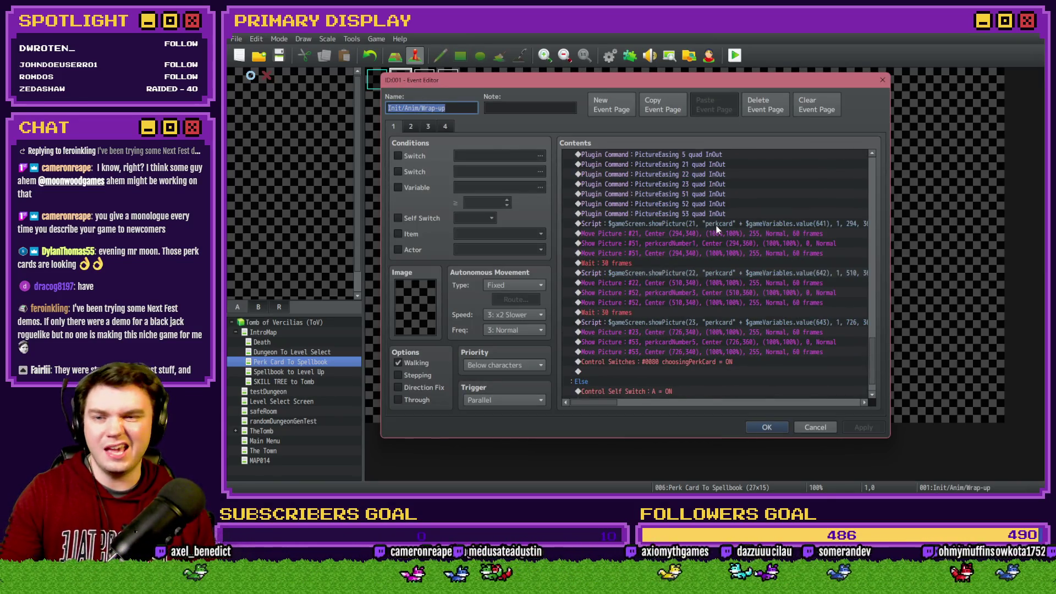
pyautogui.doubleClick(716, 248)
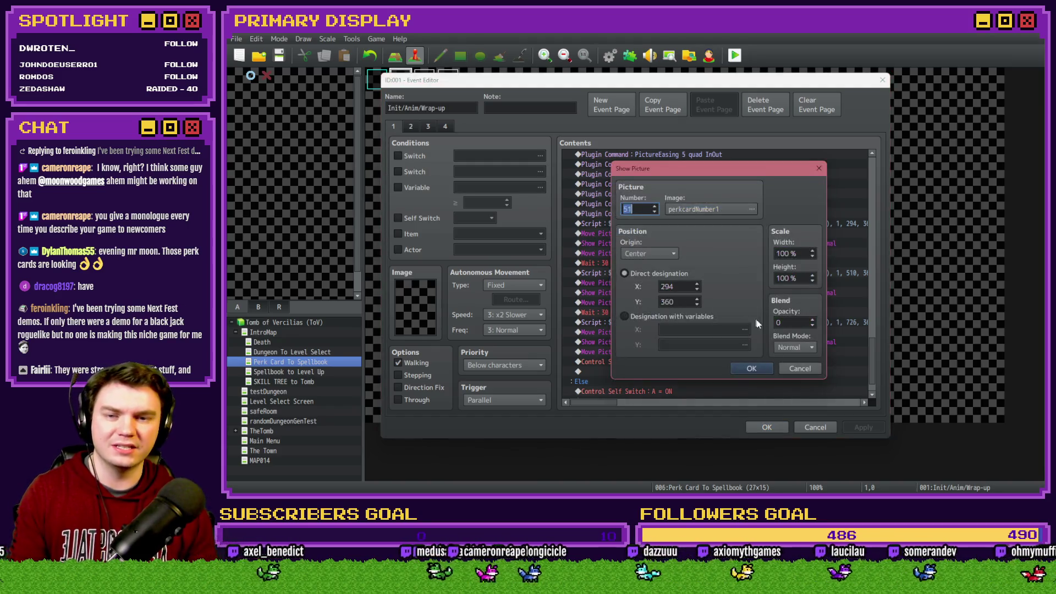
pyautogui.click(806, 371)
pyautogui.doubleClick(767, 254)
pyautogui.doubleClick(796, 306)
pyautogui.click(760, 389)
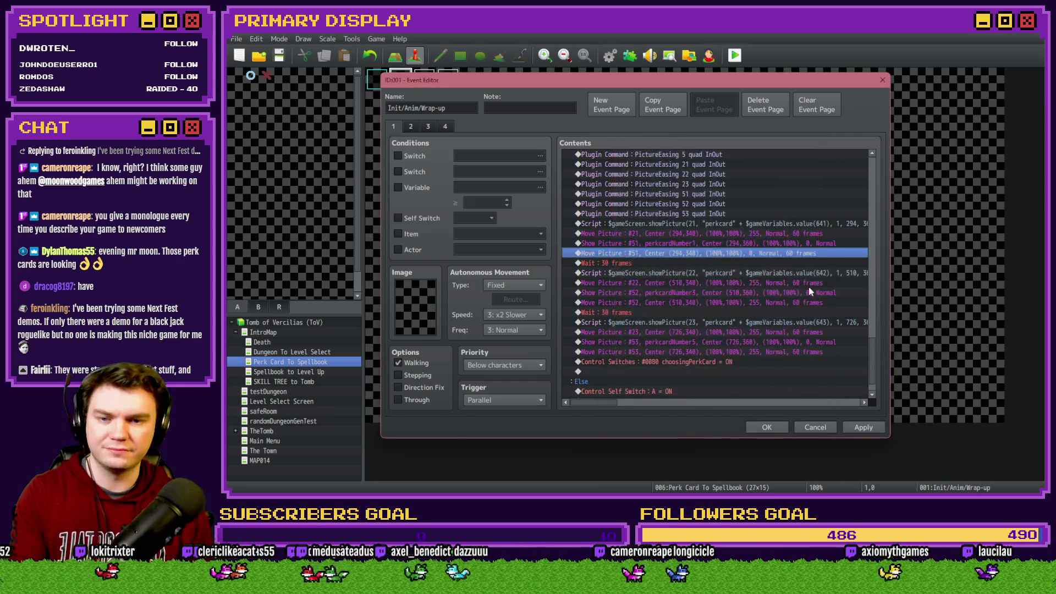
pyautogui.doubleClick(801, 303)
pyautogui.doubleClick(787, 305)
pyautogui.write('0')
pyautogui.click(753, 387)
pyautogui.doubleClick(796, 352)
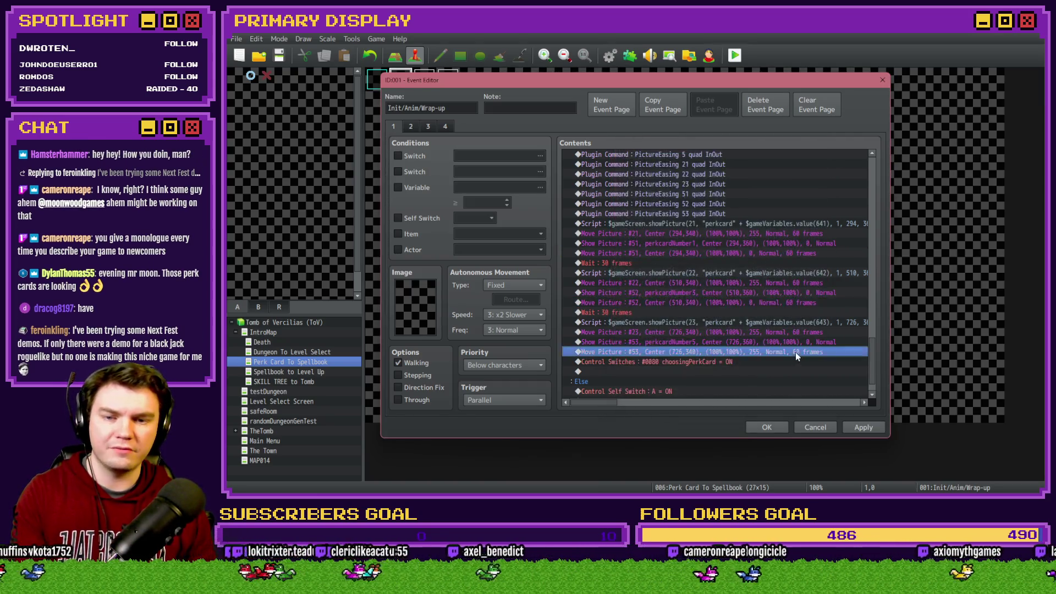
pyautogui.click(760, 389)
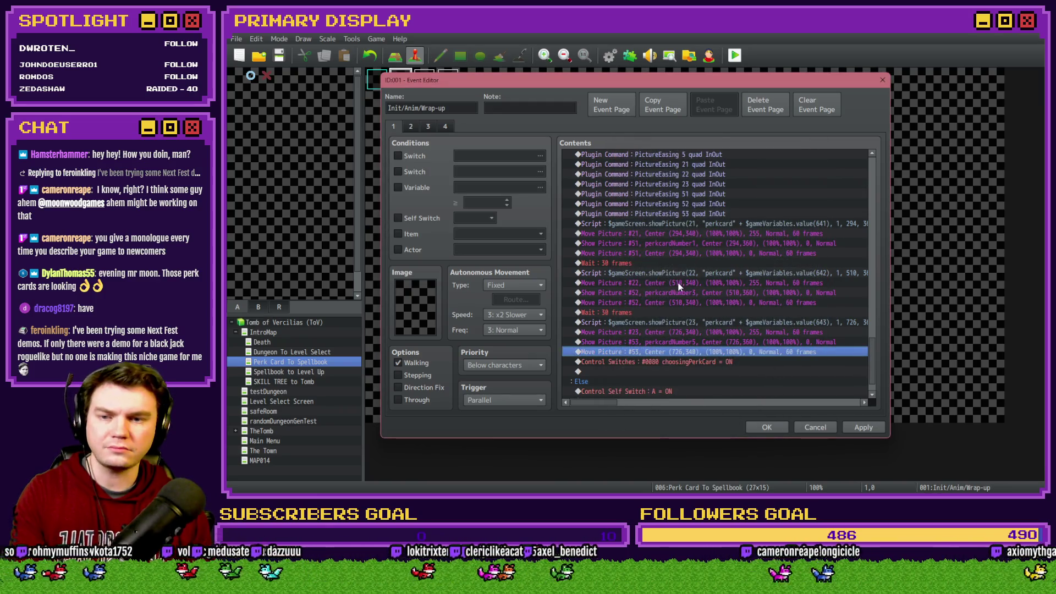
# Step: On page 2, set the first Move Picture #51, #52 and #53 commands to opacity 0
pyautogui.click(411, 127)
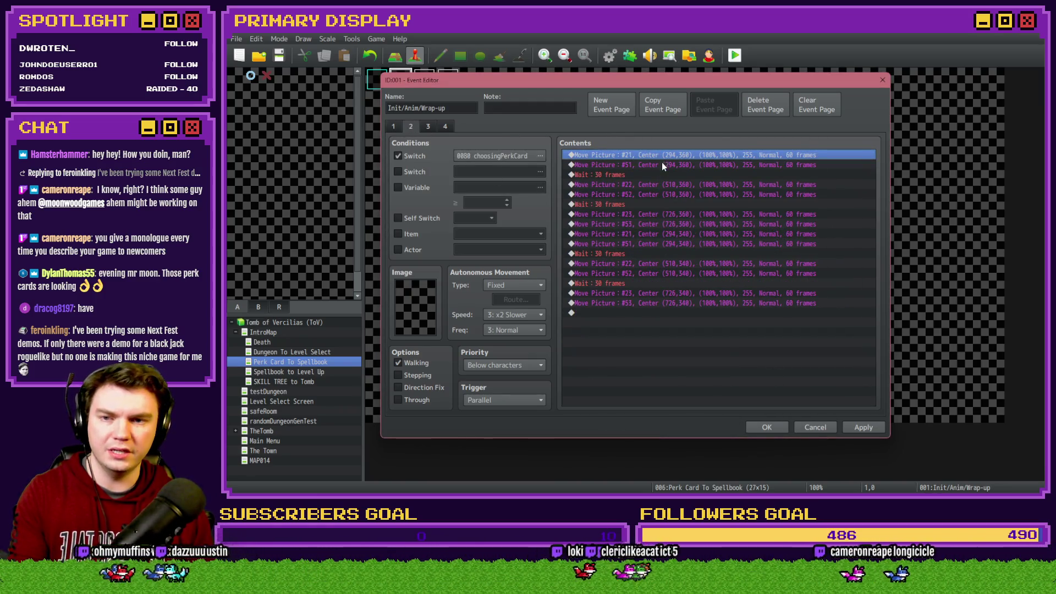
pyautogui.doubleClick(661, 165)
pyautogui.click(748, 386)
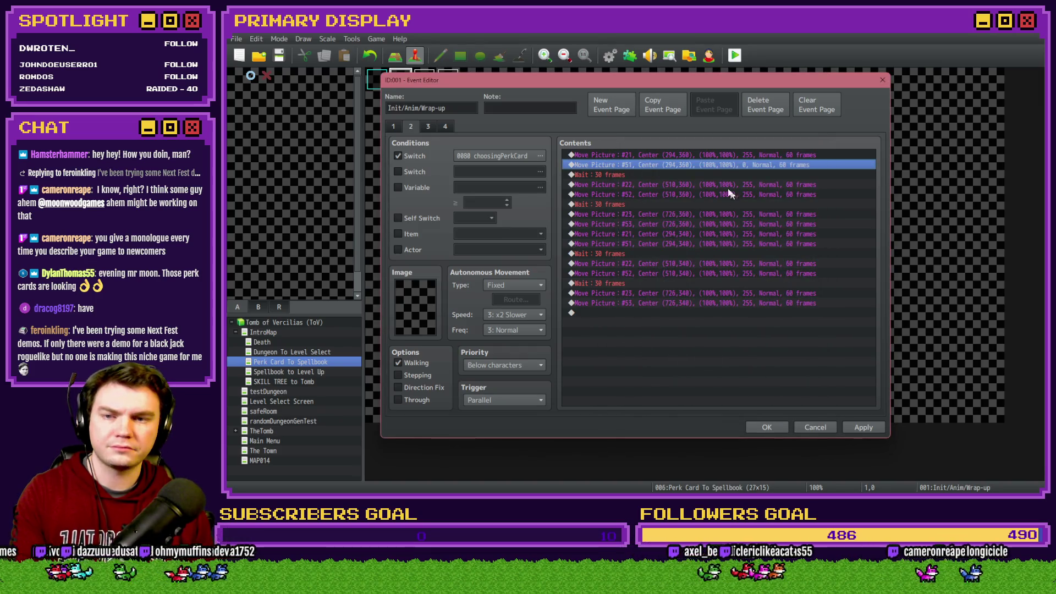
pyautogui.doubleClick(690, 194)
pyautogui.doubleClick(792, 302)
pyautogui.write('0')
pyautogui.click(748, 383)
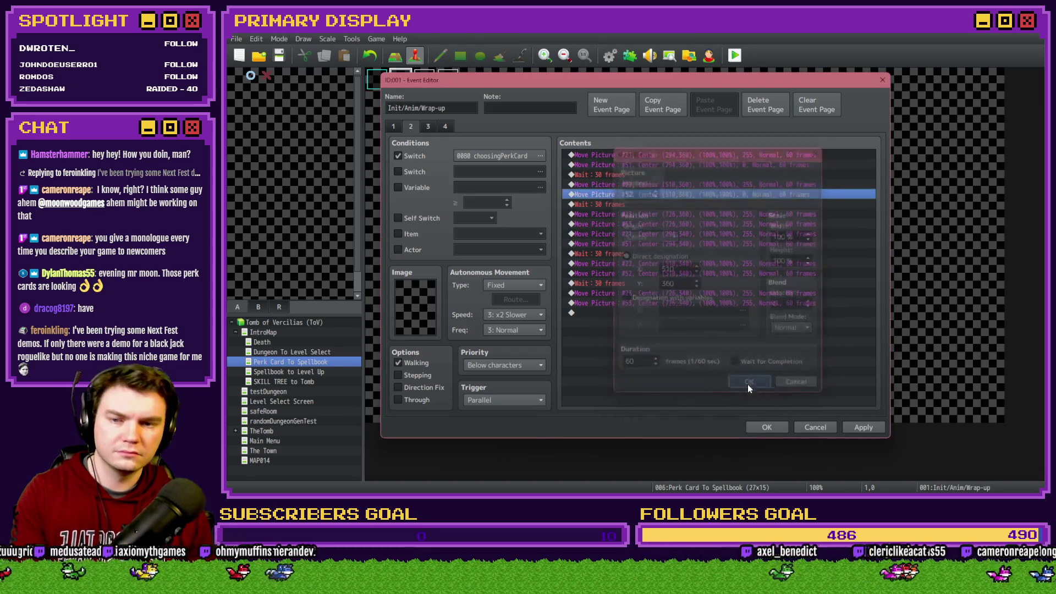
pyautogui.doubleClick(658, 225)
pyautogui.doubleClick(791, 305)
pyautogui.click(762, 387)
# Step: Set page 2's second Move Picture #51–#53 commands to opacity 0, save the event, and playtest
pyautogui.doubleClick(687, 244)
pyautogui.write('0')
pyautogui.click(752, 386)
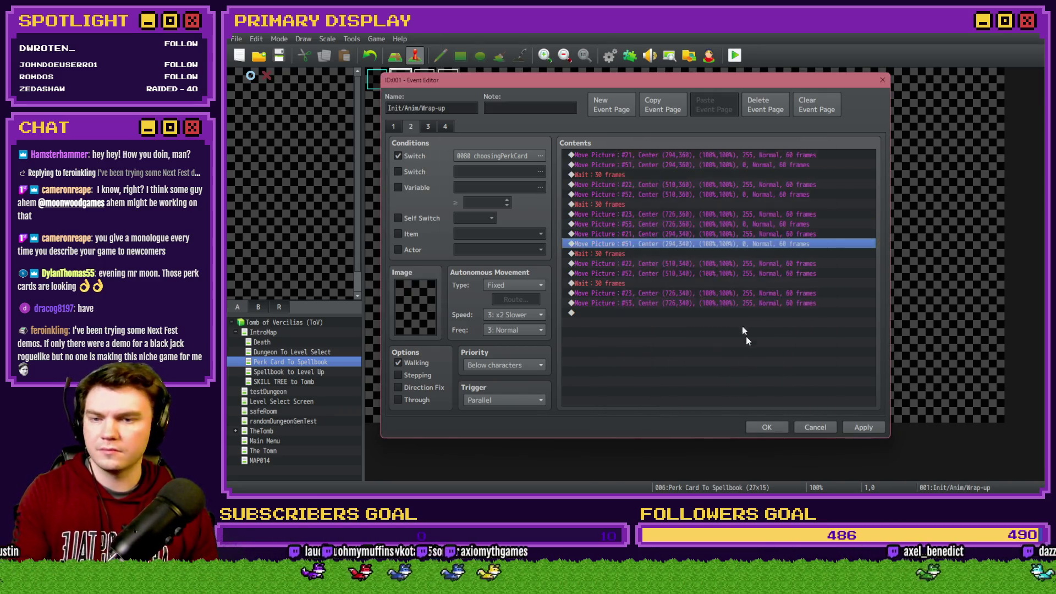
pyautogui.doubleClick(696, 273)
pyautogui.click(751, 386)
pyautogui.click(744, 303)
pyautogui.doubleClick(744, 303)
pyautogui.doubleClick(782, 305)
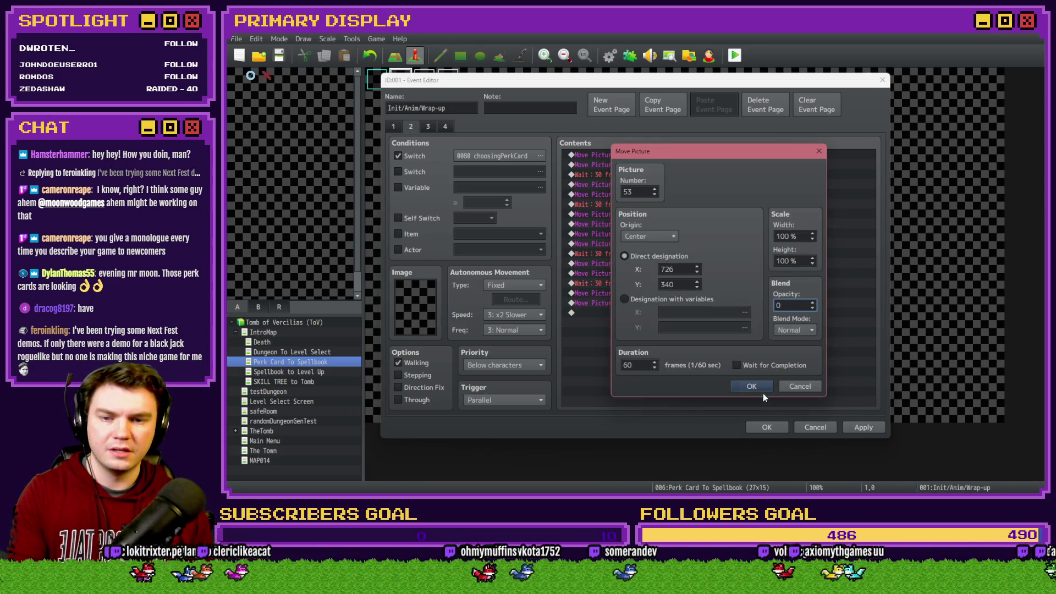
pyautogui.click(761, 391)
pyautogui.click(766, 428)
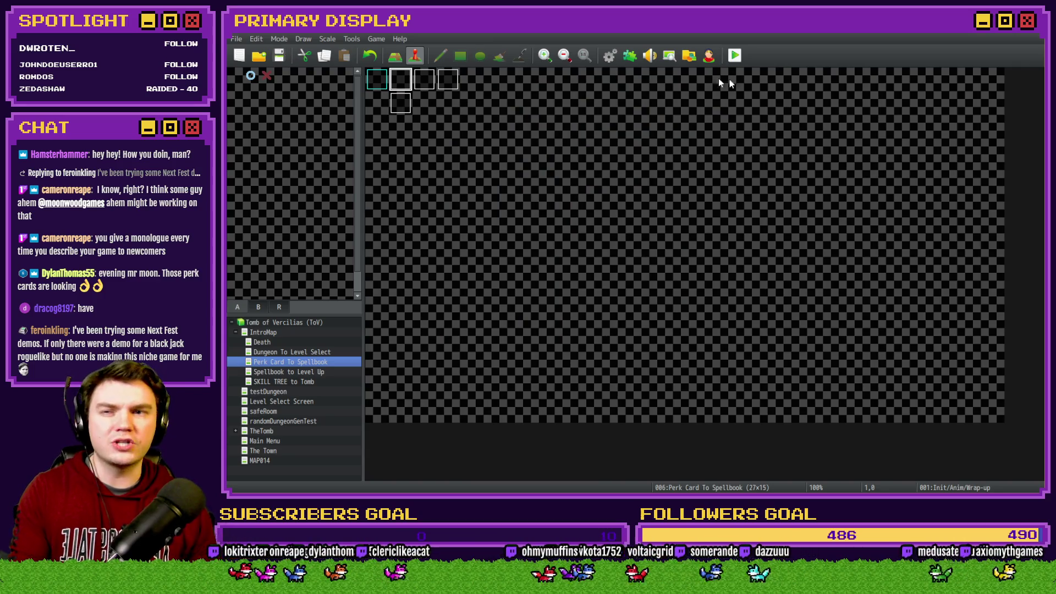
pyautogui.click(742, 60)
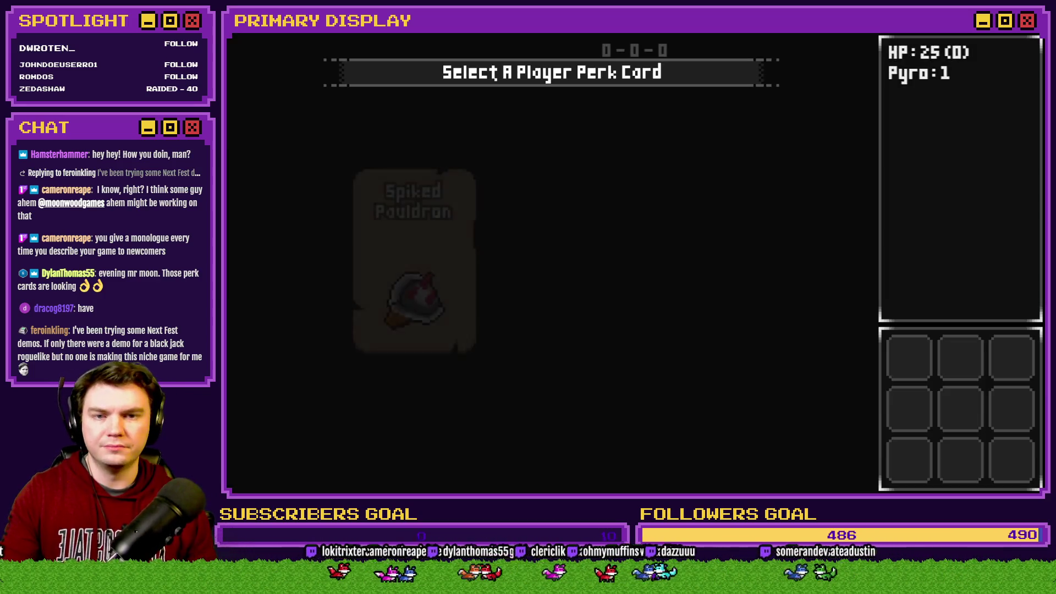
# Step: Check the dealt Spiked Pauldron, Fantastic Scroll and Wheel of Cheese cards and their tooltips
pyautogui.moveTo(728, 226)
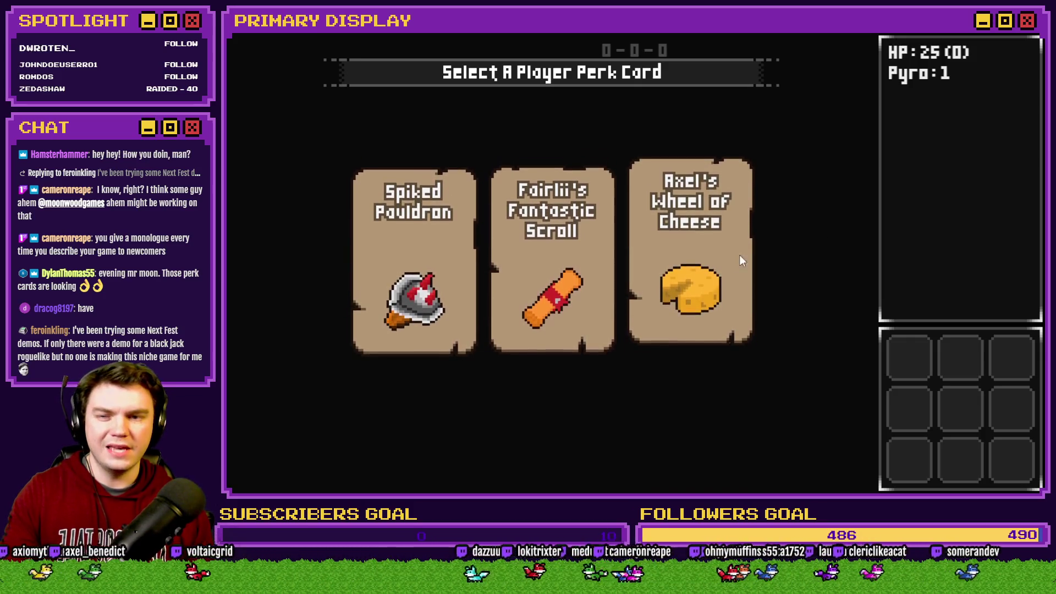
pyautogui.moveTo(573, 254)
pyautogui.moveTo(434, 253)
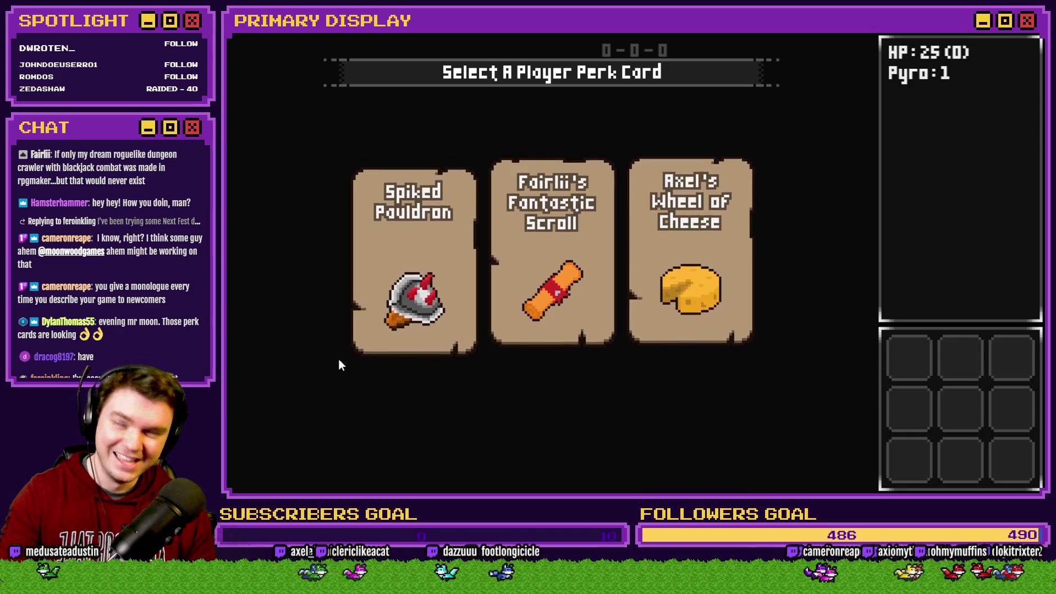
pyautogui.moveTo(691, 259)
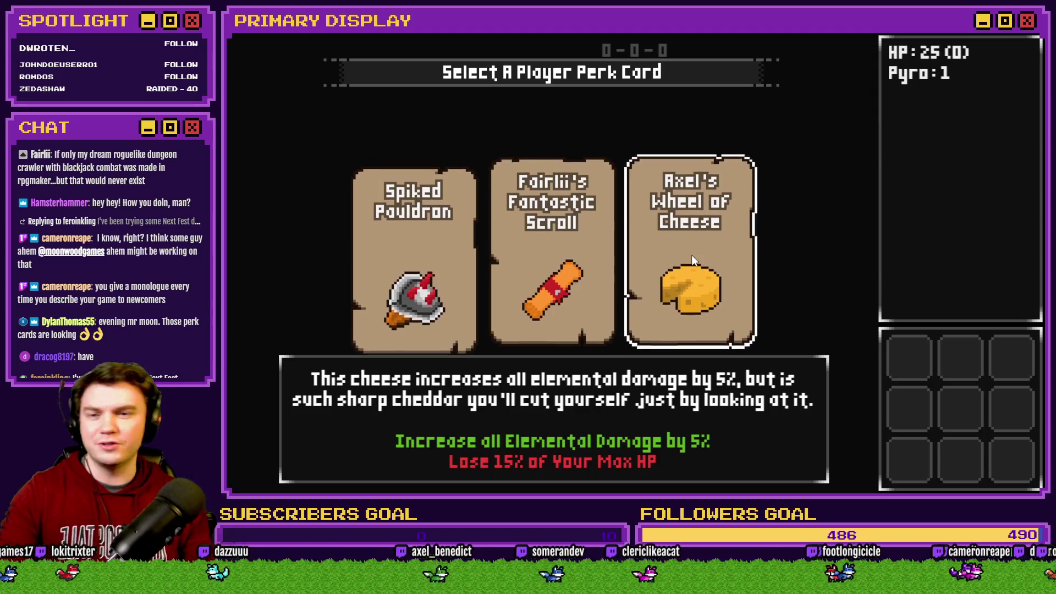
# Step: Show the Wheel of Cheese tooltip (+5% elemental damage, 15% max HP loss), then close the playtest
pyautogui.moveTo(539, 259)
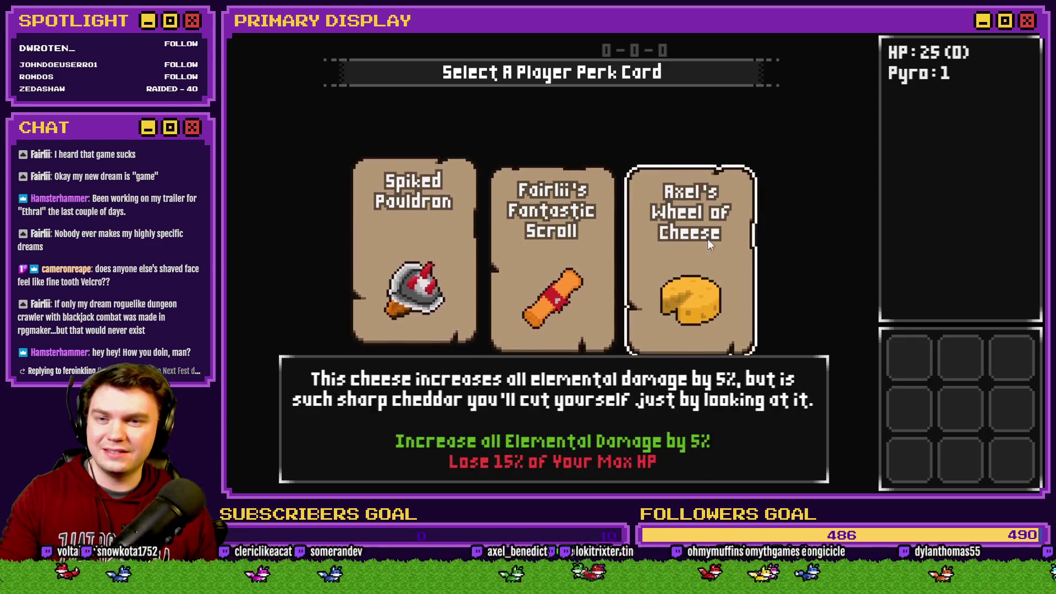
pyautogui.hotkey('alt', 'F4')
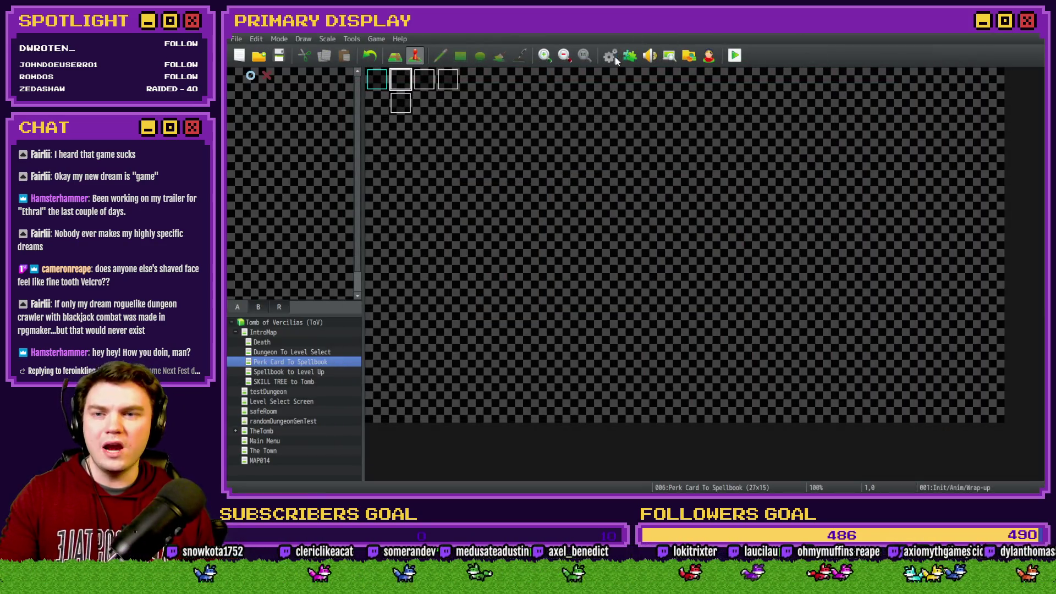
# Step: Review the 0017 tooltips common event in the Database, then start a new playtest
pyautogui.click(627, 54)
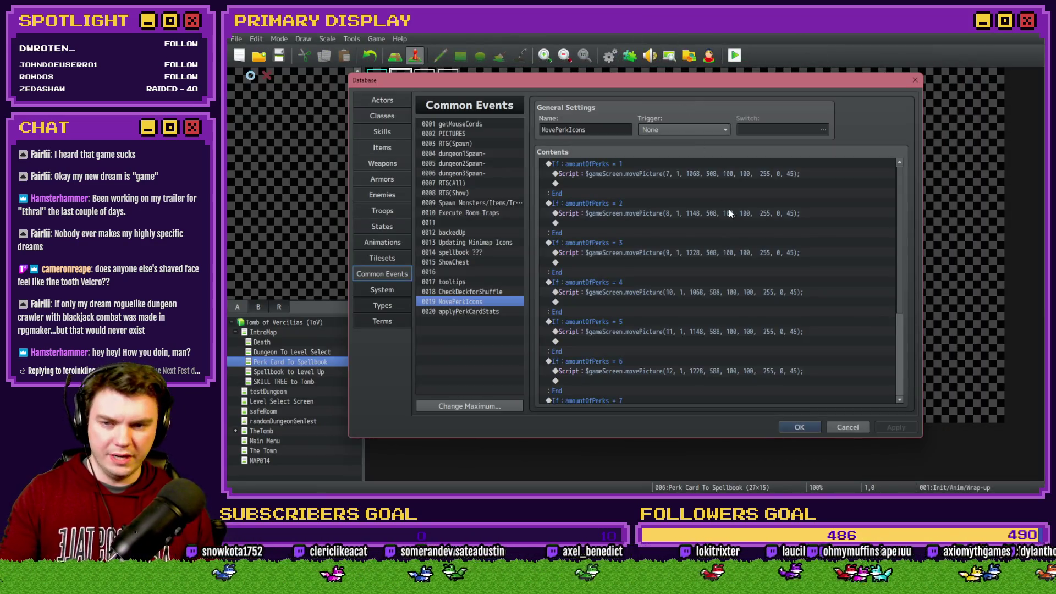
pyautogui.click(490, 282)
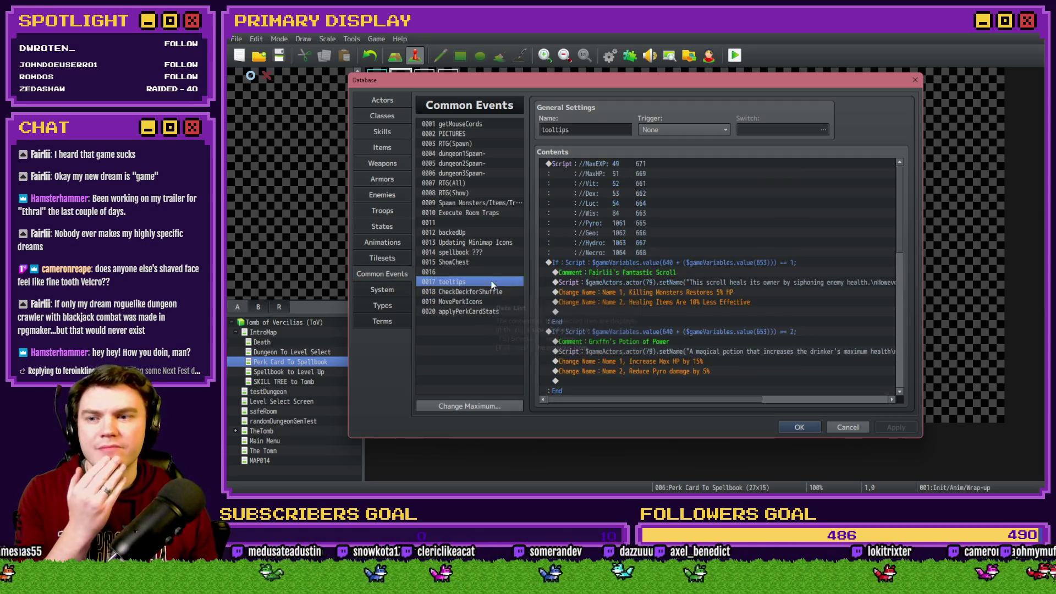
pyautogui.moveTo(900, 208)
pyautogui.mouseDown()
pyautogui.moveTo(895, 248)
pyautogui.moveTo(901, 236)
pyautogui.moveTo(914, 338)
pyautogui.mouseUp()
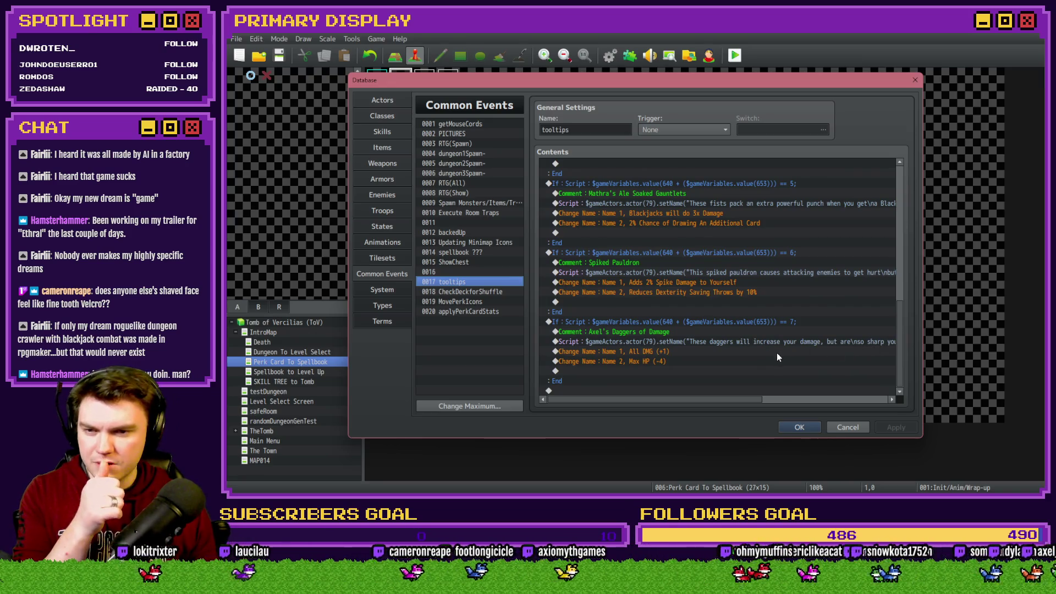
pyautogui.click(798, 427)
pyautogui.click(734, 55)
# Step: Try selecting the perk cards, finishing on Spiked Pauldron, then close the playtest
pyautogui.click(599, 275)
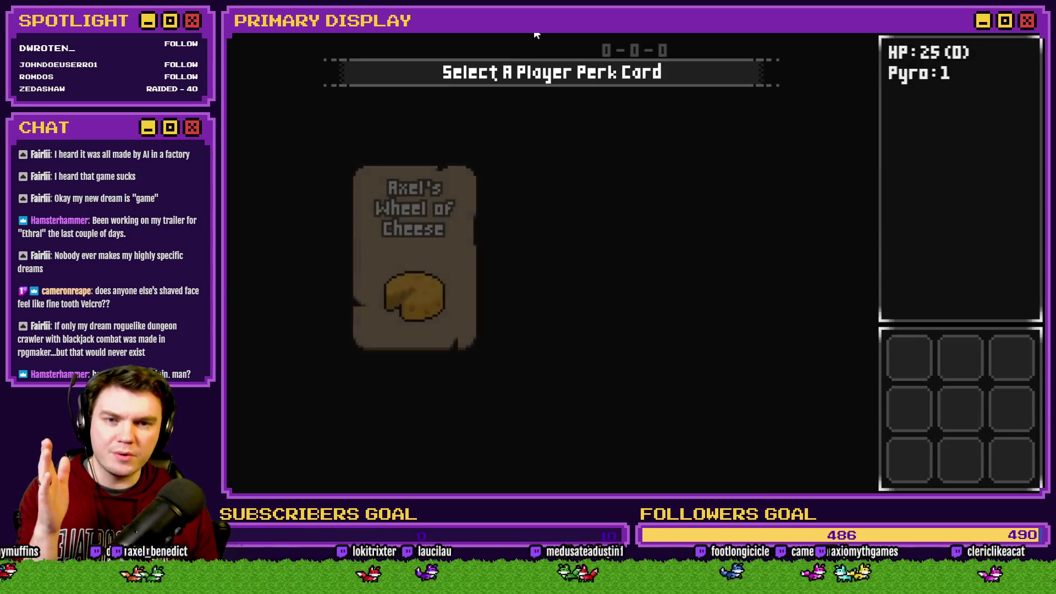
pyautogui.moveTo(685, 217)
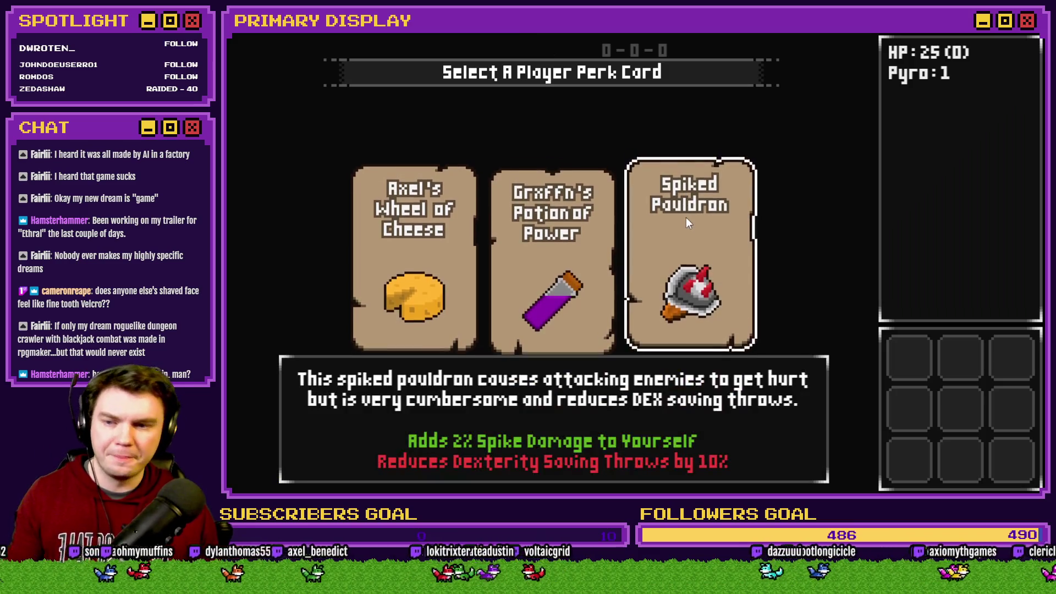
pyautogui.click(692, 247)
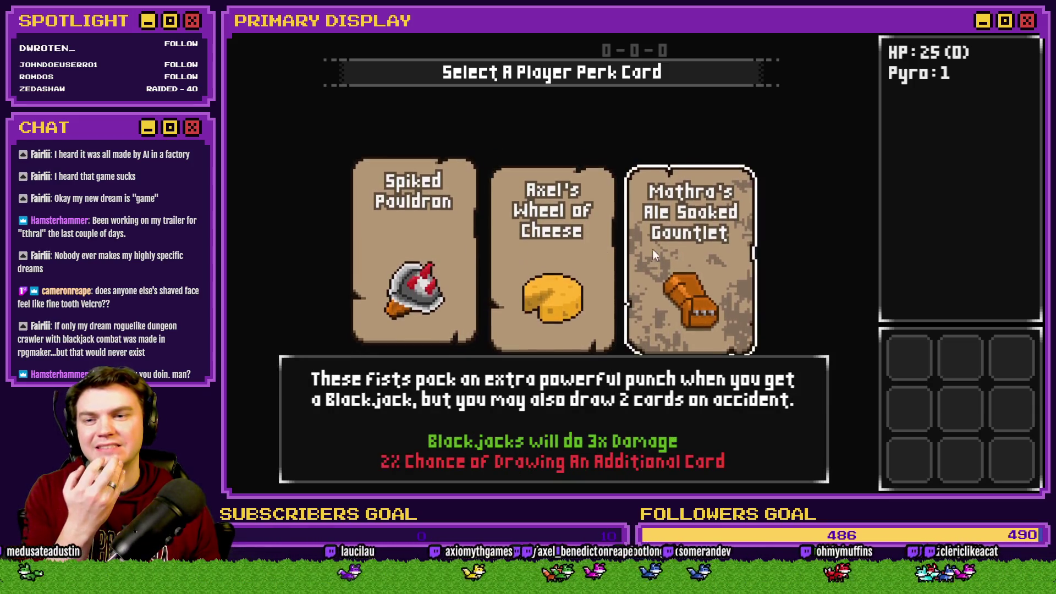
pyautogui.click(671, 250)
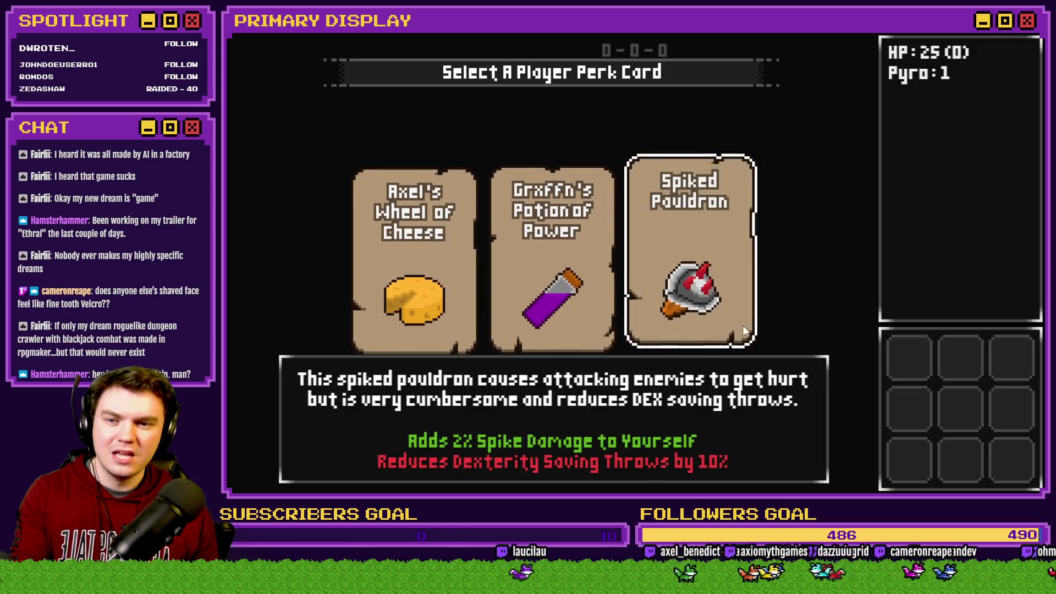
pyautogui.click(690, 258)
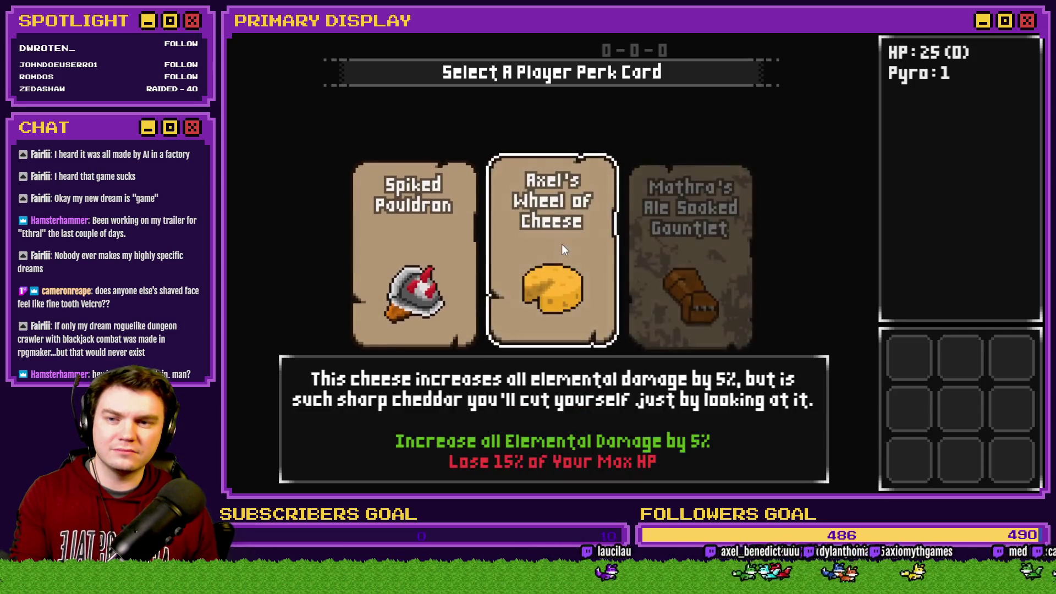
pyautogui.click(562, 249)
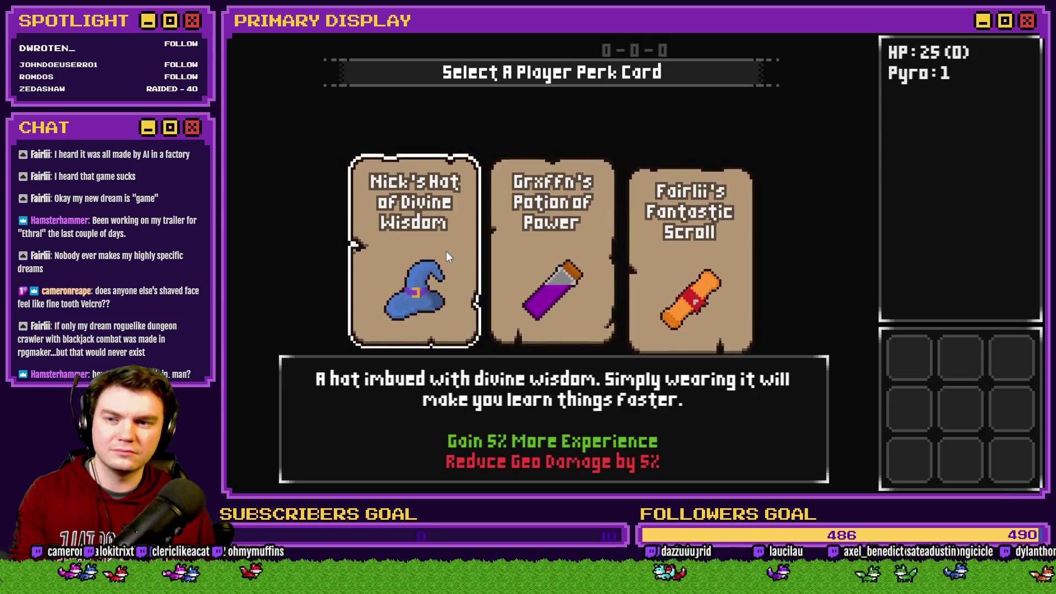
pyautogui.click(437, 254)
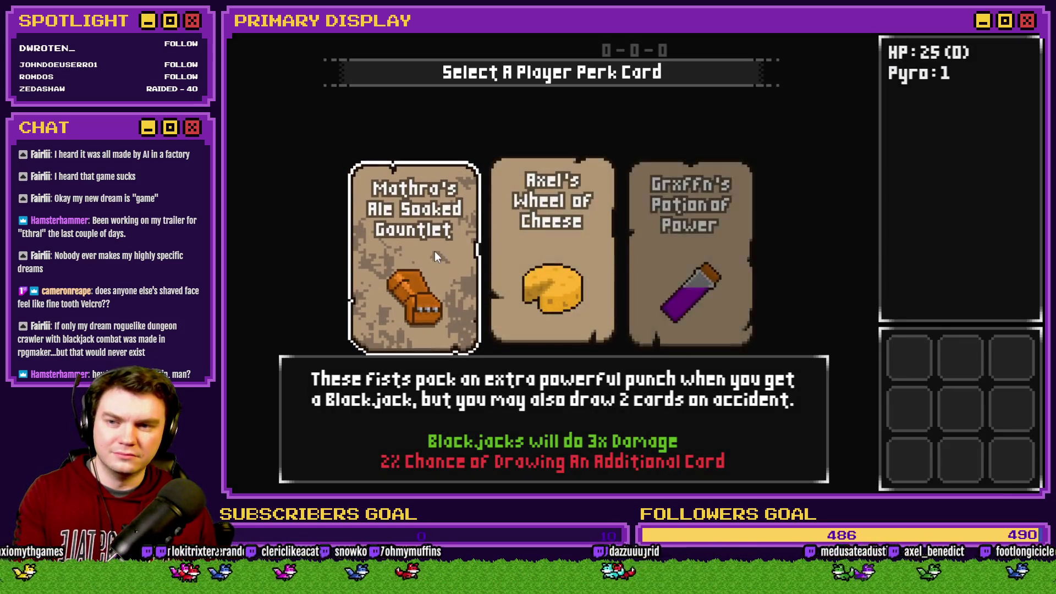
pyautogui.click(435, 255)
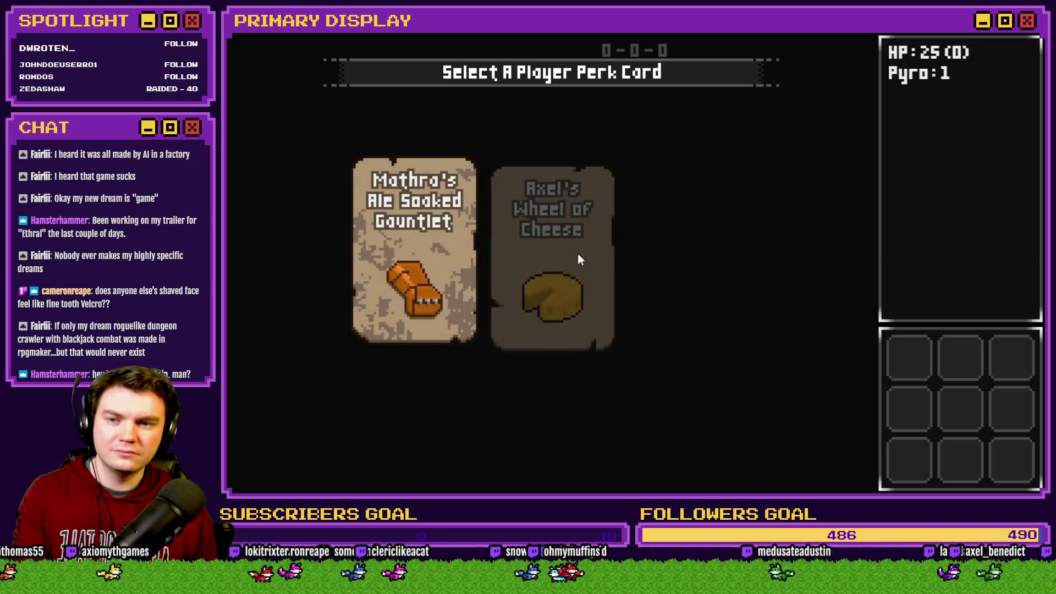
pyautogui.click(573, 248)
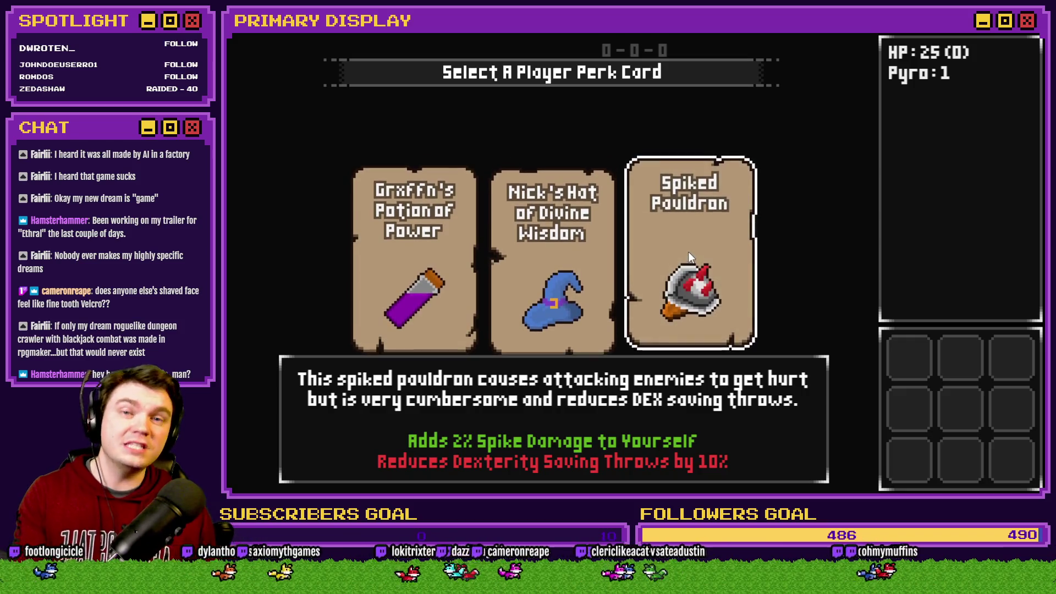
pyautogui.click(688, 253)
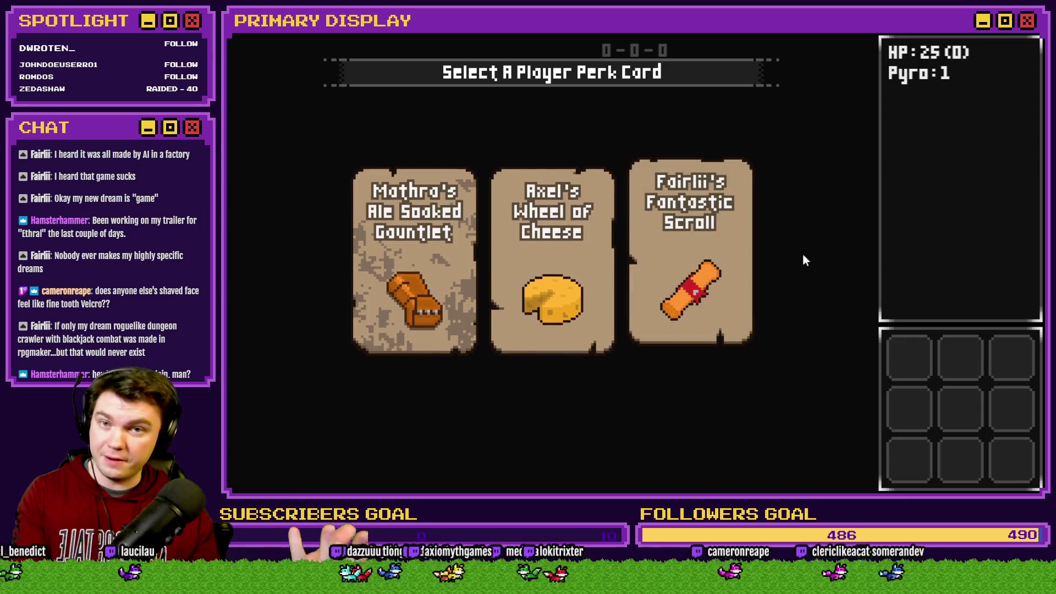
pyautogui.hotkey('alt', 'F4')
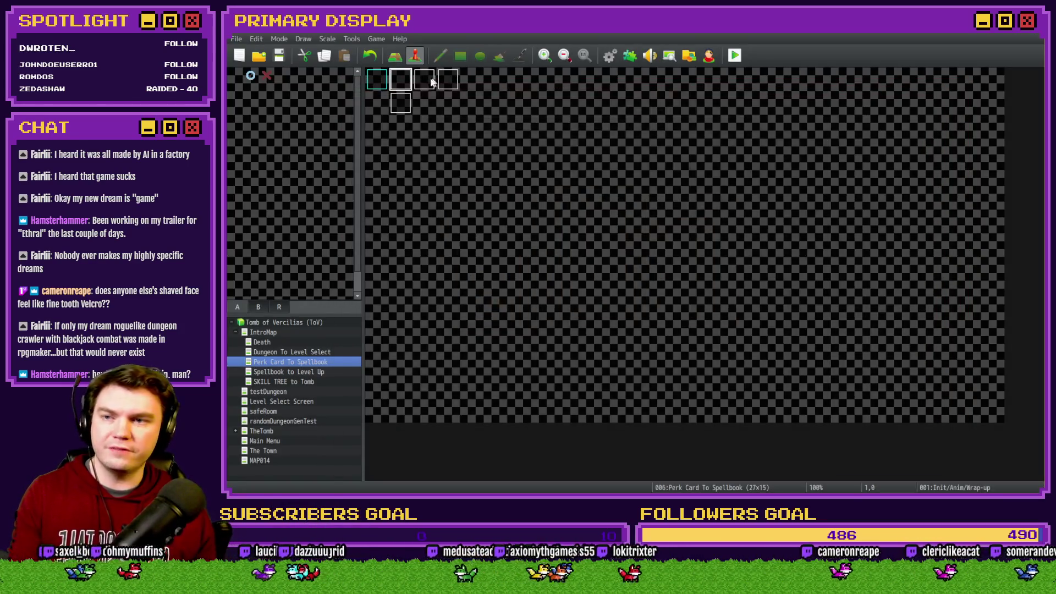
# Step: Look over the Selecting Perk event's card script block and close it
pyautogui.doubleClick(426, 80)
pyautogui.click(725, 177)
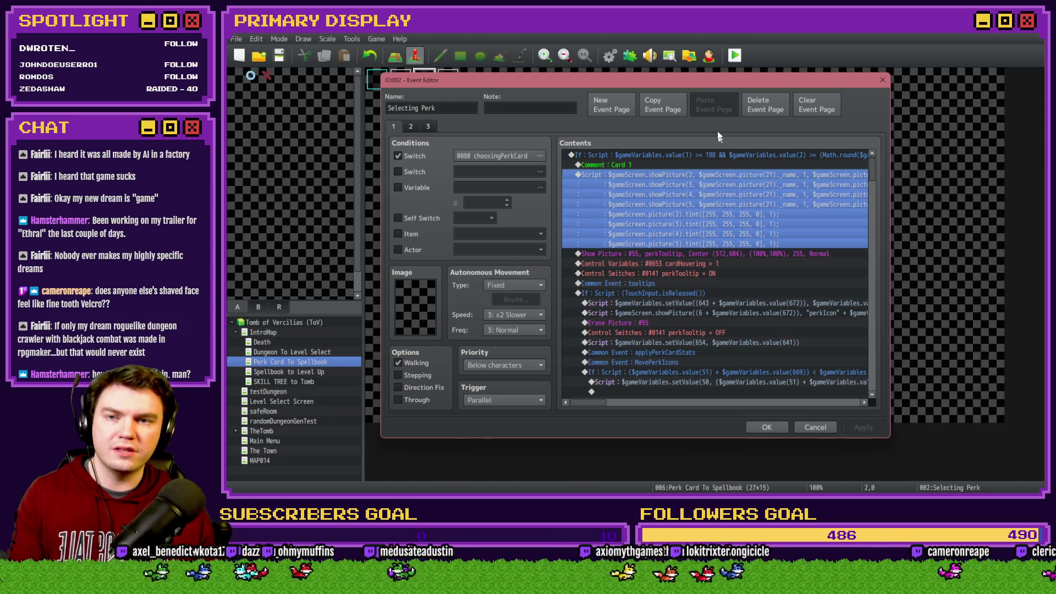
pyautogui.press('Escape')
# Step: Playtest choosing Fairlii's Fantastic Scroll, then return to the Selecting Perk event
pyautogui.click(735, 56)
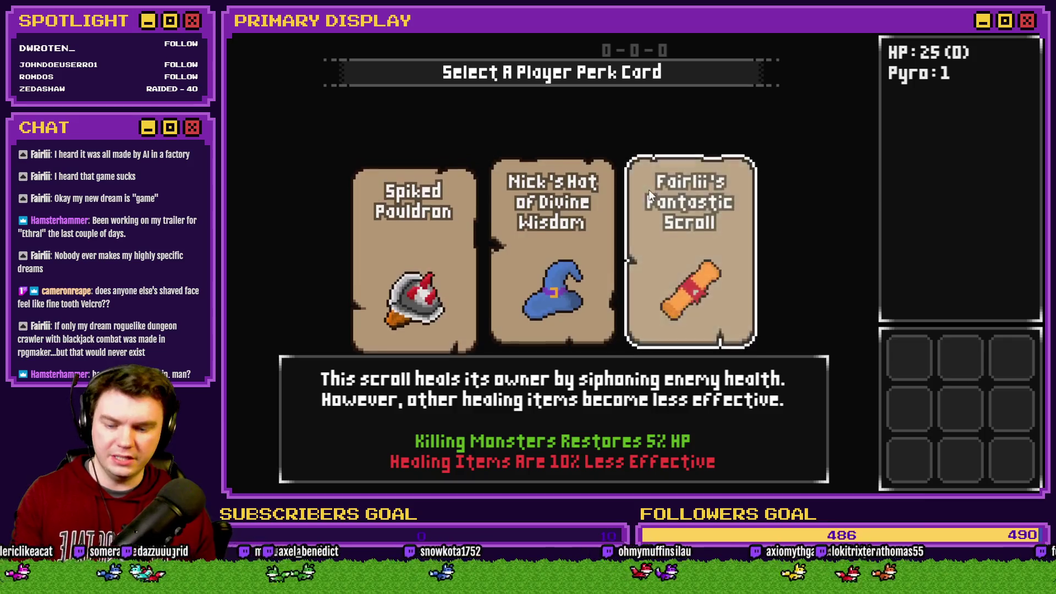
pyautogui.click(663, 215)
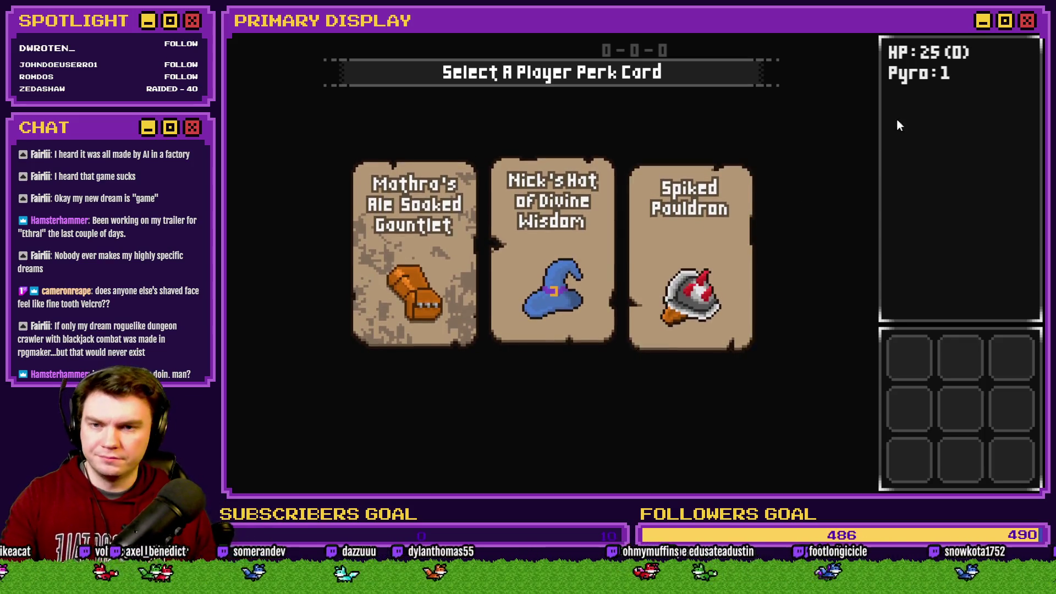
pyautogui.click(1002, 36)
pyautogui.doubleClick(422, 82)
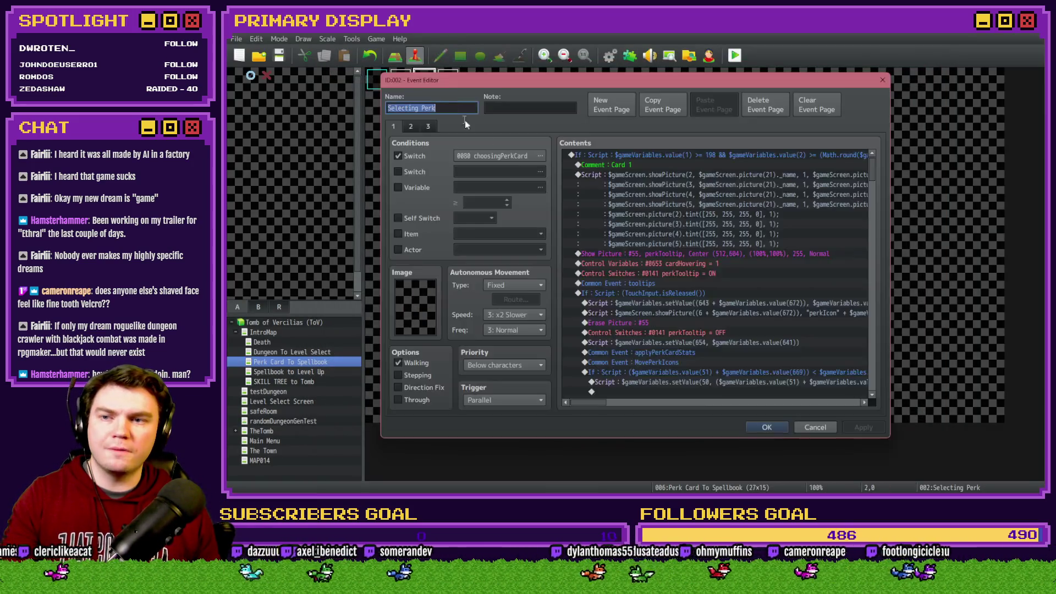
pyautogui.press('Escape')
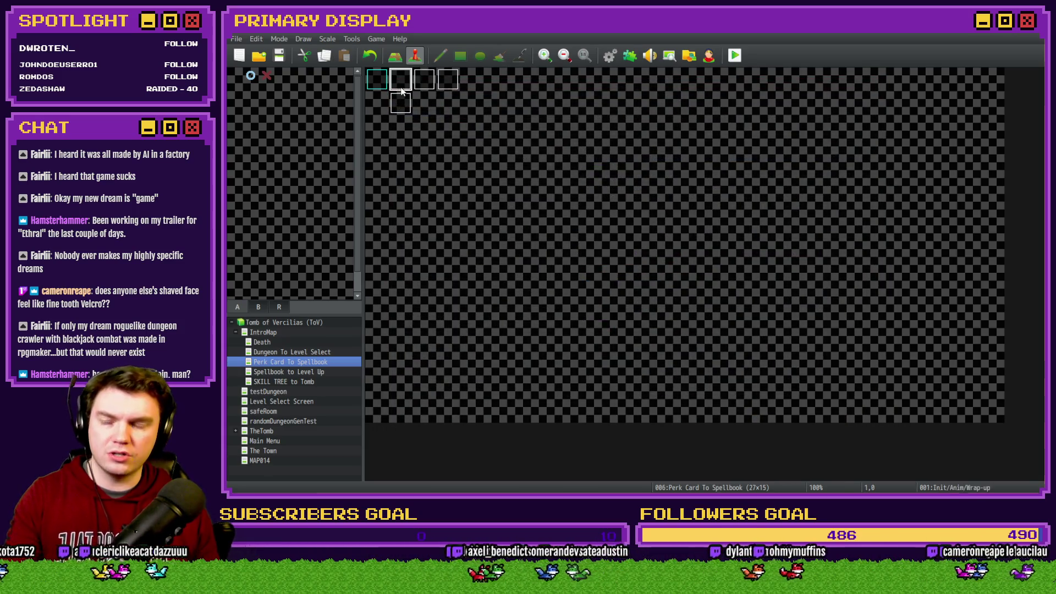
pyautogui.doubleClick(401, 87)
pyautogui.moveTo(889, 176); pyautogui.dragTo(876, 372)
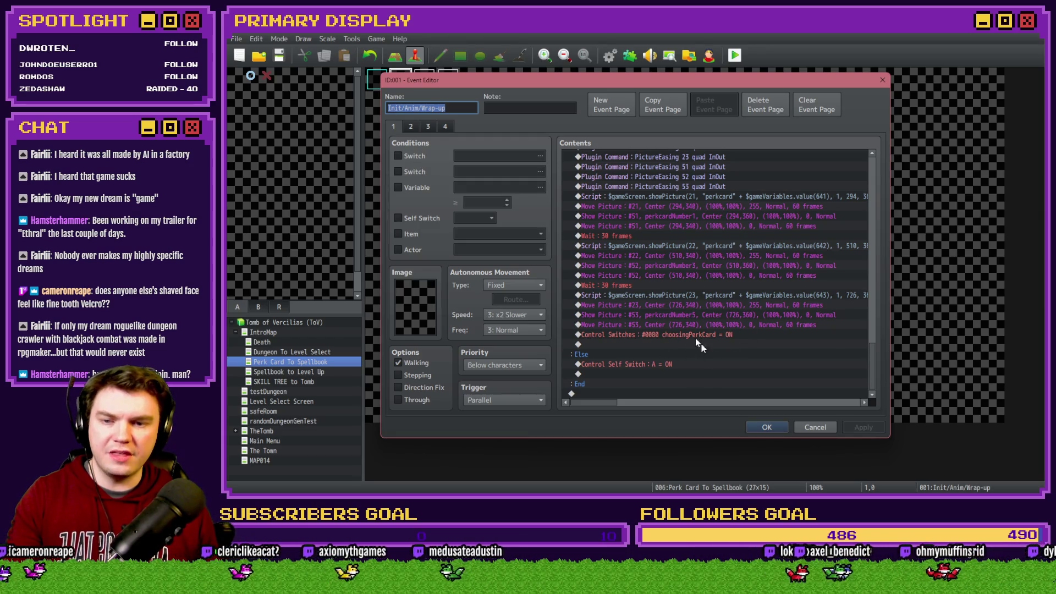
pyautogui.click(753, 325)
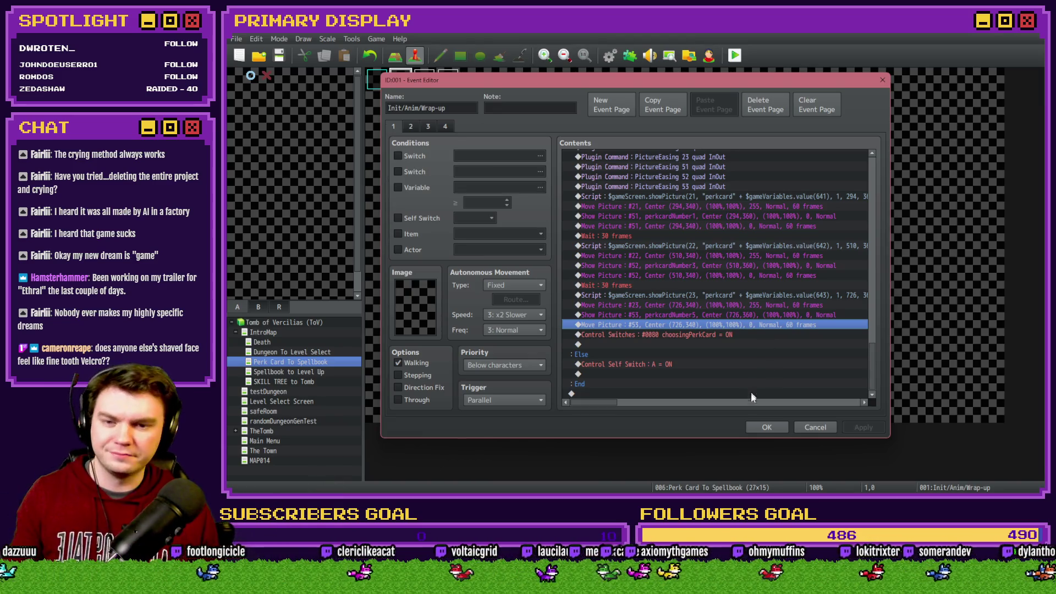
pyautogui.click(763, 427)
pyautogui.doubleClick(420, 87)
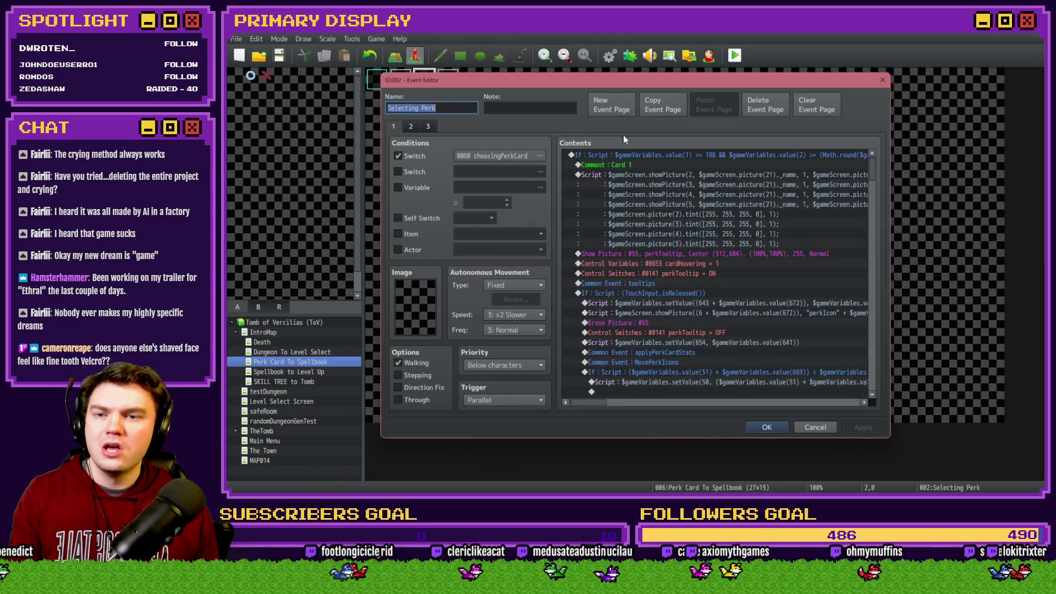
# Step: Replace 255 with $gameScreen.picture(23)._opacity in Card 3's showPicture lines and save the event
pyautogui.moveTo(872, 171); pyautogui.dragTo(880, 231)
pyautogui.doubleClick(812, 220)
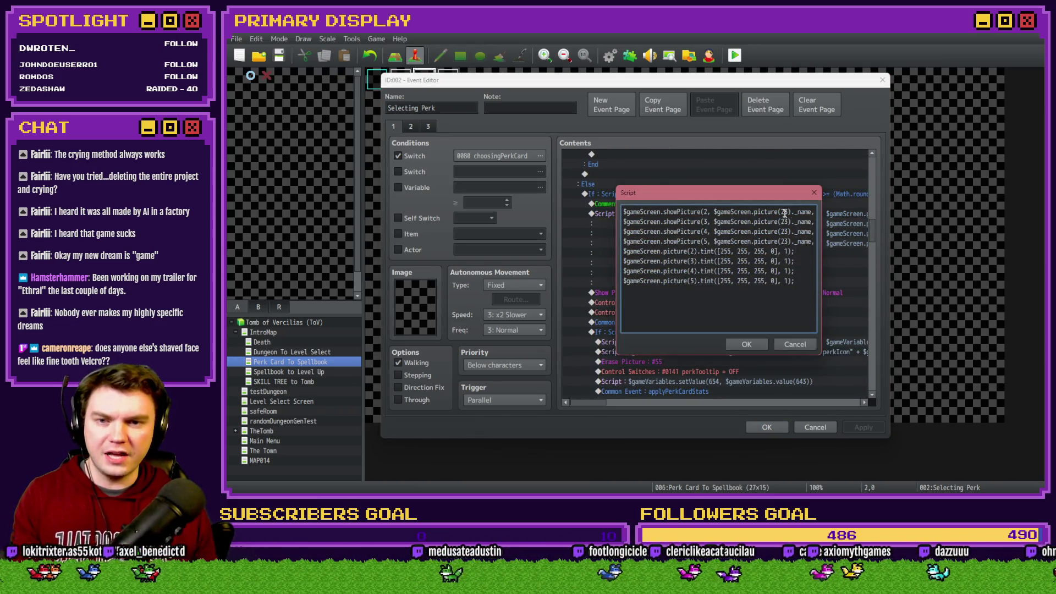
pyautogui.tripleClick(787, 212)
pyautogui.click(774, 212)
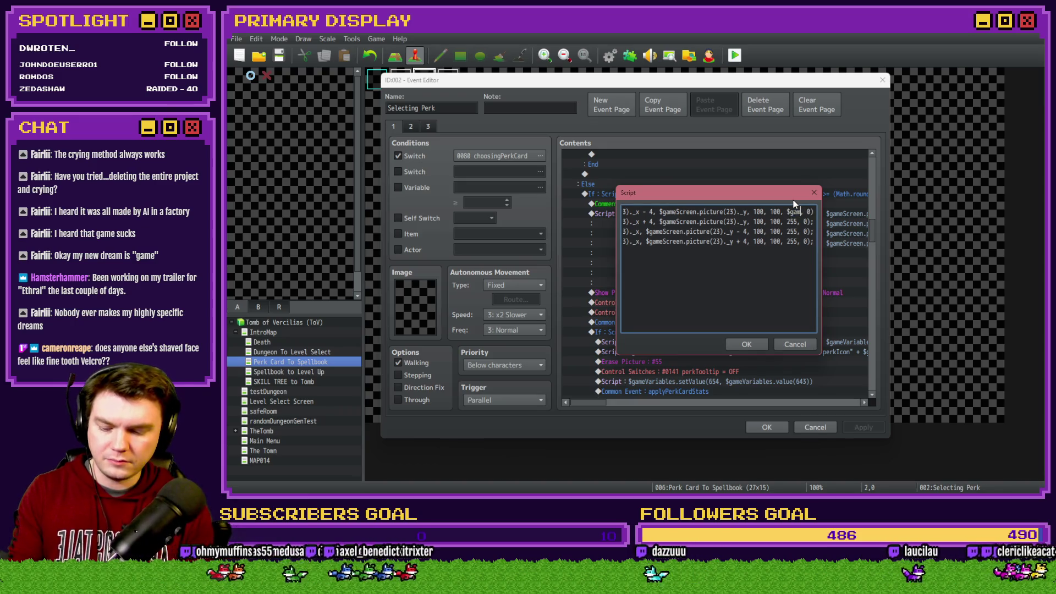
pyautogui.write('creen.piucture(')
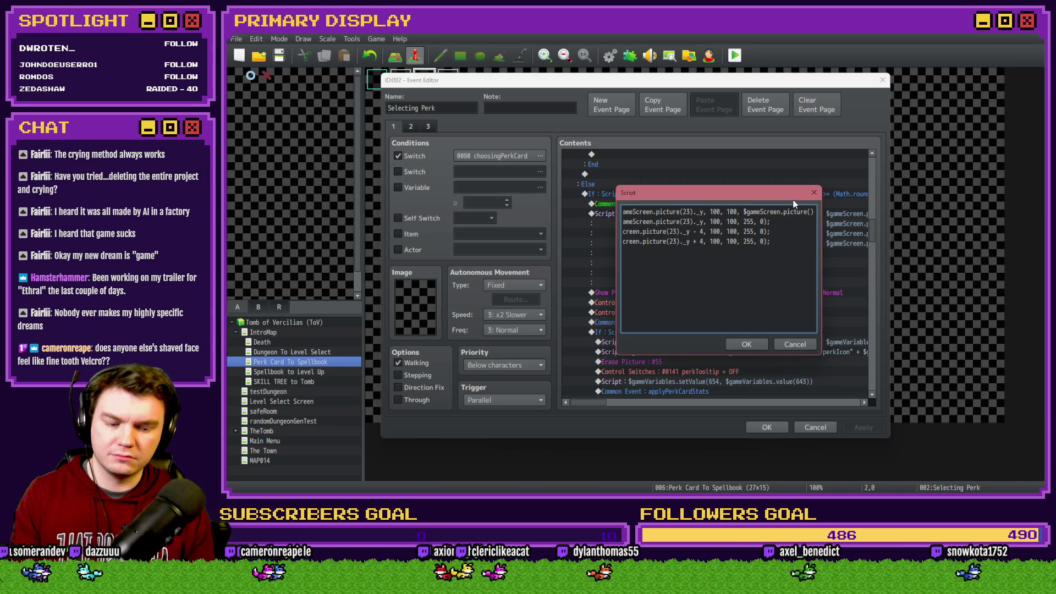
pyautogui.write('3')
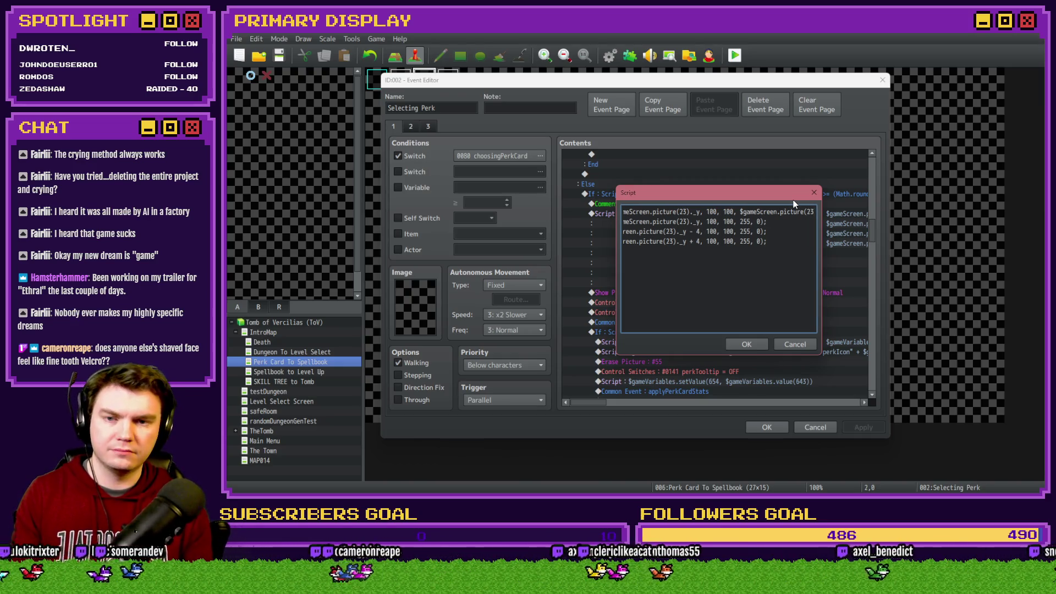
pyautogui.write('), ')
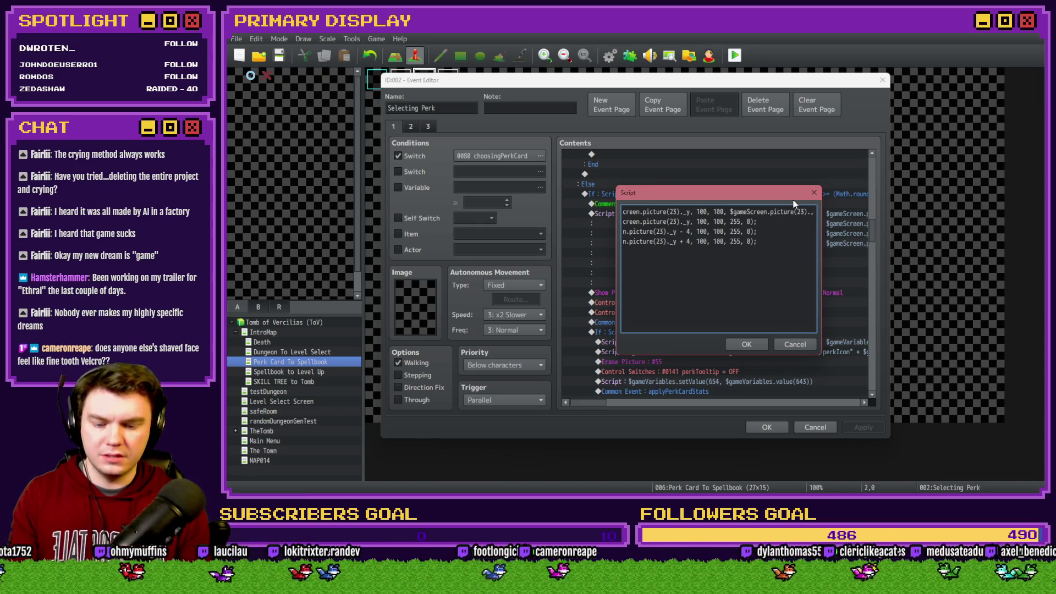
pyautogui.write('opacity')
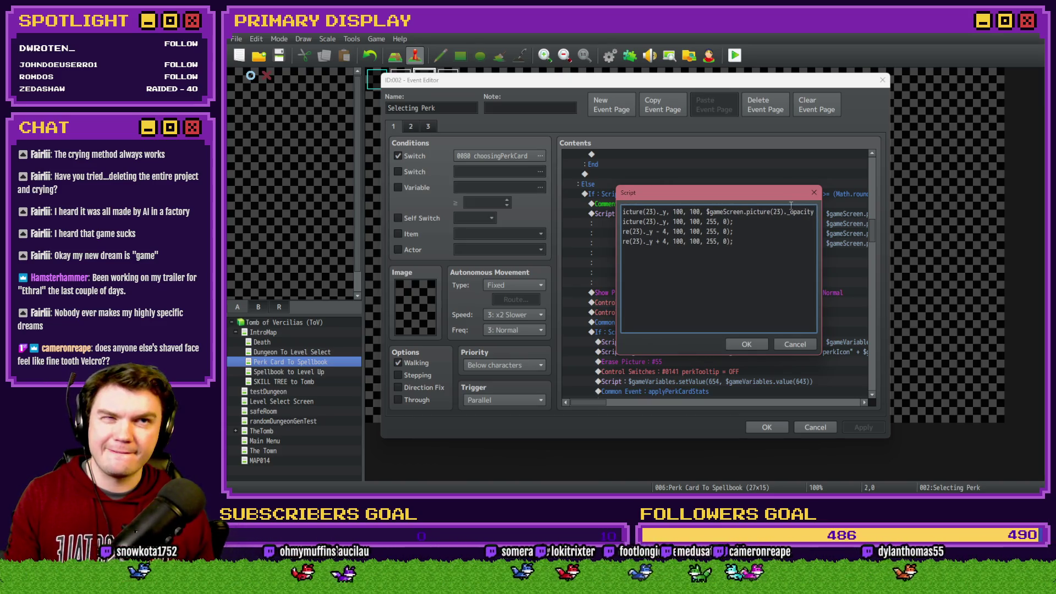
pyautogui.write(', 0);')
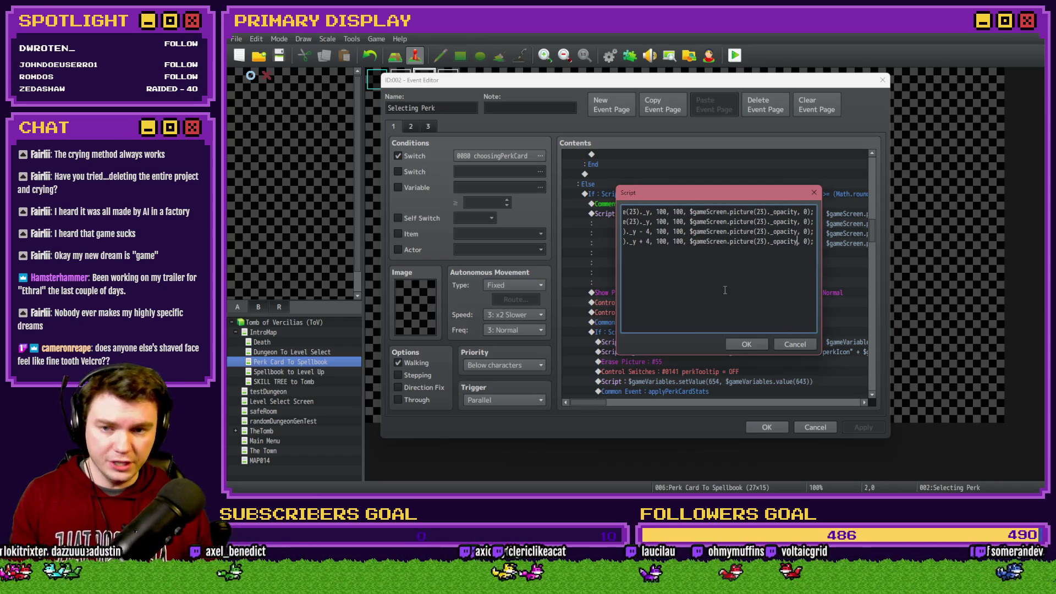
pyautogui.click(746, 344)
pyautogui.click(769, 426)
# Step: Save and playtest, picking Nick's Hat, Spiked Pauldron, Fairlii's Fantastic Scroll and other cards, then close the game
pyautogui.click(735, 55)
pyautogui.click(589, 277)
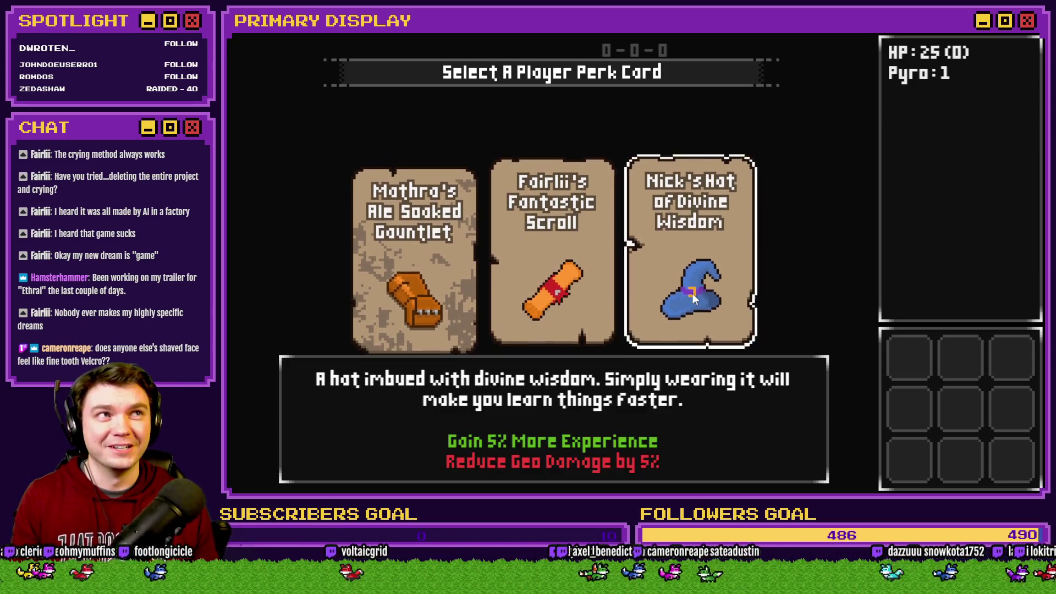
pyautogui.click(694, 294)
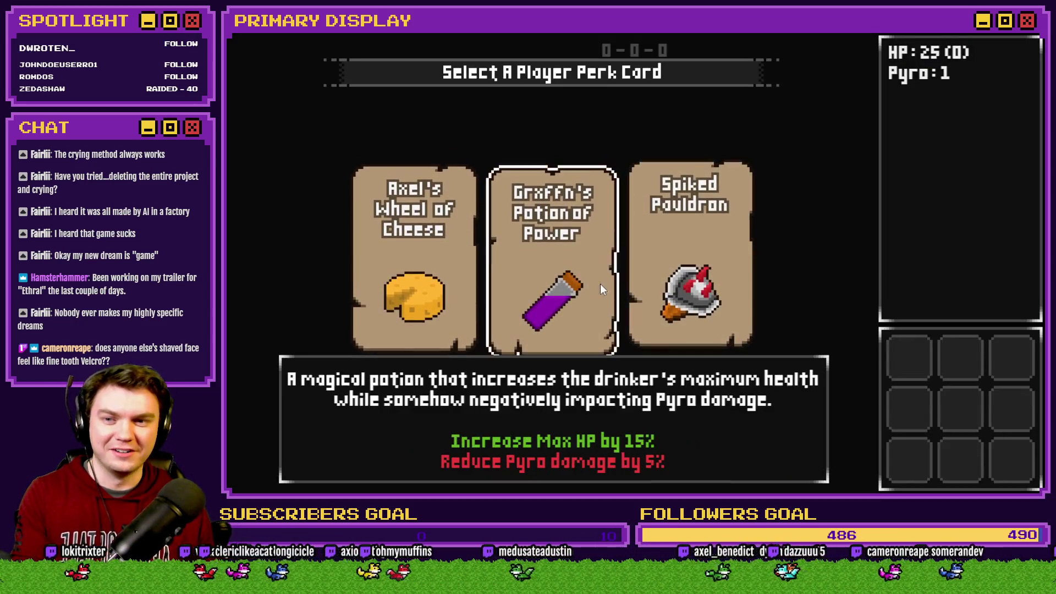
pyautogui.click(696, 281)
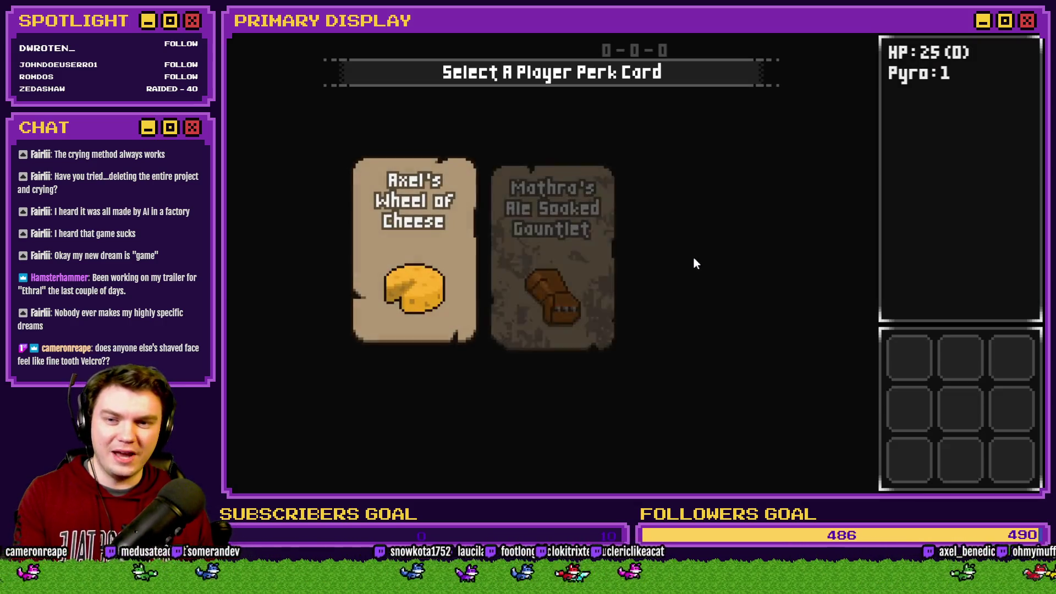
pyautogui.click(691, 278)
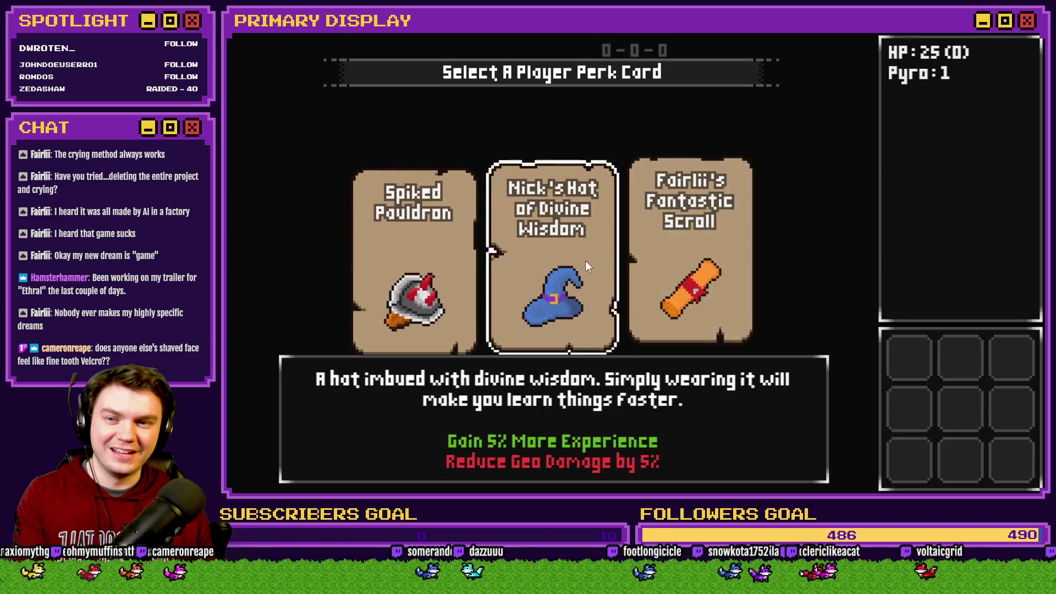
pyautogui.click(685, 259)
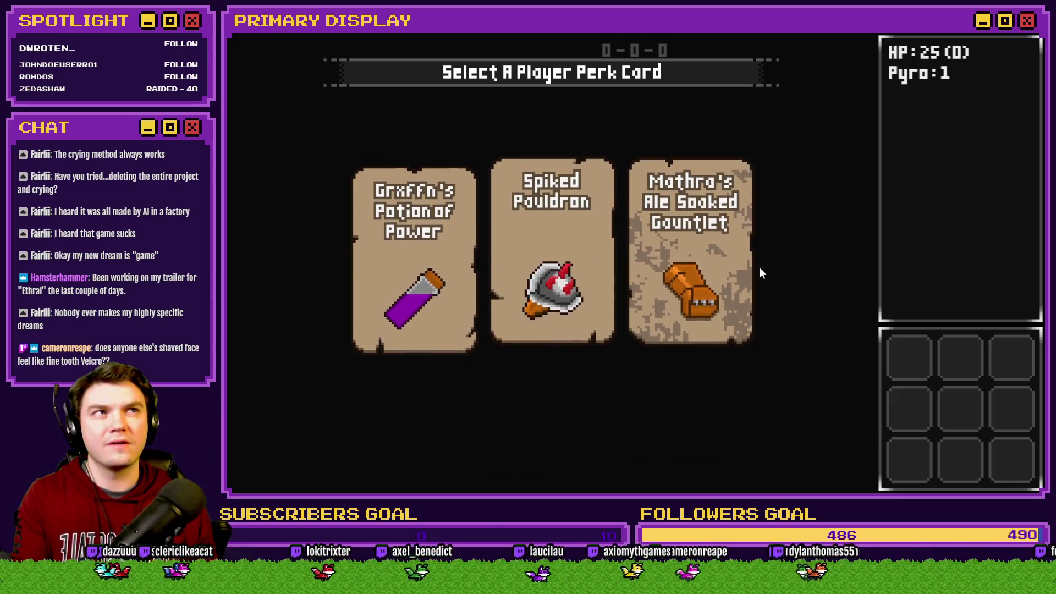
pyautogui.click(709, 269)
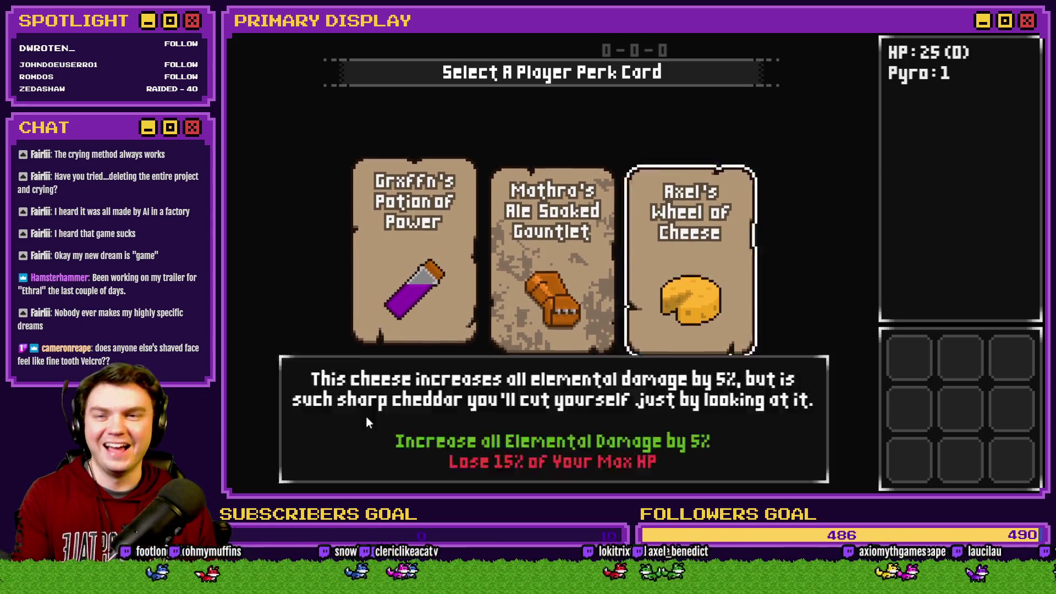
pyautogui.click(979, 32)
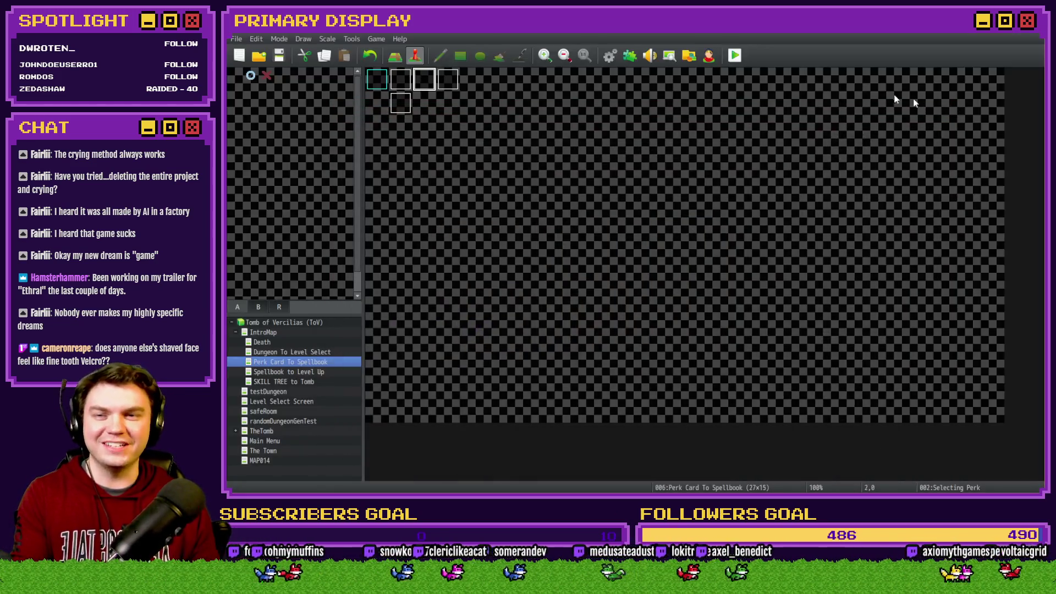
# Step: Open the Selecting Perk event and review the Card 3 script
pyautogui.doubleClick(427, 84)
pyautogui.moveTo(874, 170); pyautogui.dragTo(883, 236)
pyautogui.click(826, 251)
pyautogui.doubleClick(823, 259)
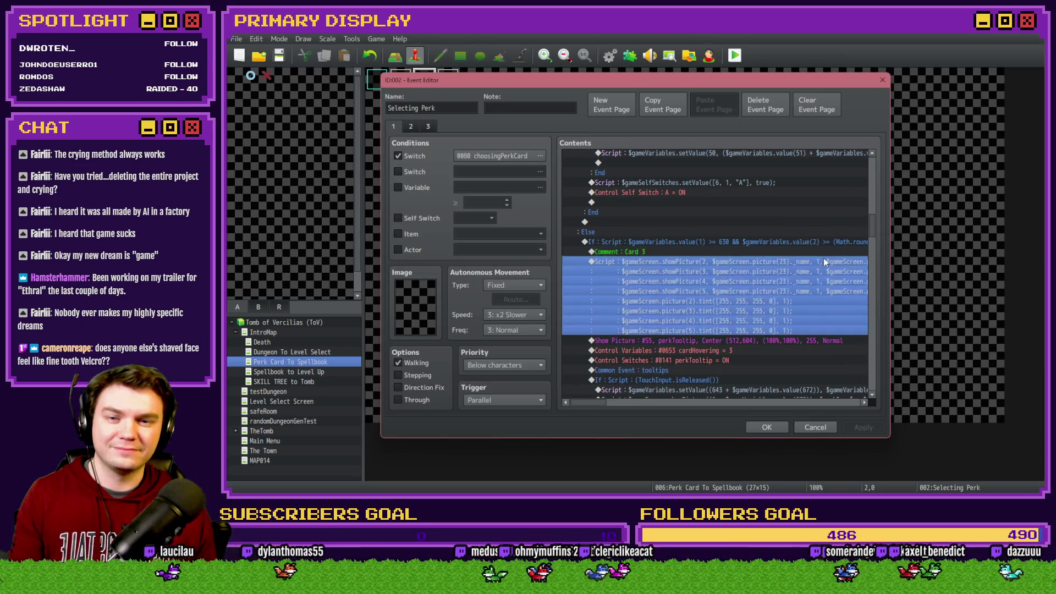
pyautogui.moveTo(830, 216); pyautogui.dragTo(828, 215)
pyautogui.click(691, 212)
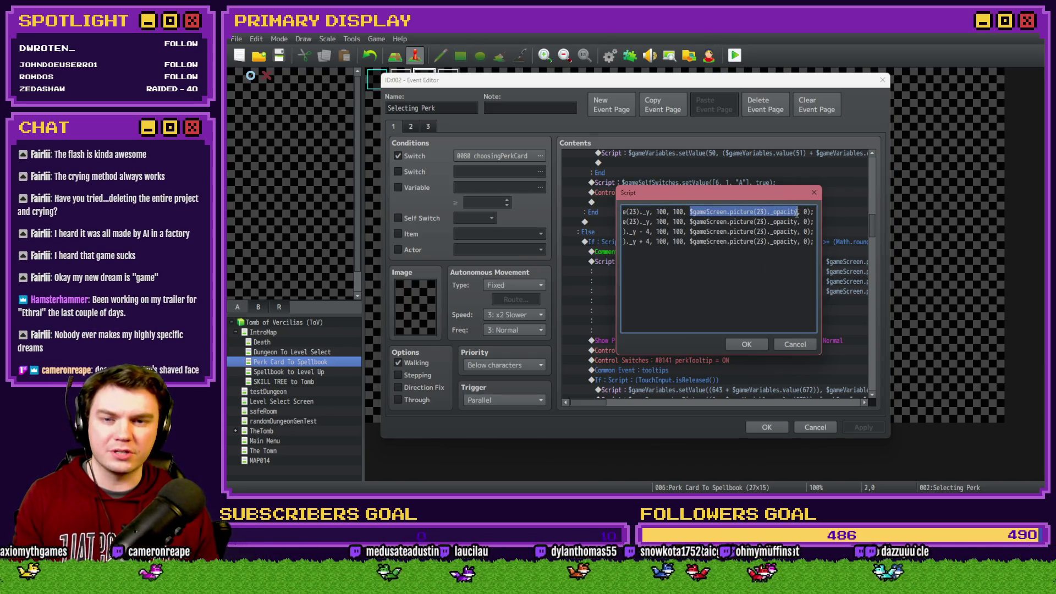
pyautogui.click(742, 347)
# Step: In the card script using picture 22, replace 255 with $gameScreen.picture(21)._opacity
pyautogui.scroll(7, 739, 353)
pyautogui.scroll(2, 747, 240)
pyautogui.doubleClick(747, 239)
pyautogui.tripleClick(786, 212)
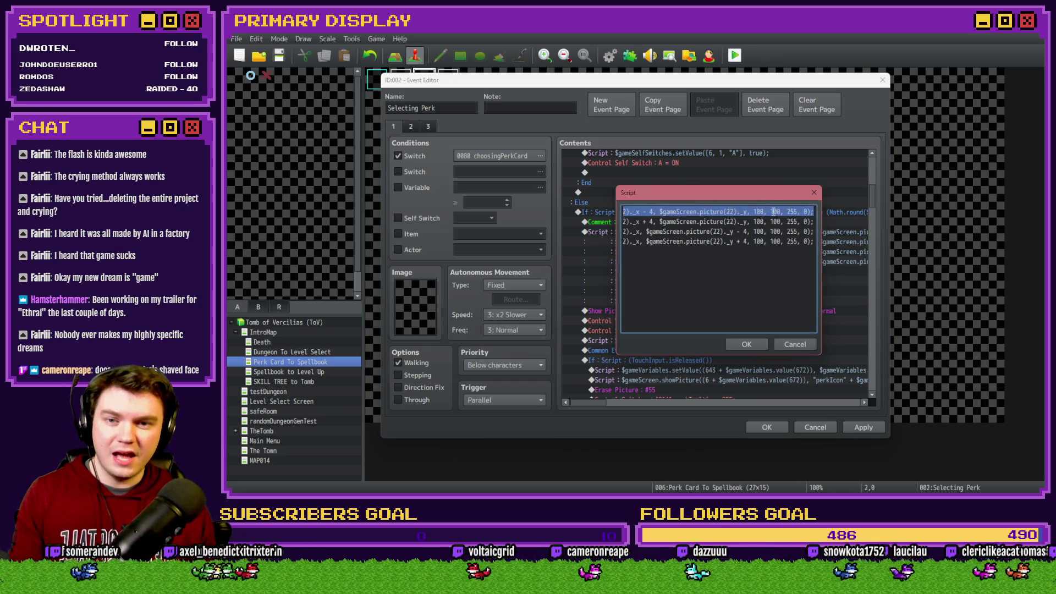
pyautogui.write('$gameScreen.picture(23)._opacity')
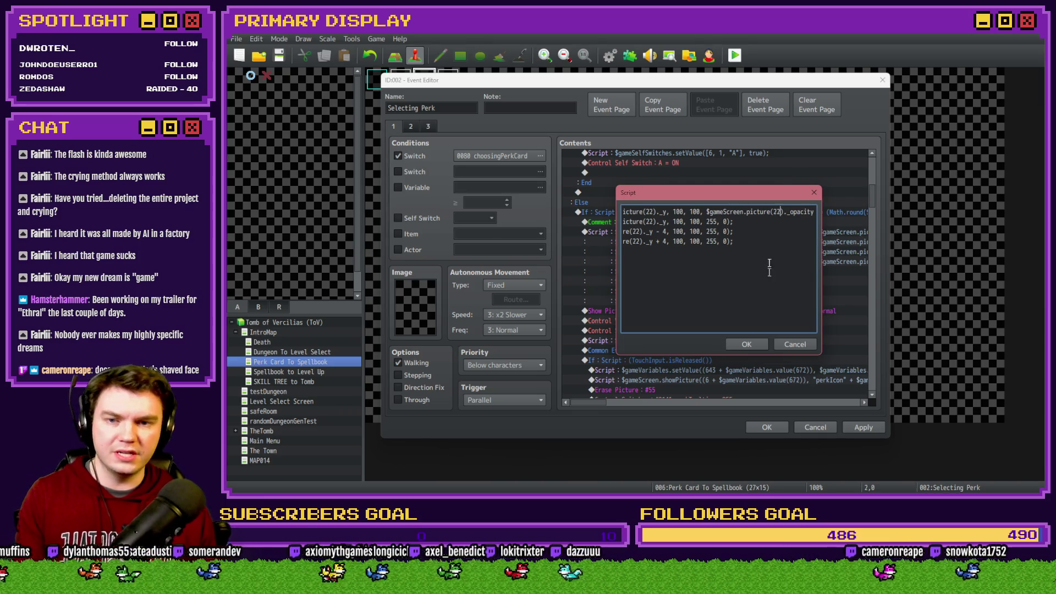
pyautogui.moveTo(759, 211); pyautogui.dragTo(820, 214)
pyautogui.hotkey('ctrl', 'c')
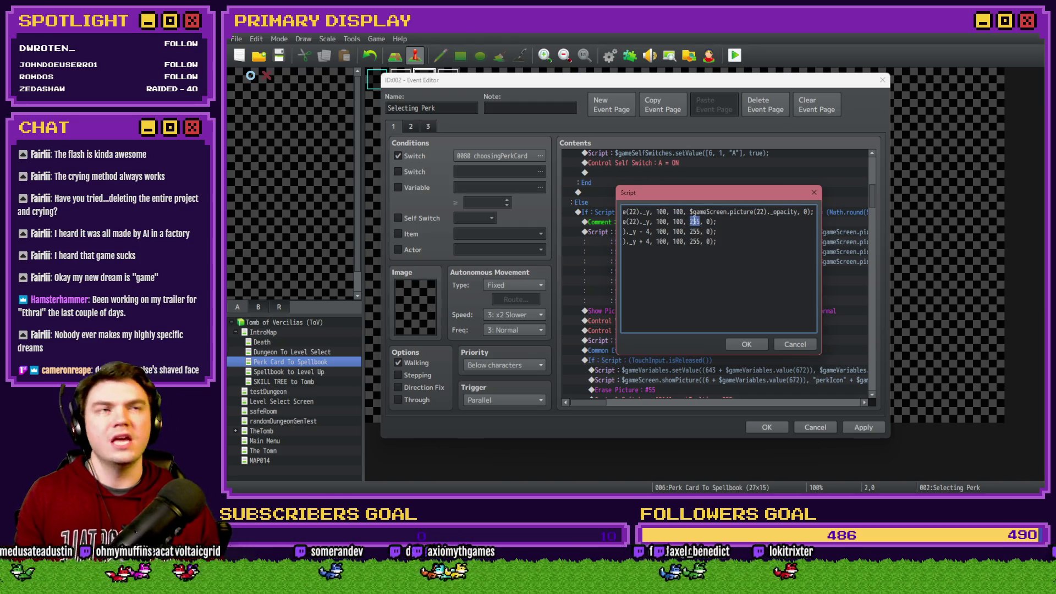
pyautogui.hotkey('ctrl', 'z')
pyautogui.hotkey('ctrl', 'z')
pyautogui.hotkey('ctrl', 'z')
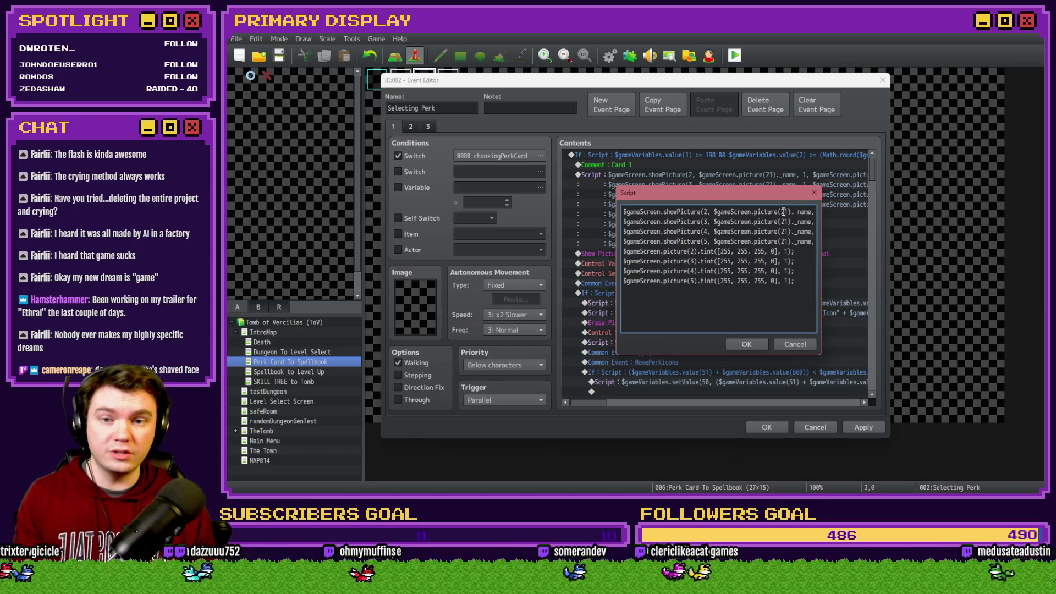
pyautogui.hotkey('ctrl', 'v')
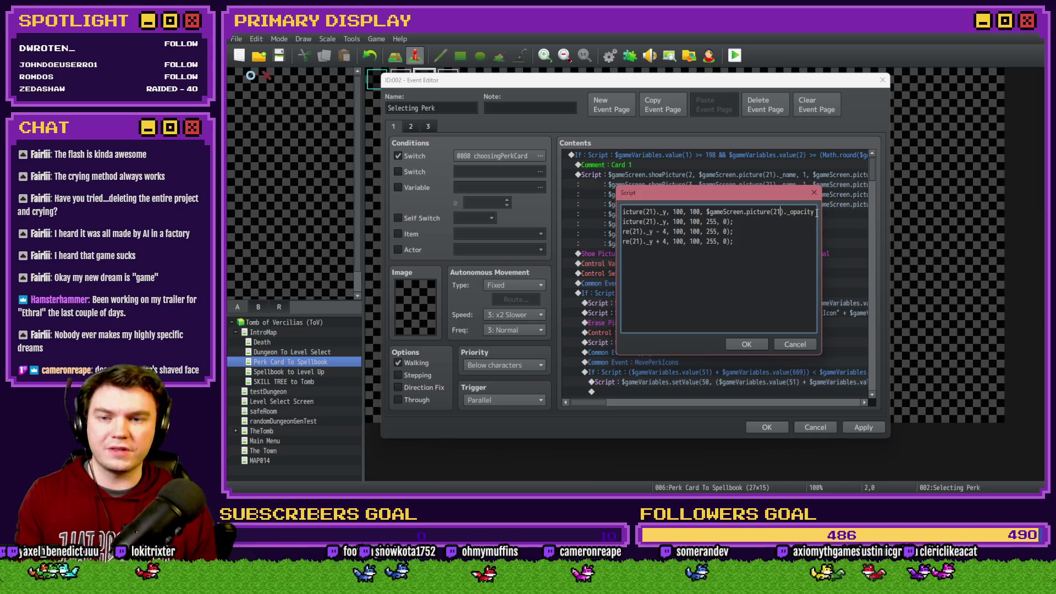
pyautogui.moveTo(707, 211); pyautogui.dragTo(829, 211)
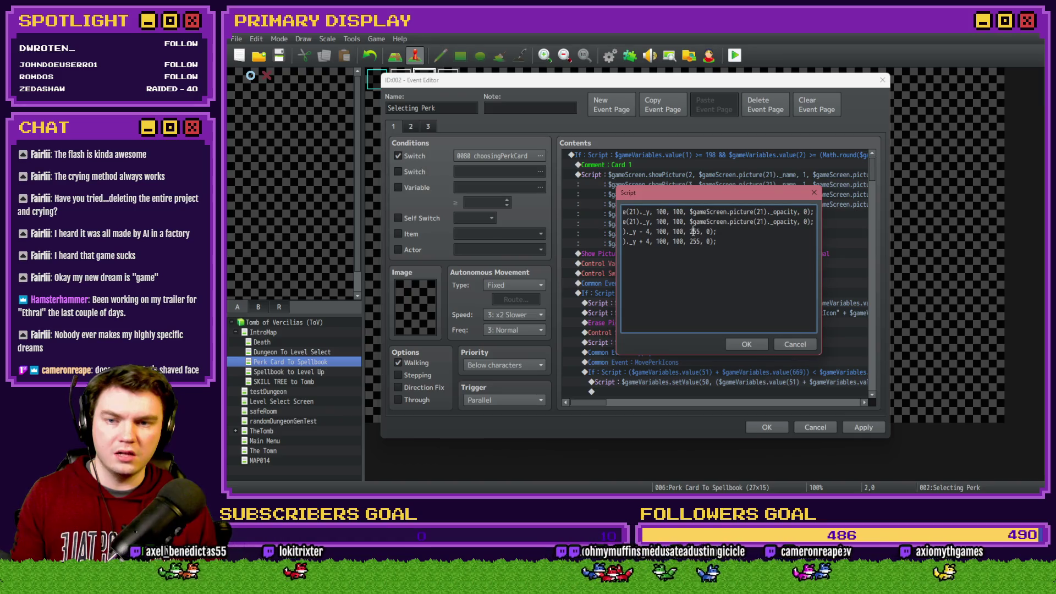
pyautogui.click(746, 344)
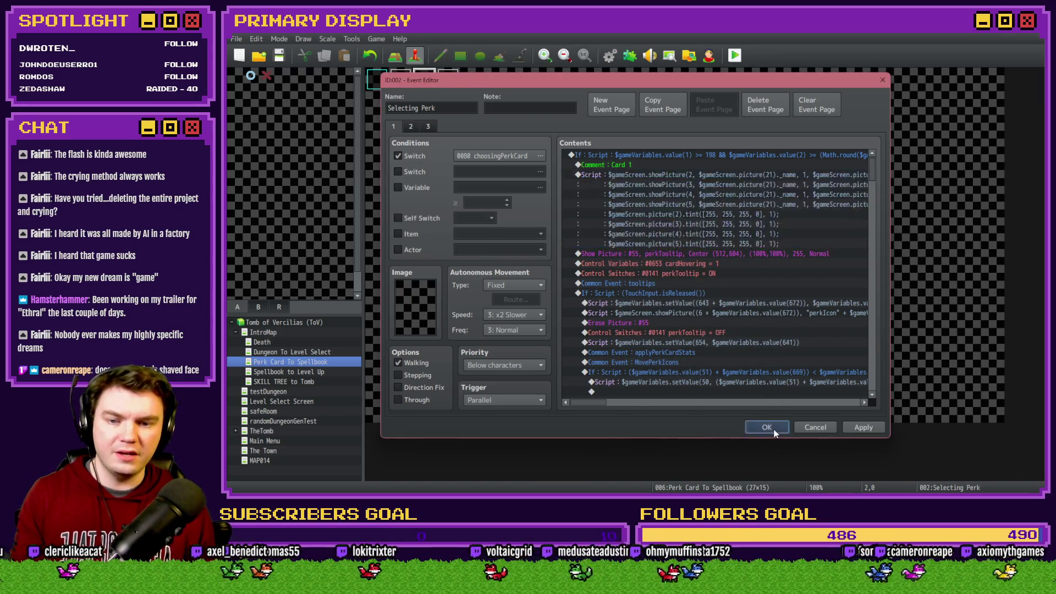
# Step: Close the event editor, save the project and launch a playtest
pyautogui.click(767, 427)
pyautogui.click(734, 55)
pyautogui.click(593, 275)
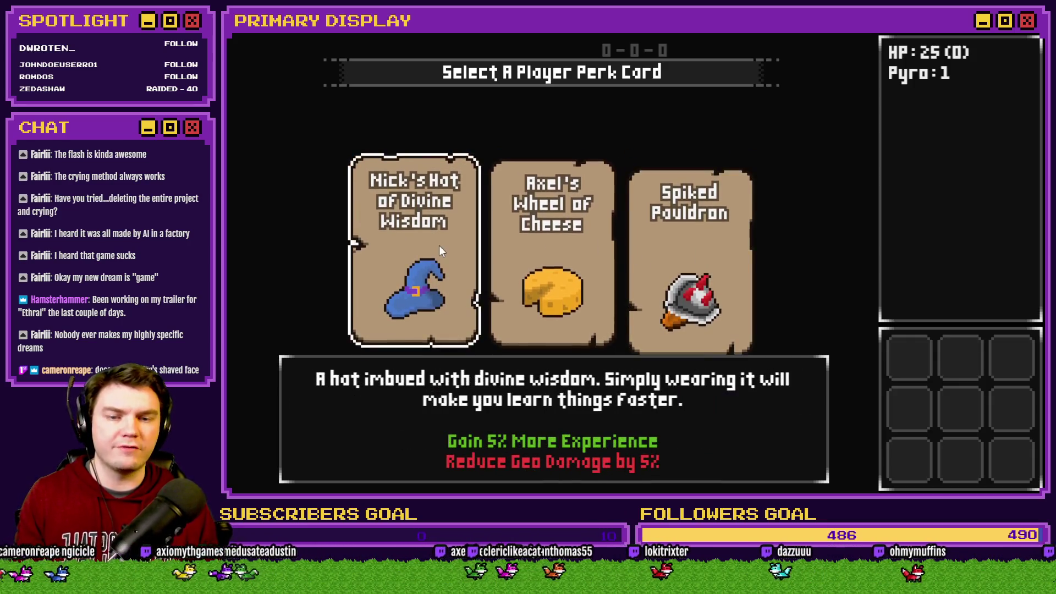
# Step: Pick the wizard hat twice, then the ale-soaked gauntlet and cheese cards, and close the game
pyautogui.click(439, 245)
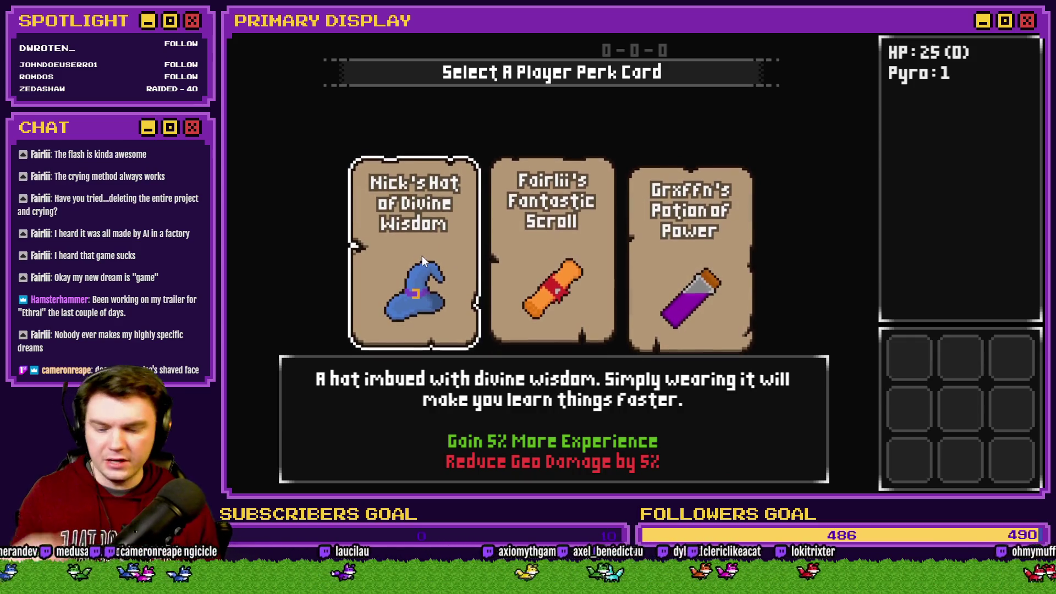
pyautogui.click(421, 255)
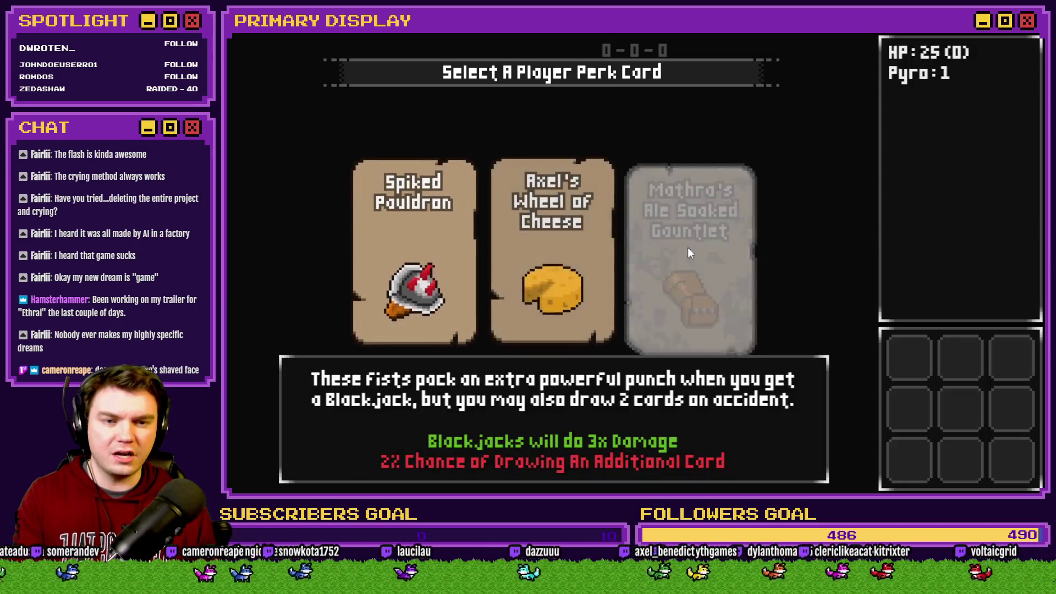
pyautogui.click(695, 261)
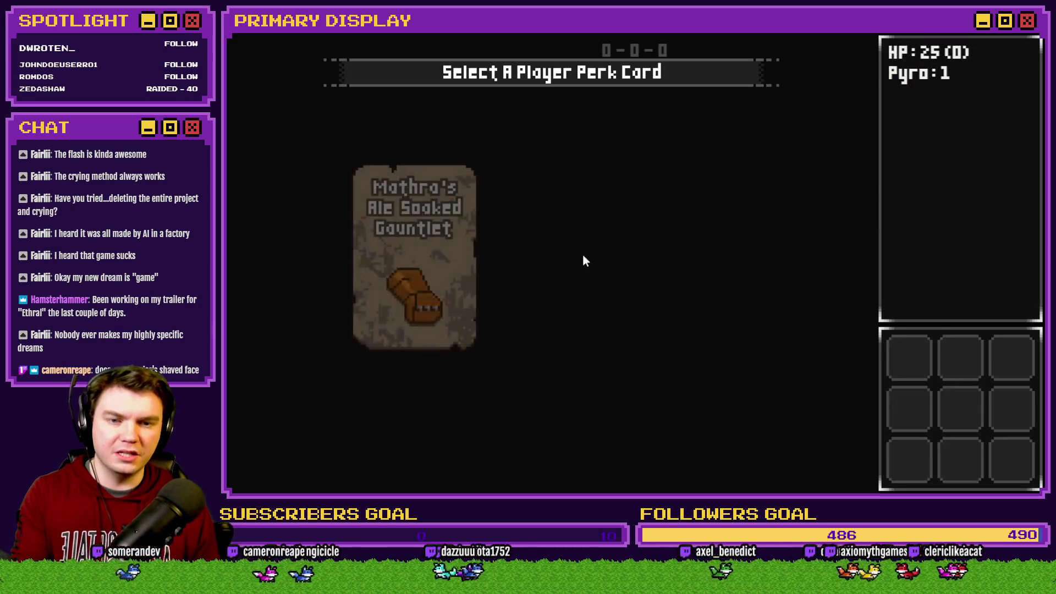
pyautogui.click(630, 267)
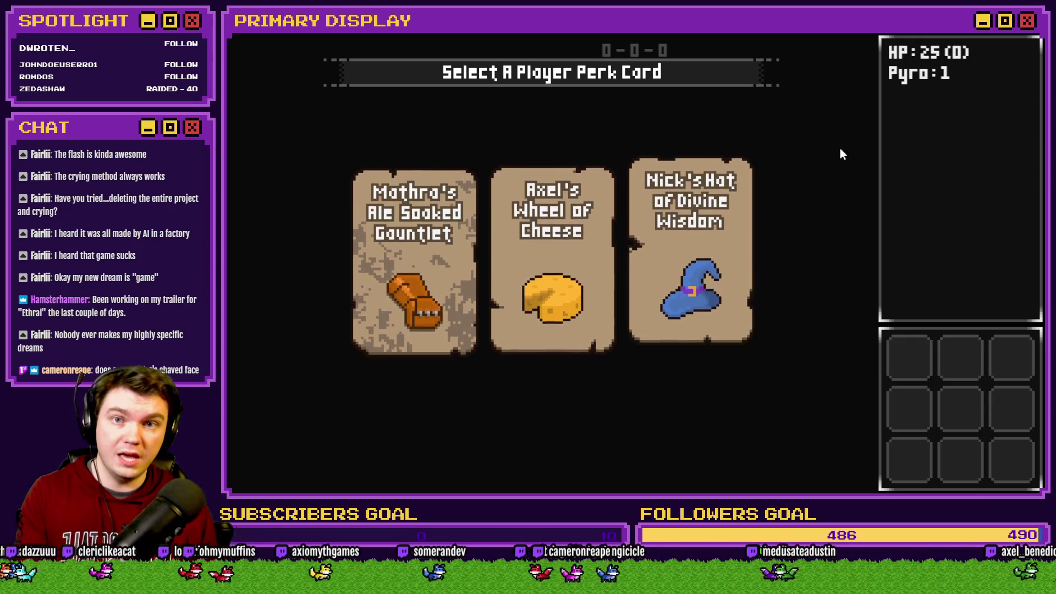
pyautogui.click(1034, 34)
# Step: Open the Init/Anim/Wrap-up event for editing
pyautogui.doubleClick(424, 80)
pyautogui.press('Escape')
pyautogui.doubleClick(401, 80)
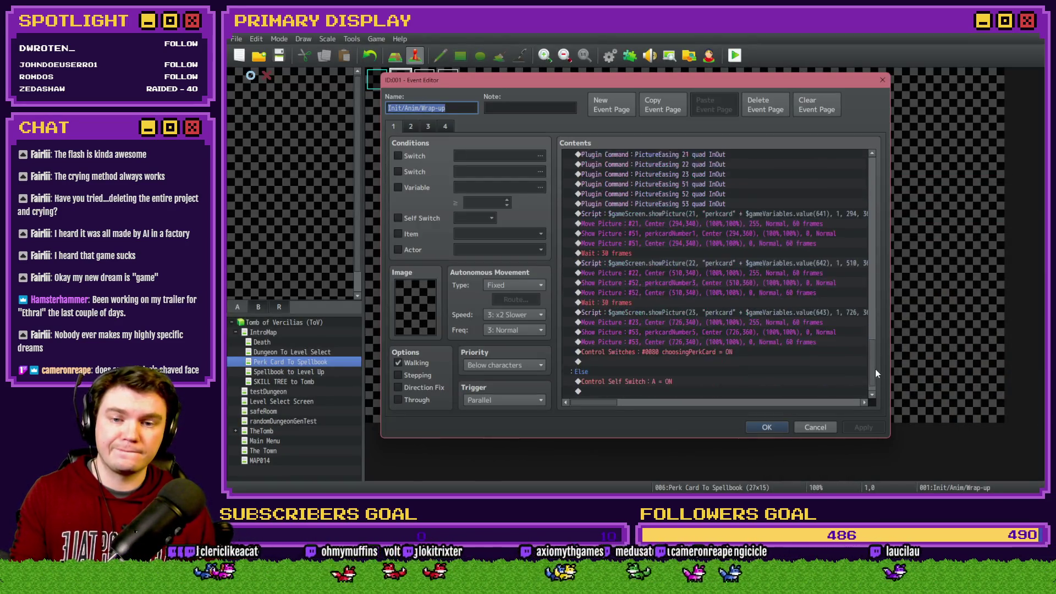
# Step: Scroll through Init/Anim/Wrap-up's card-dealing commands, then save the project and start a playtest
pyautogui.scroll(-1, 874, 371)
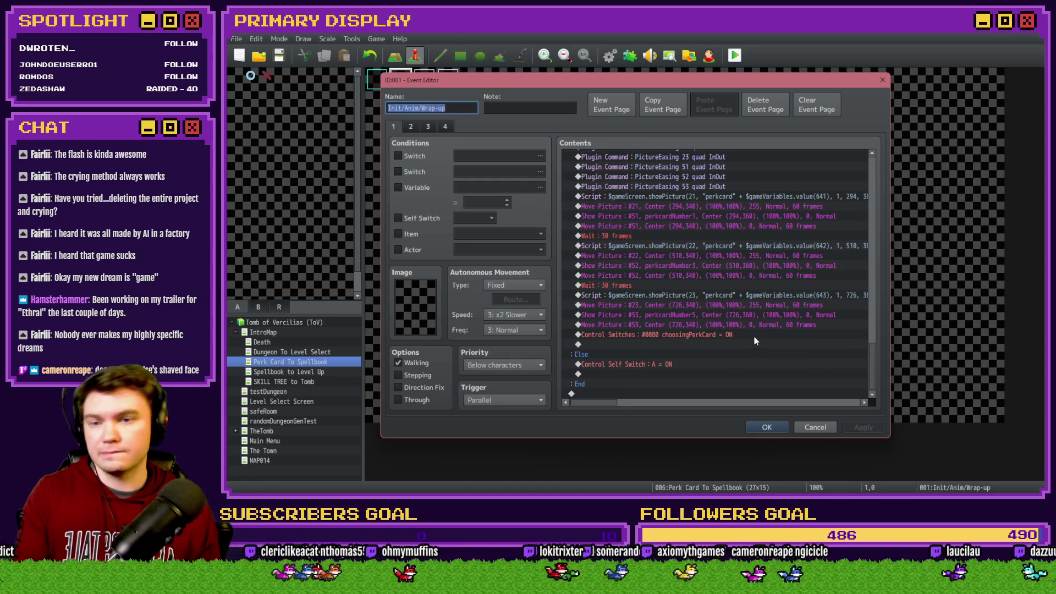
pyautogui.click(766, 427)
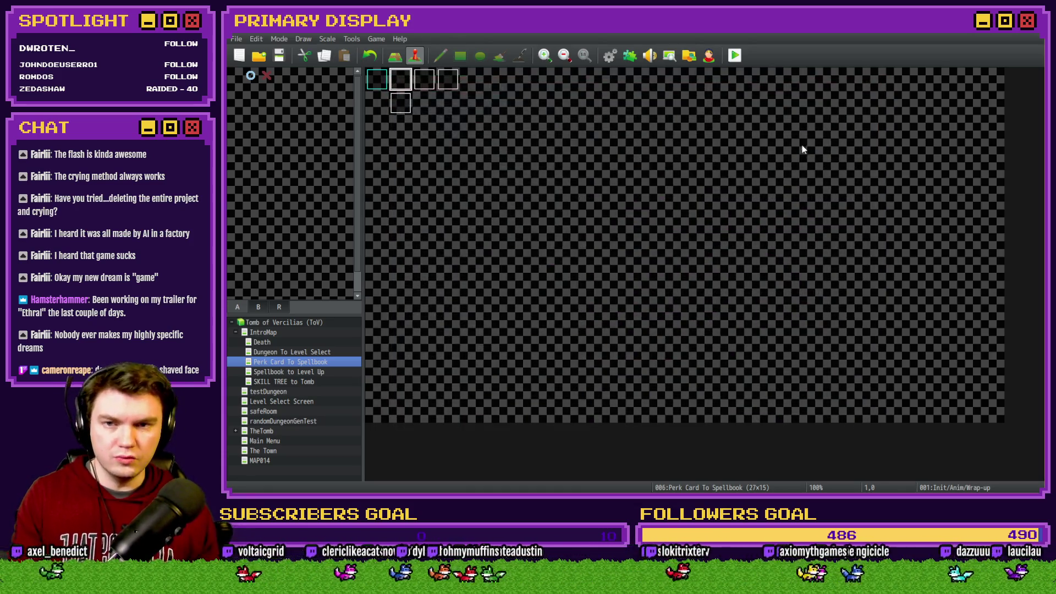
pyautogui.click(737, 56)
pyautogui.click(601, 281)
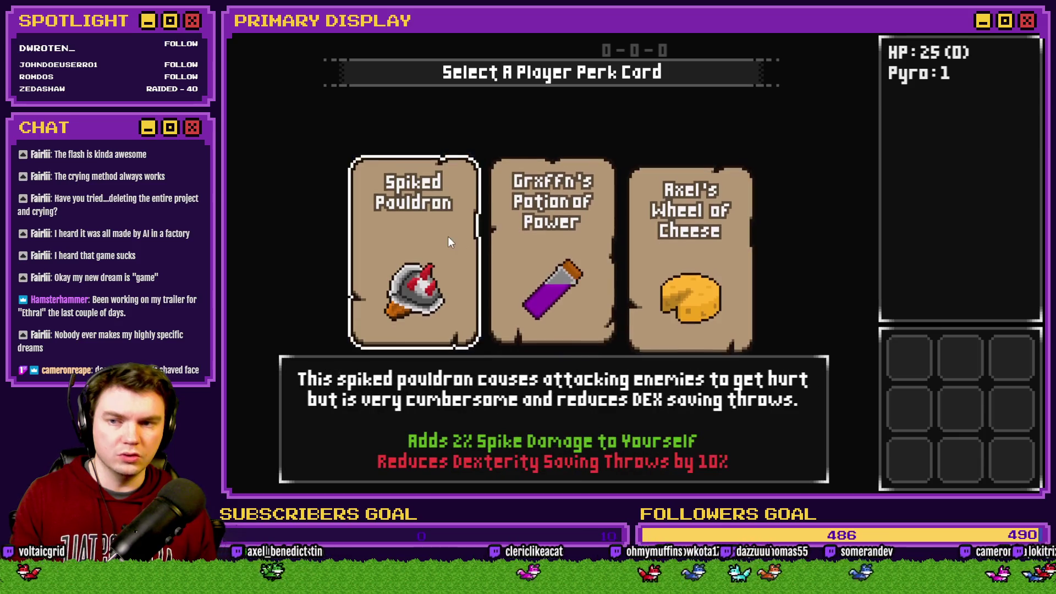
# Step: Pick the Spiked Pauldron card, close the game, and open the database's common events
pyautogui.click(446, 241)
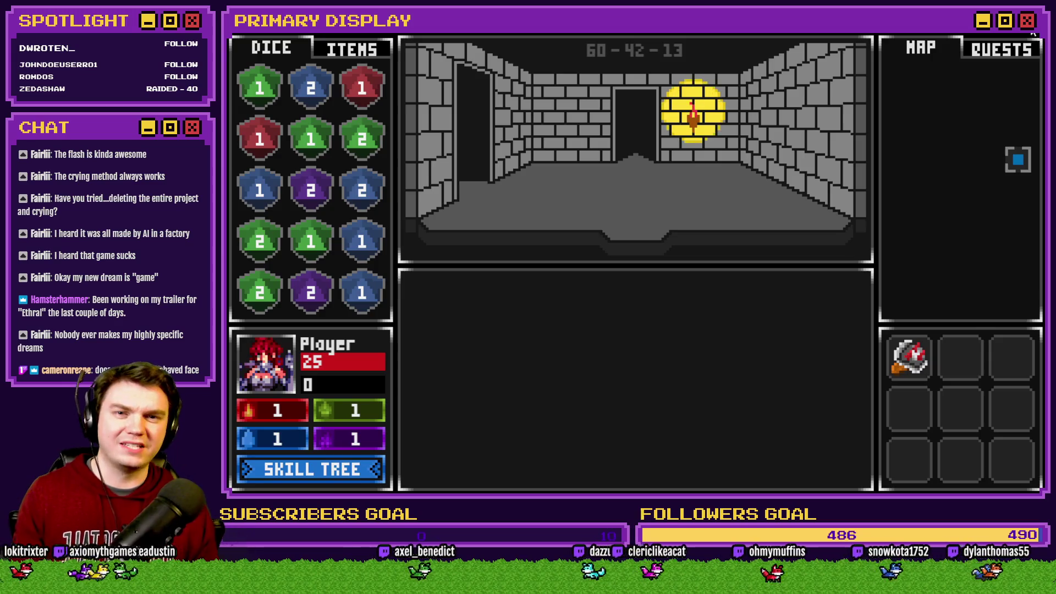
pyautogui.click(1032, 35)
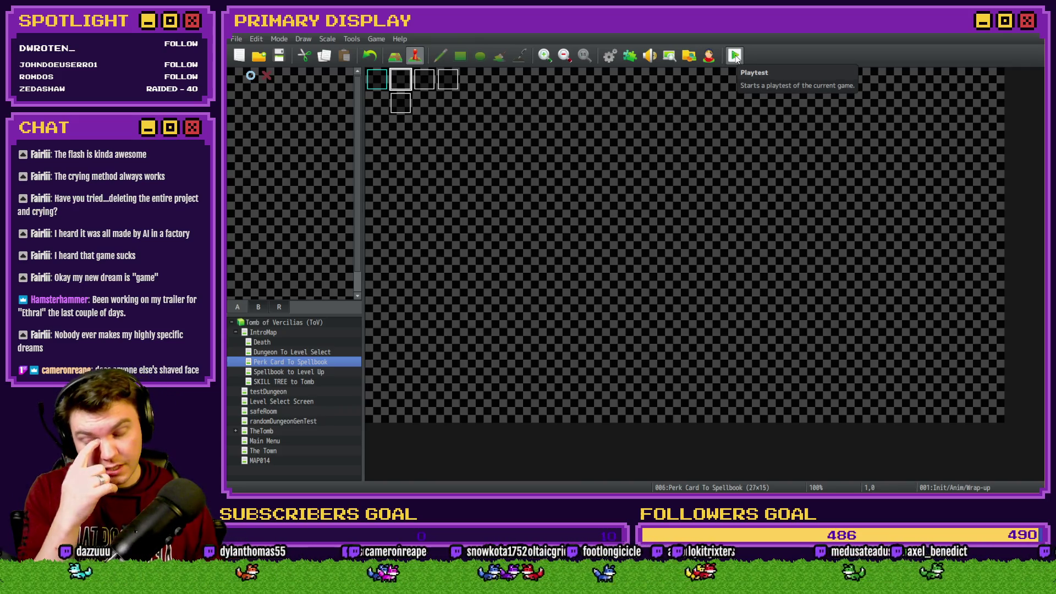
pyautogui.click(611, 56)
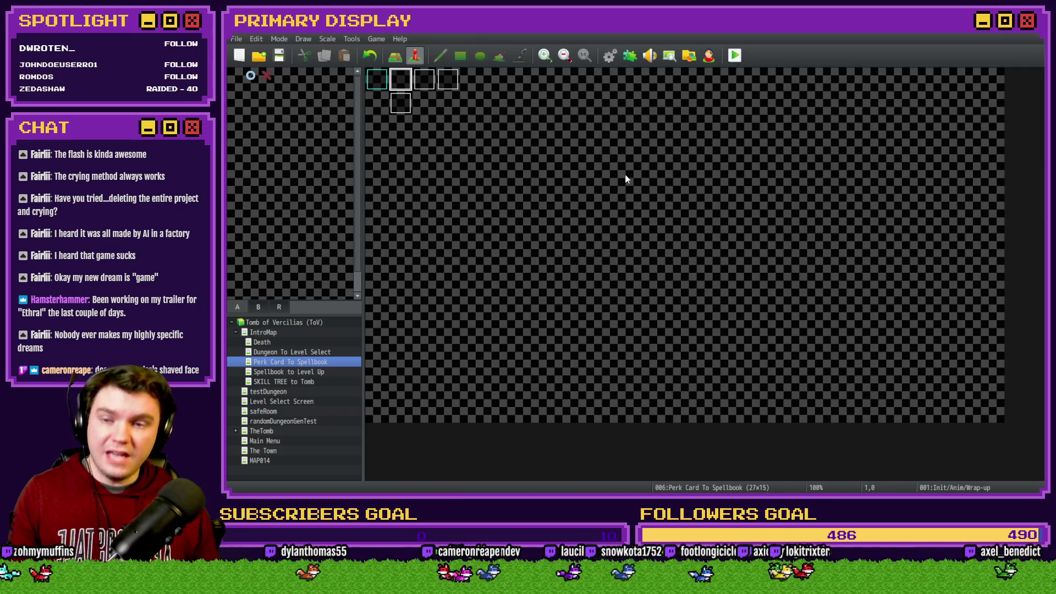
pyautogui.click(468, 302)
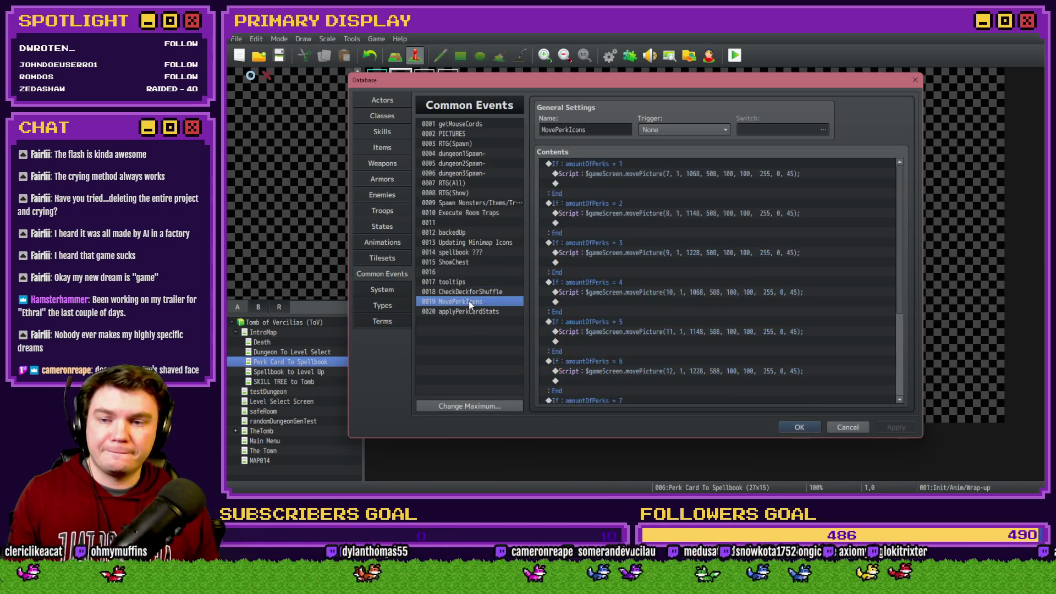
pyautogui.moveTo(903, 207); pyautogui.dragTo(906, 290)
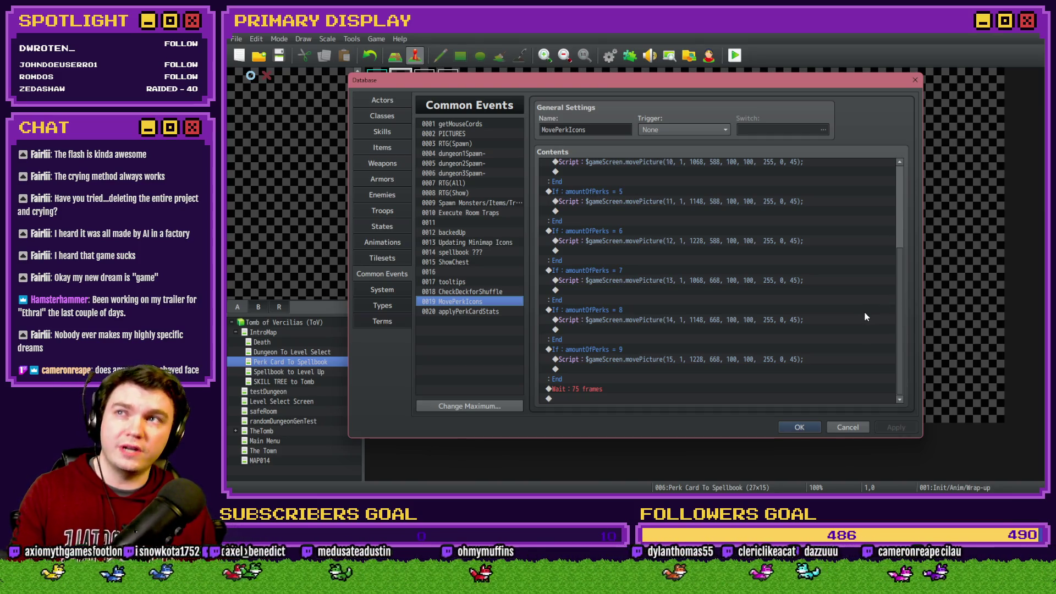
pyautogui.press('Escape')
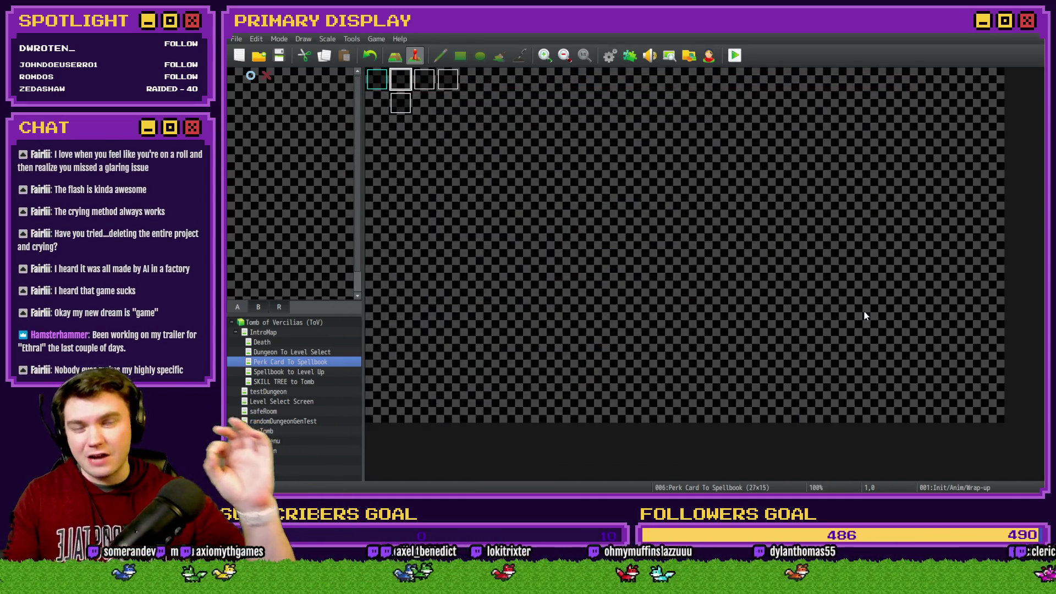
pyautogui.doubleClick(418, 84)
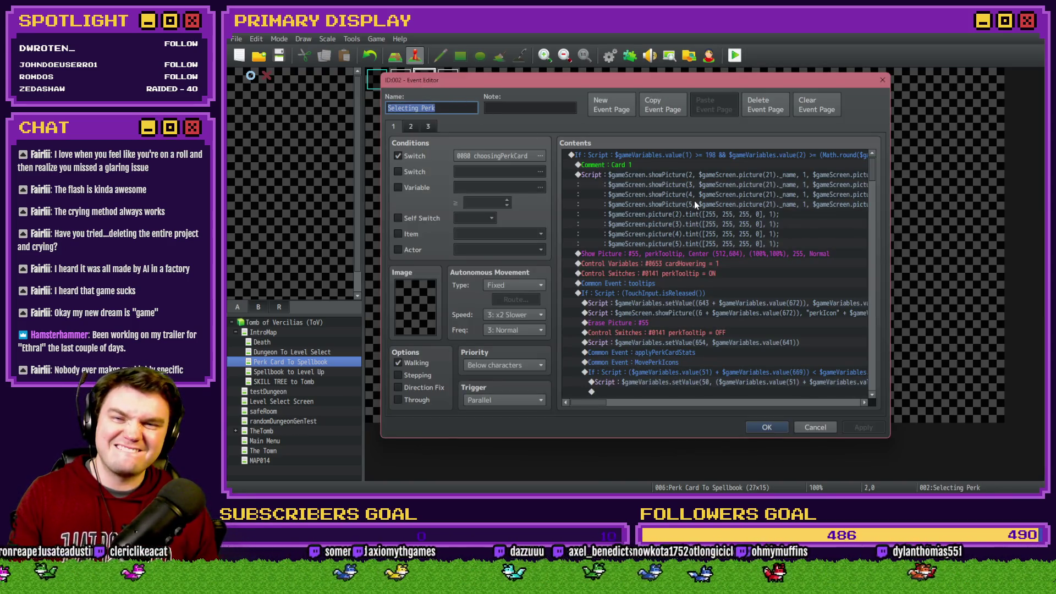
# Step: Scroll through the Selecting Perk event's command list to locate the applyPerkCardStats call
pyautogui.moveTo(884, 176); pyautogui.dragTo(897, 340)
pyautogui.scroll(-2, 858, 309)
pyautogui.moveTo(756, 253); pyautogui.dragTo(747, 281)
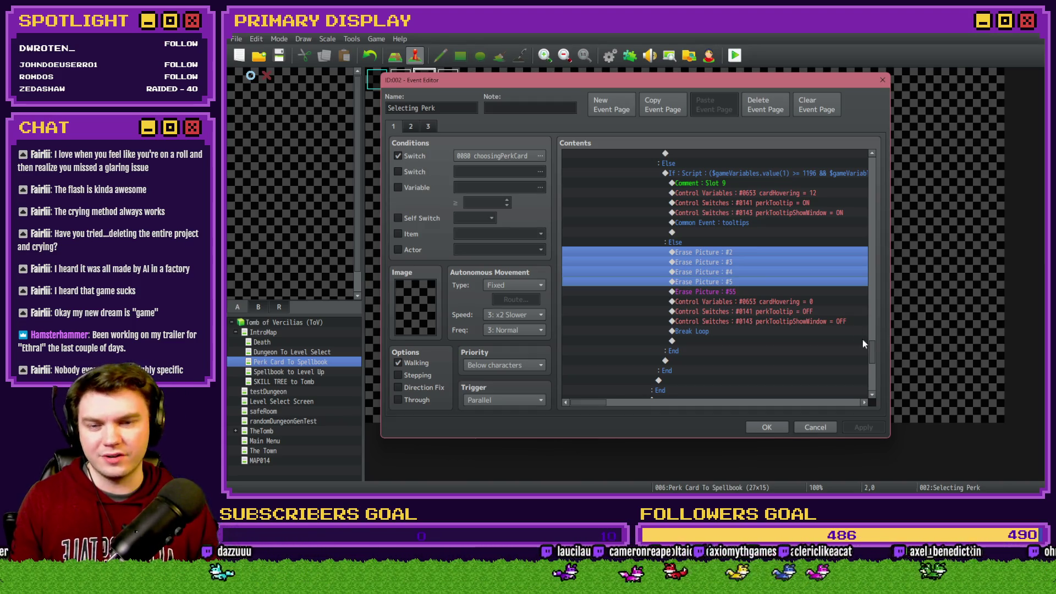
pyautogui.moveTo(875, 353); pyautogui.dragTo(882, 290)
pyautogui.moveTo(880, 278); pyautogui.dragTo(880, 258)
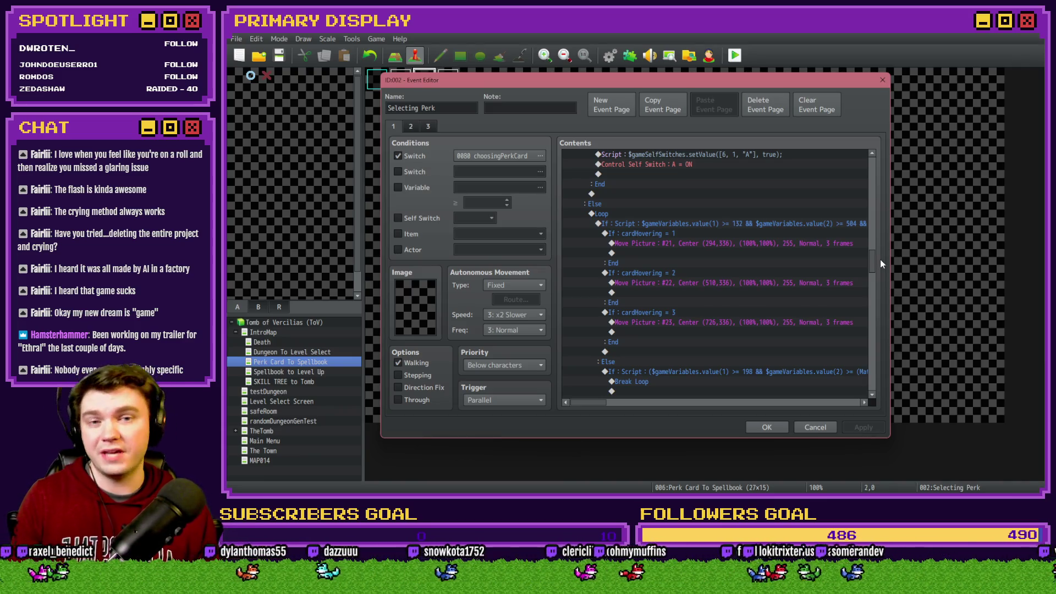
pyautogui.scroll(4, 869, 261)
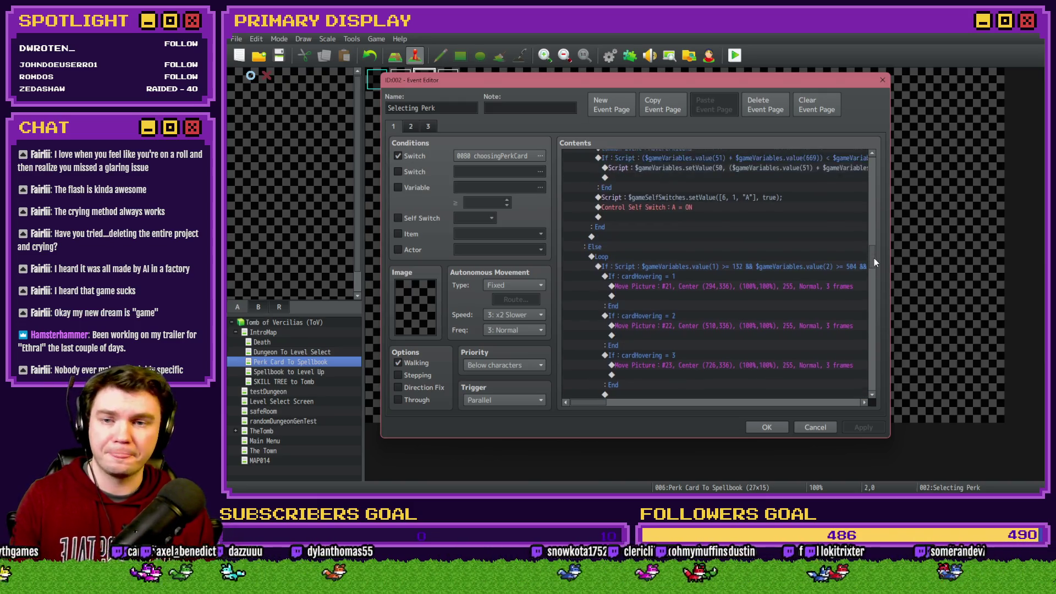
pyautogui.scroll(1, 877, 253)
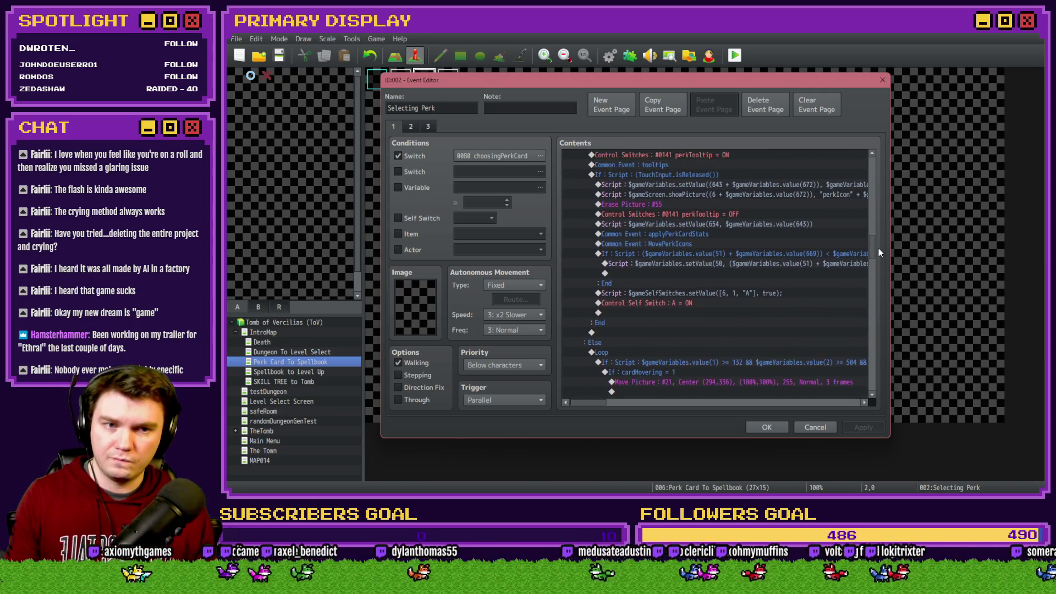
pyautogui.scroll(2, 879, 249)
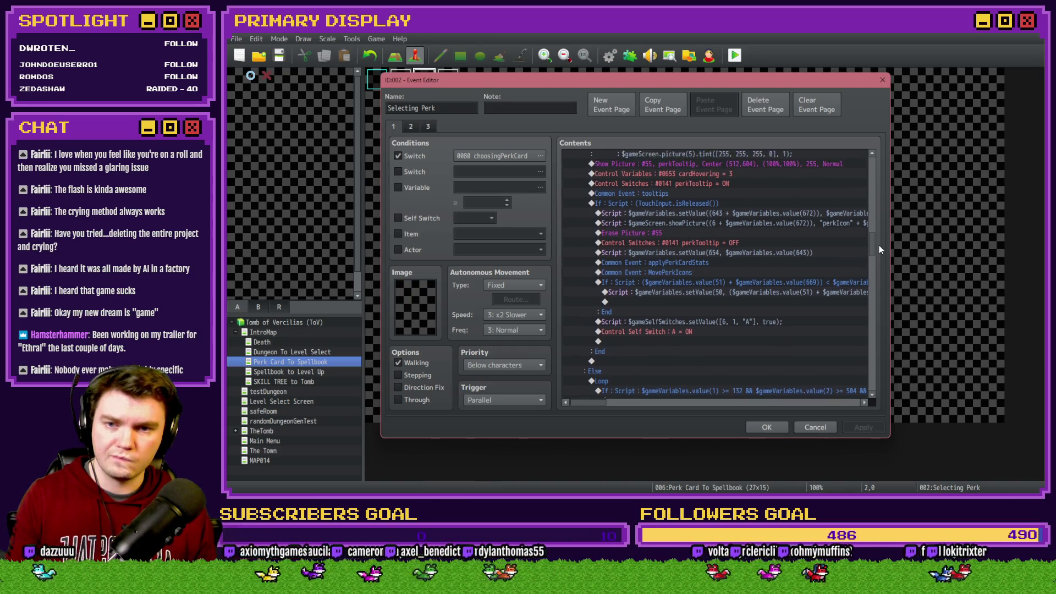
pyautogui.moveTo(879, 244)
pyautogui.mouseDown()
pyautogui.moveTo(873, 295)
pyautogui.moveTo(882, 266)
pyautogui.moveTo(662, 355)
pyautogui.mouseUp()
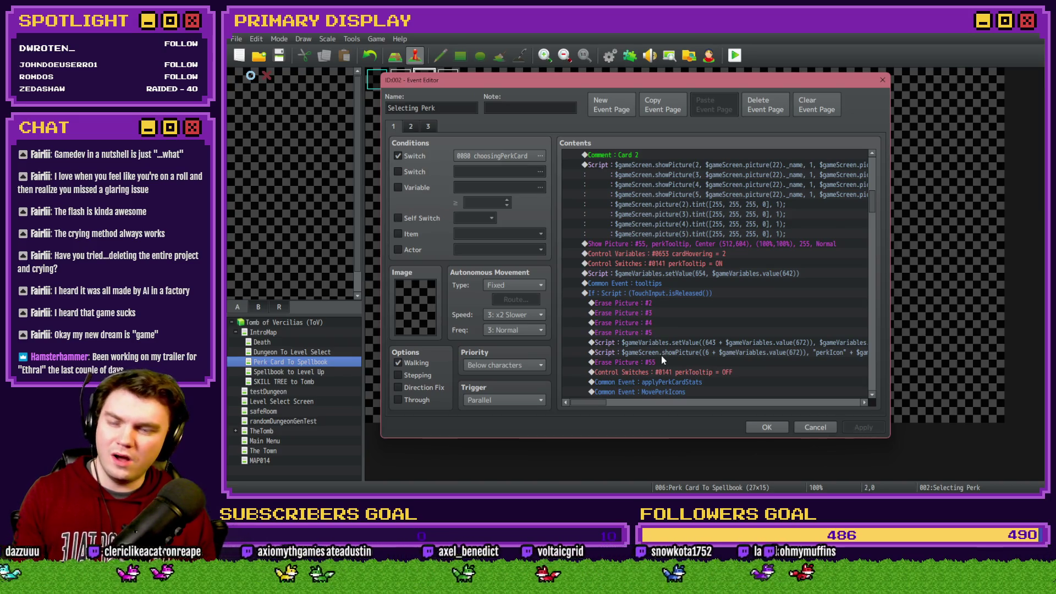
pyautogui.scroll(2, 661, 358)
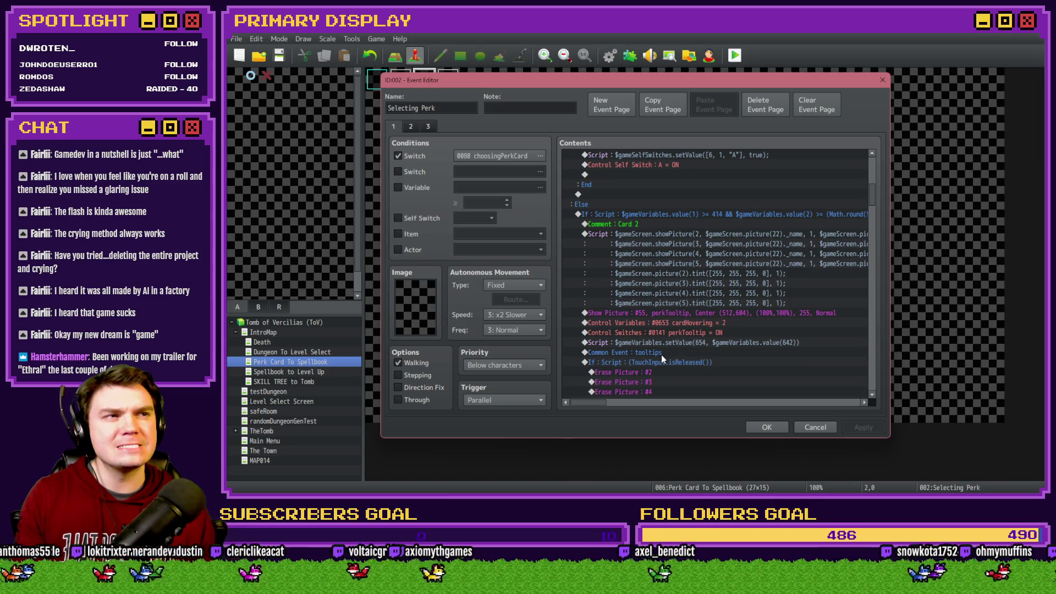
pyautogui.scroll(6, 661, 355)
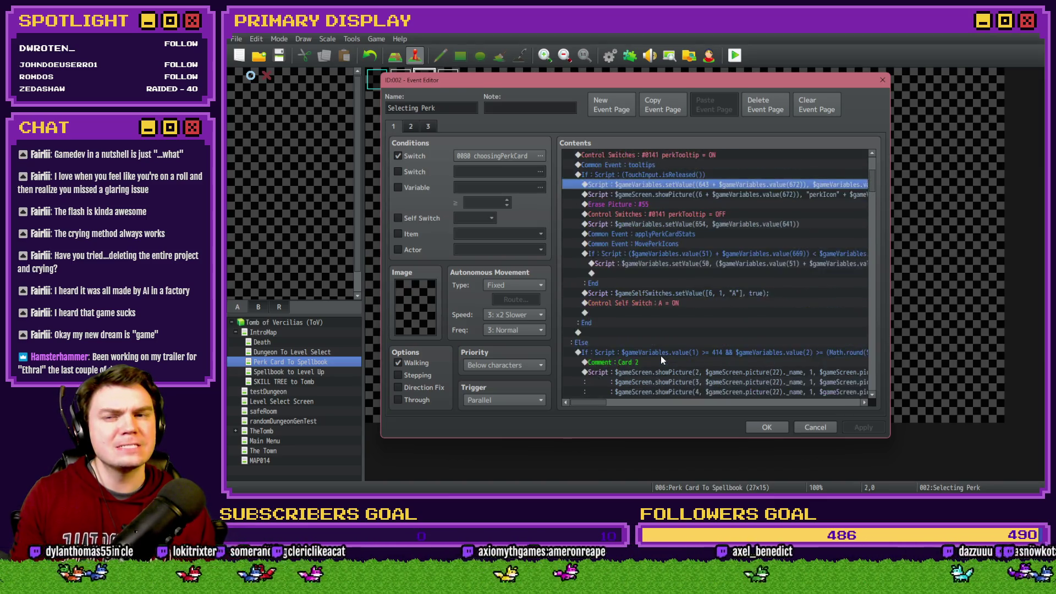
pyautogui.scroll(2, 661, 357)
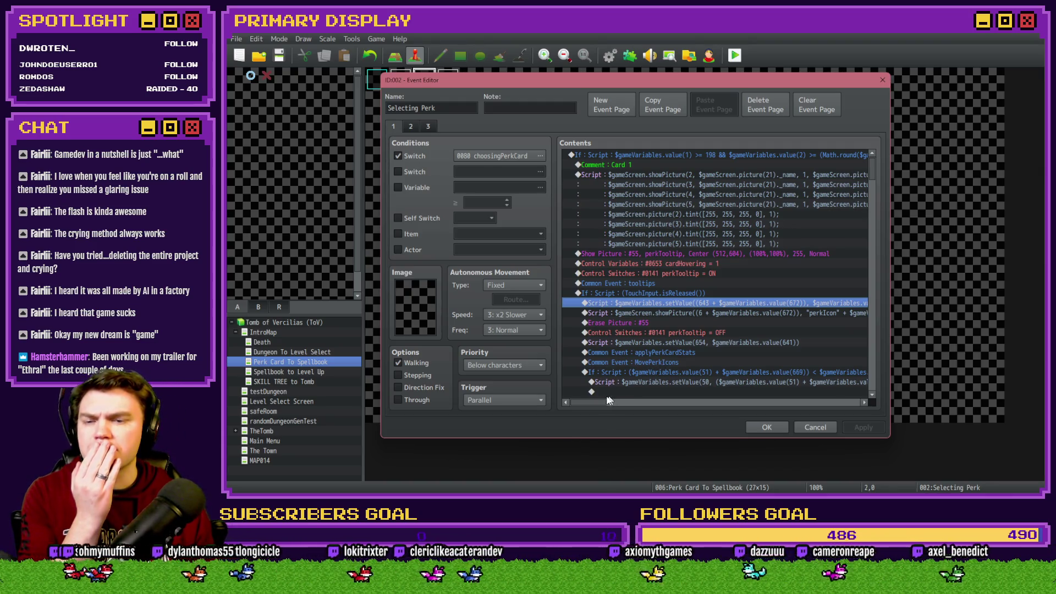
pyautogui.scroll(-3, 640, 373)
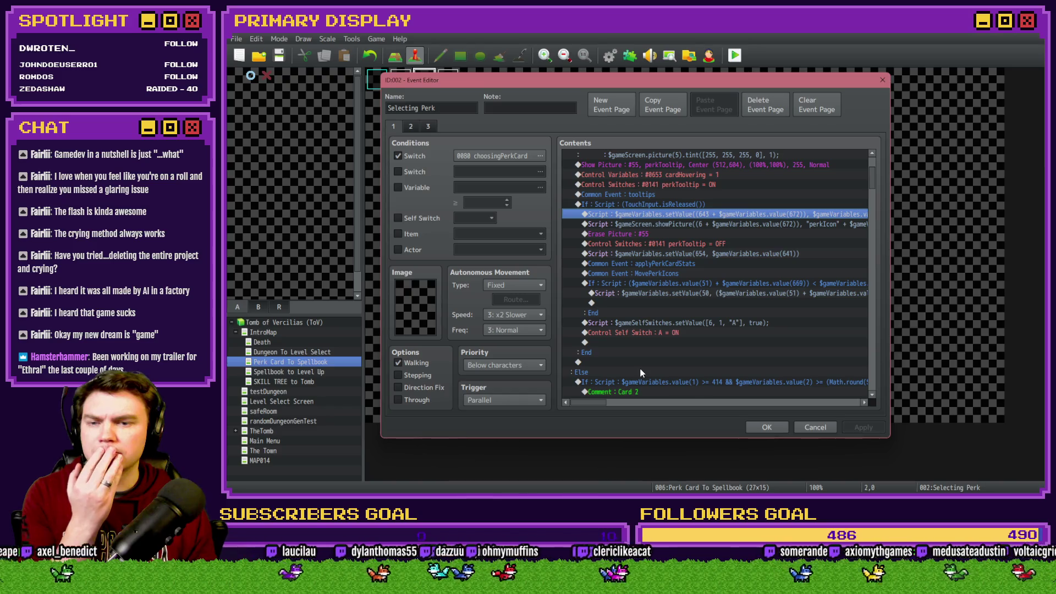
# Step: Paste the copied commands above applyPerkCardStats, then save and start a playtest
pyautogui.click(688, 262)
pyautogui.hotkey('ctrl', 'v')
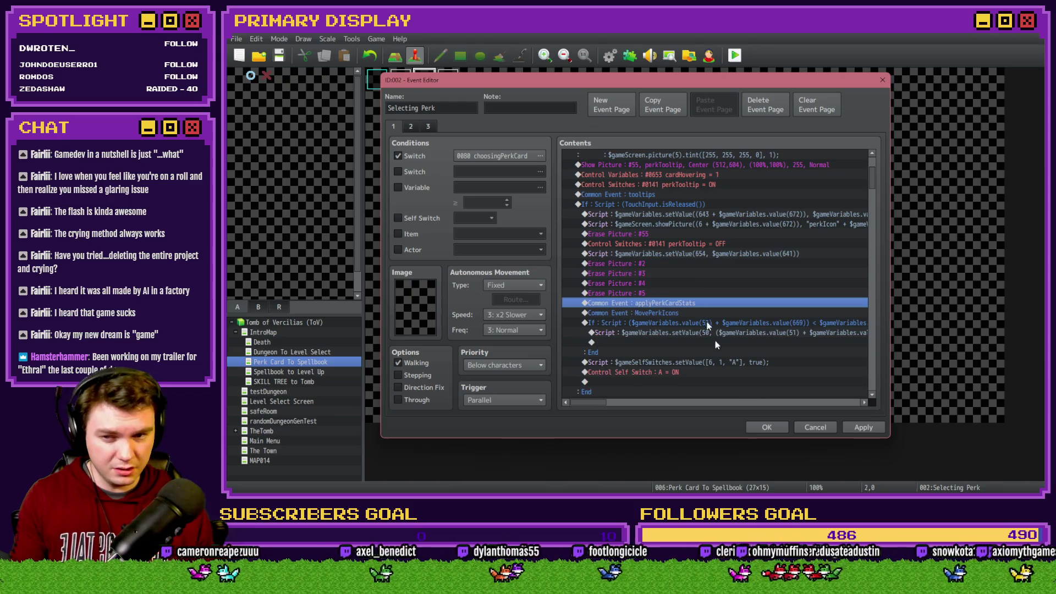
pyautogui.click(767, 424)
pyautogui.click(734, 55)
pyautogui.click(593, 283)
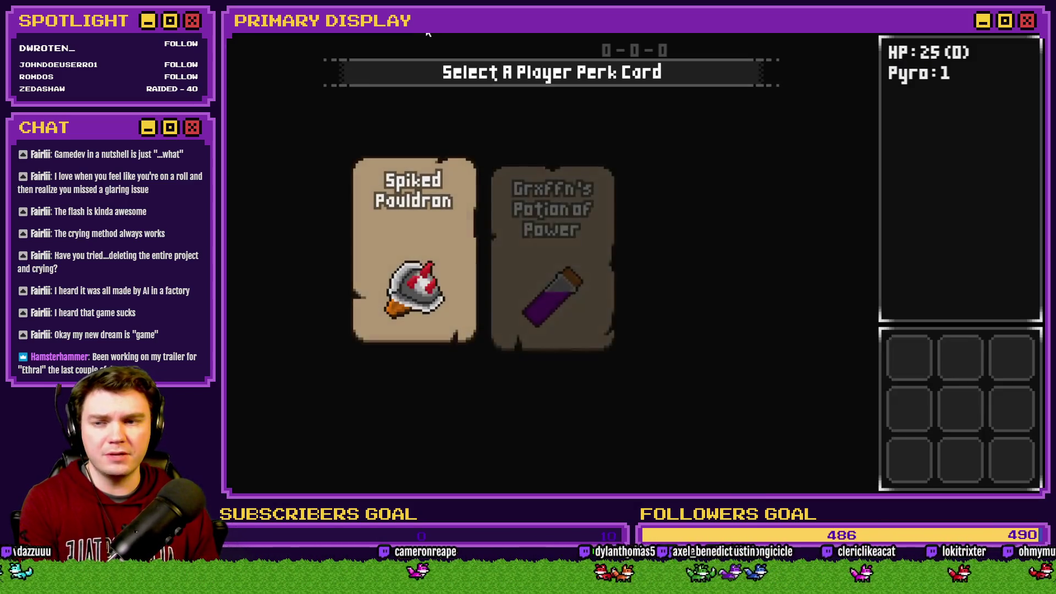
# Step: Pick the Spiked Pauldron card, close the game, and reopen the Selecting Perk event
pyautogui.click(413, 243)
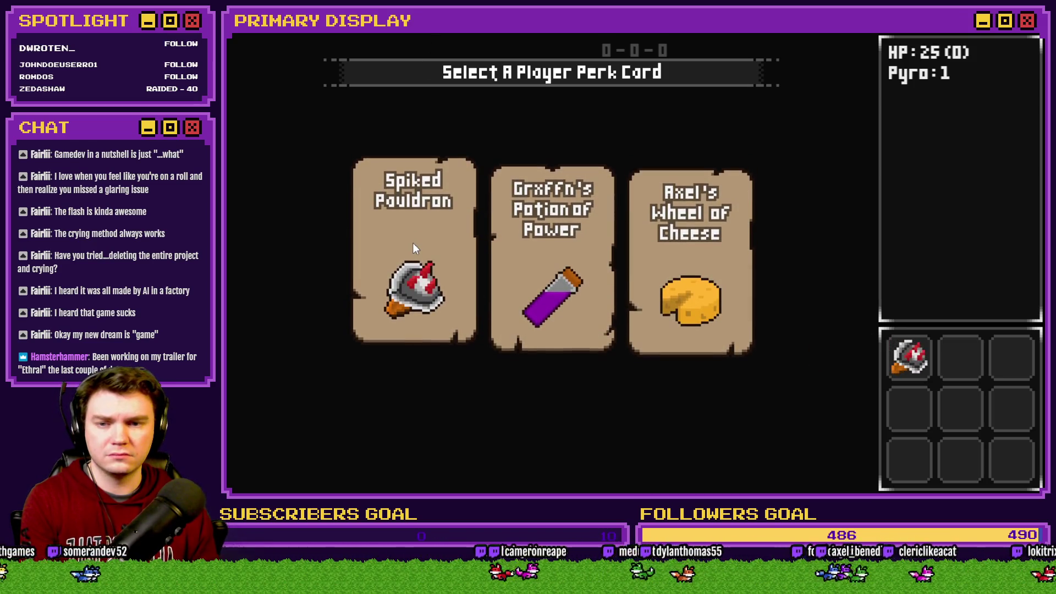
pyautogui.hotkey('alt', 'F4')
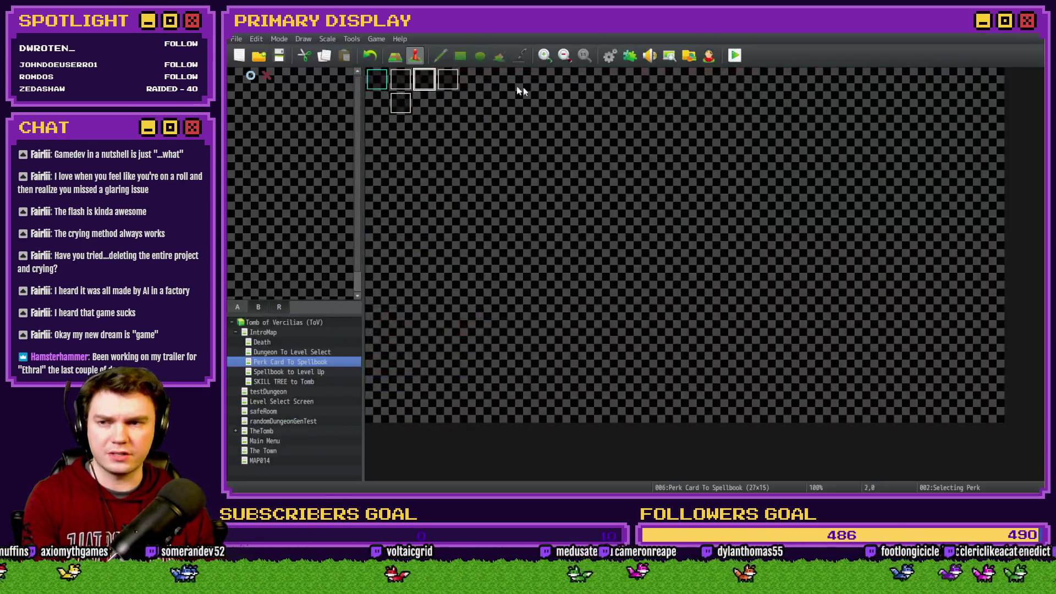
pyautogui.doubleClick(429, 83)
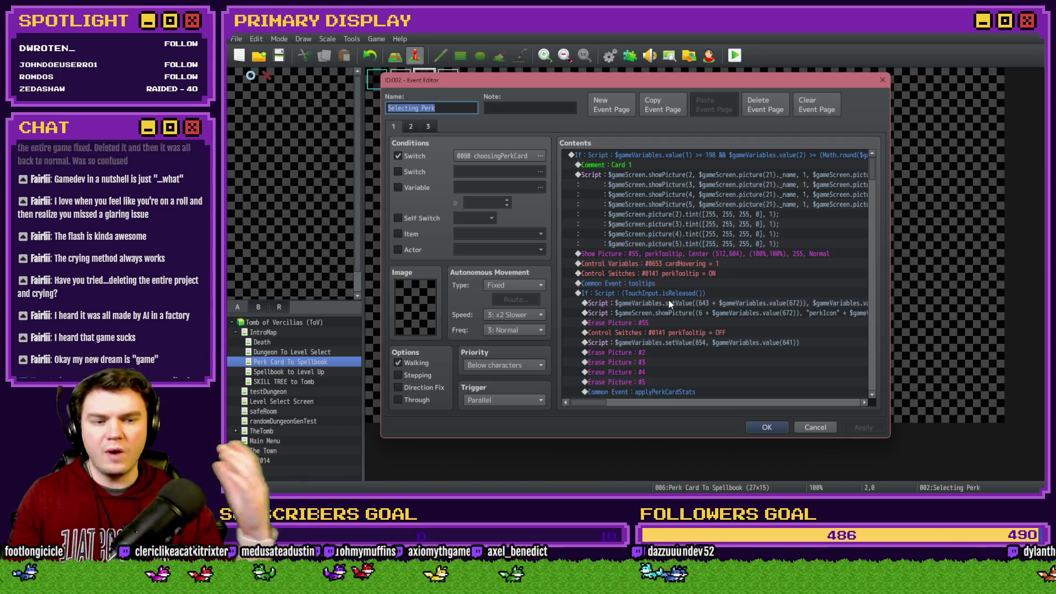
# Step: Move the Erase Picture commands out of the If branch to just above applyPerkCardStats
pyautogui.scroll(-6, 674, 305)
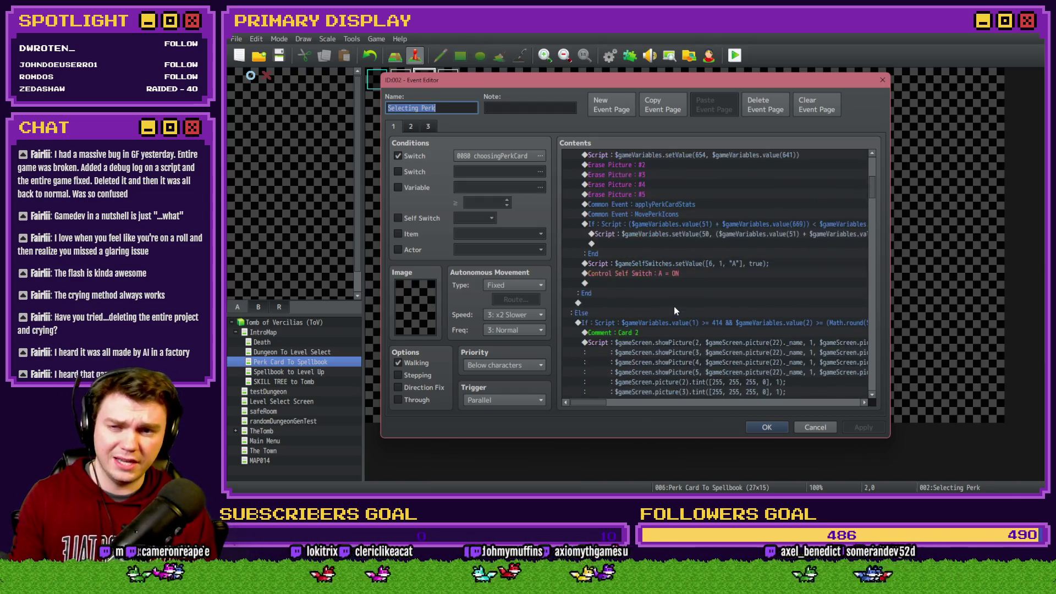
pyautogui.scroll(-5, 645, 283)
pyautogui.scroll(-2, 646, 278)
pyautogui.click(664, 246)
pyautogui.press('Delete')
pyautogui.press('Delete')
pyautogui.click(667, 282)
pyautogui.hotkey('ctrl', 'v')
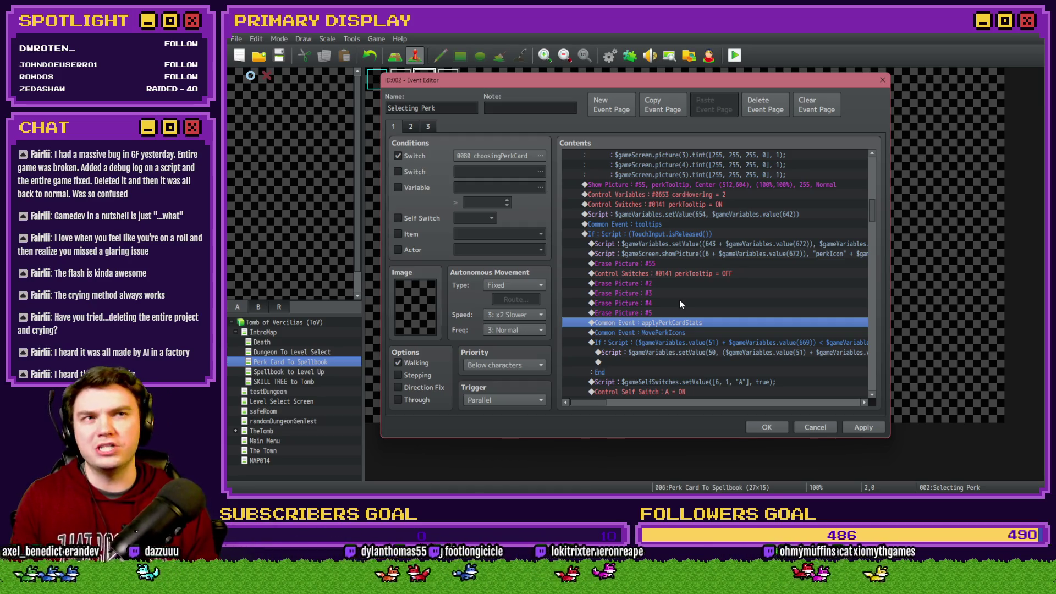
# Step: Paste Erase Picture #2–#5 inside the If, remove the duplicate, and select the erase commands
pyautogui.click(674, 246)
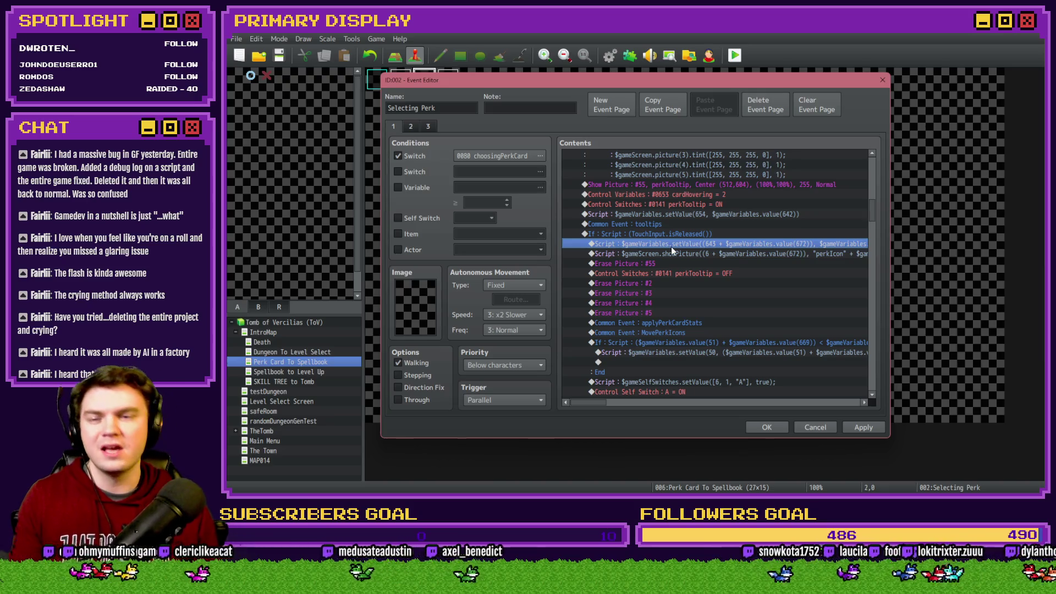
pyautogui.hotkey('ctrl', 'v')
pyautogui.click(675, 245)
pyautogui.press('Delete')
pyautogui.press('Delete')
pyautogui.press('Delete')
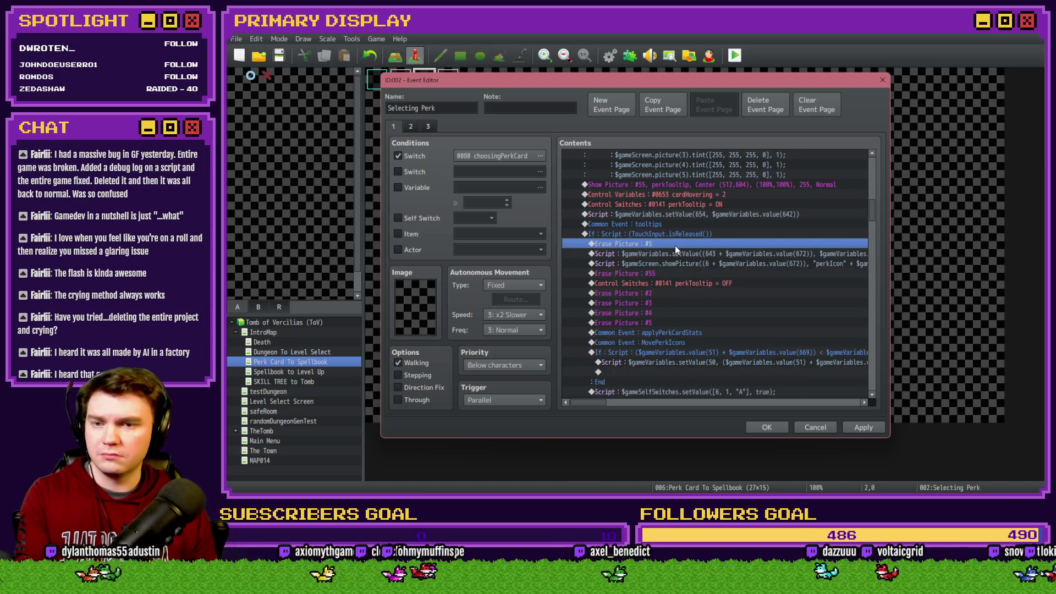
pyautogui.click(662, 282)
pyautogui.moveTo(676, 246); pyautogui.dragTo(668, 274)
pyautogui.click(667, 286)
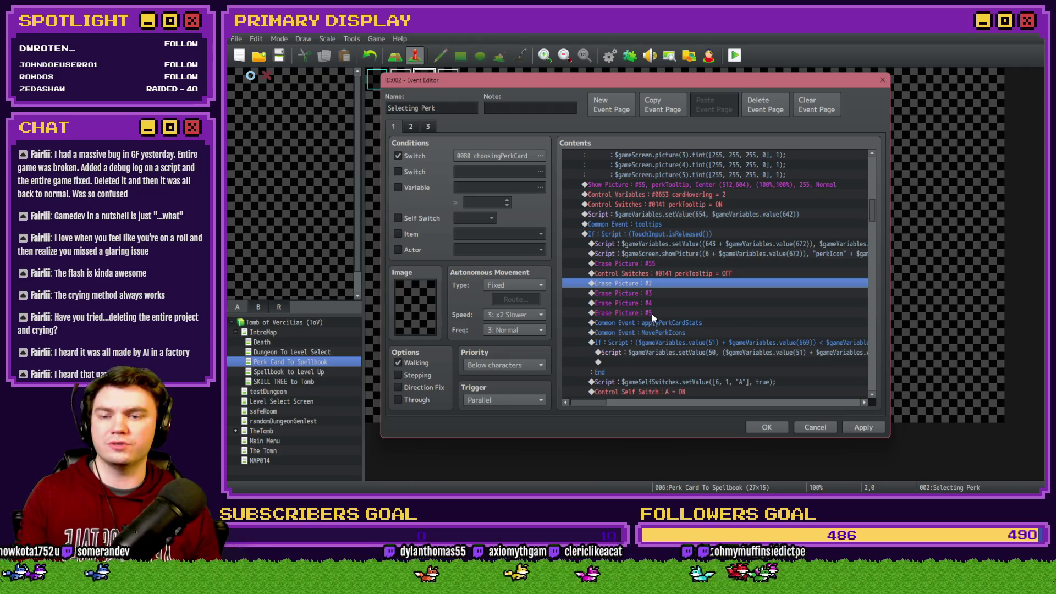
pyautogui.keyDown('shift'); pyautogui.click(652, 312); pyautogui.keyUp('shift')
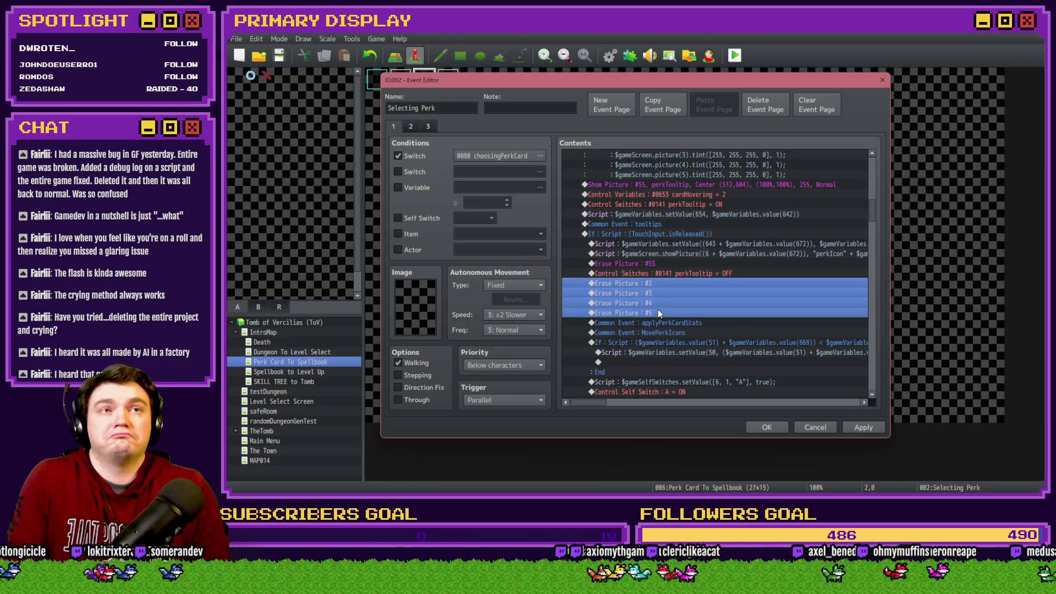
# Step: Try moving Erase Picture #2–#5 under the If, revert it, then close the event and playtest
pyautogui.moveTo(658, 309); pyautogui.dragTo(665, 275)
pyautogui.click(668, 275)
pyautogui.press('Delete')
pyautogui.press('Delete')
pyautogui.press('Delete')
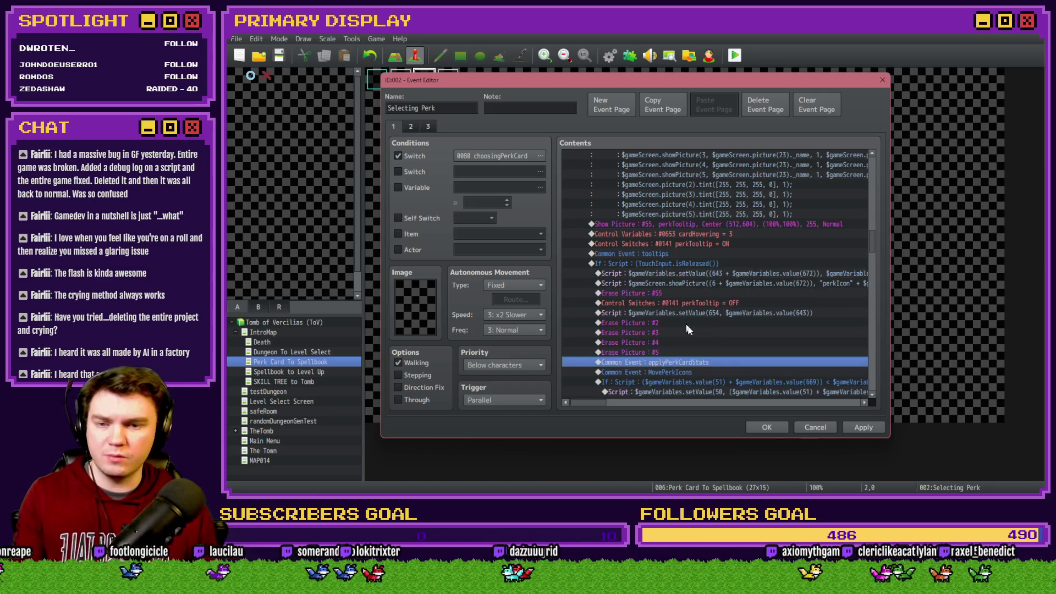
pyautogui.click(763, 426)
pyautogui.click(724, 57)
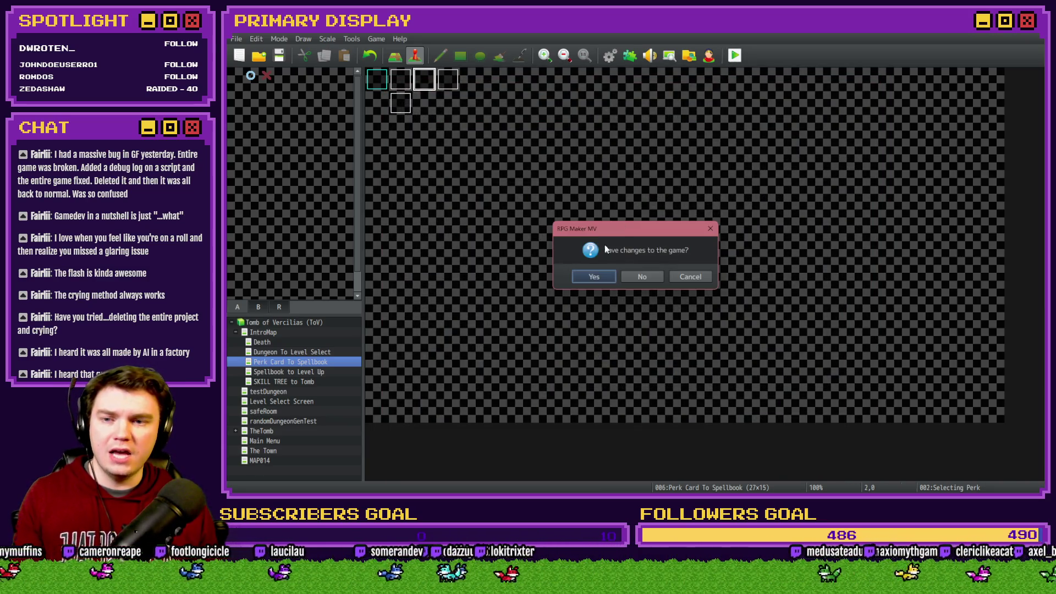
# Step: Save, fullscreen the game with F4, pick the cheese card then the gauntlet card, and close it
pyautogui.click(599, 275)
pyautogui.moveTo(1040, 214); pyautogui.dragTo(749, 151)
pyautogui.press('F4')
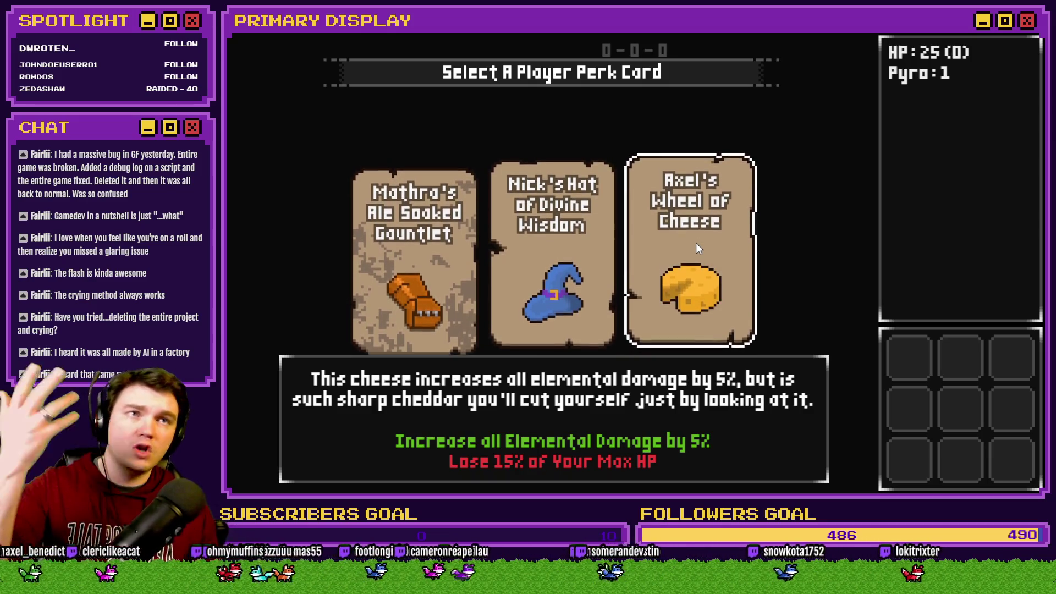
pyautogui.click(697, 244)
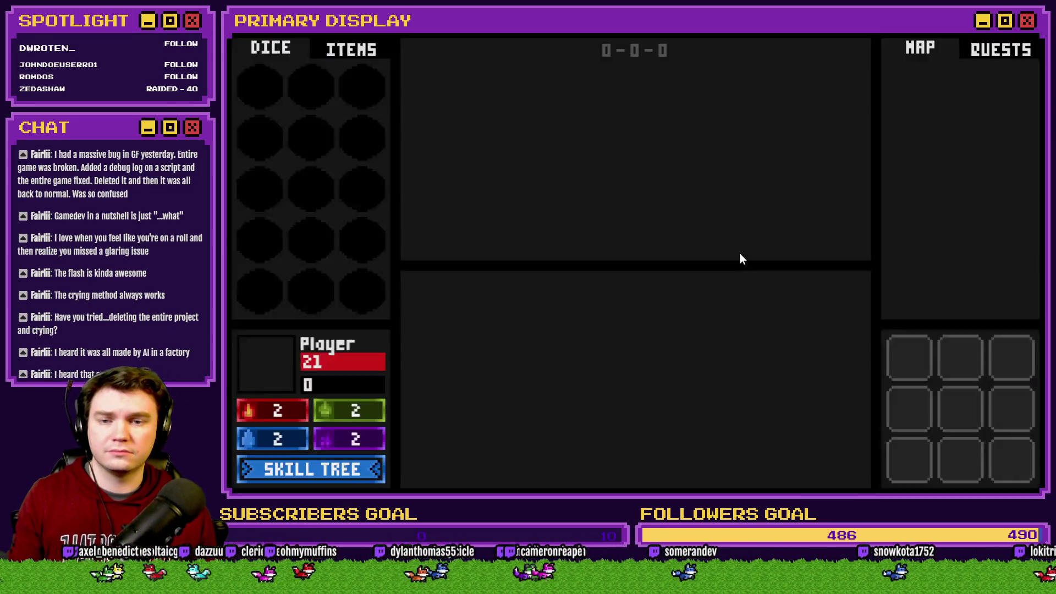
pyautogui.press('F4')
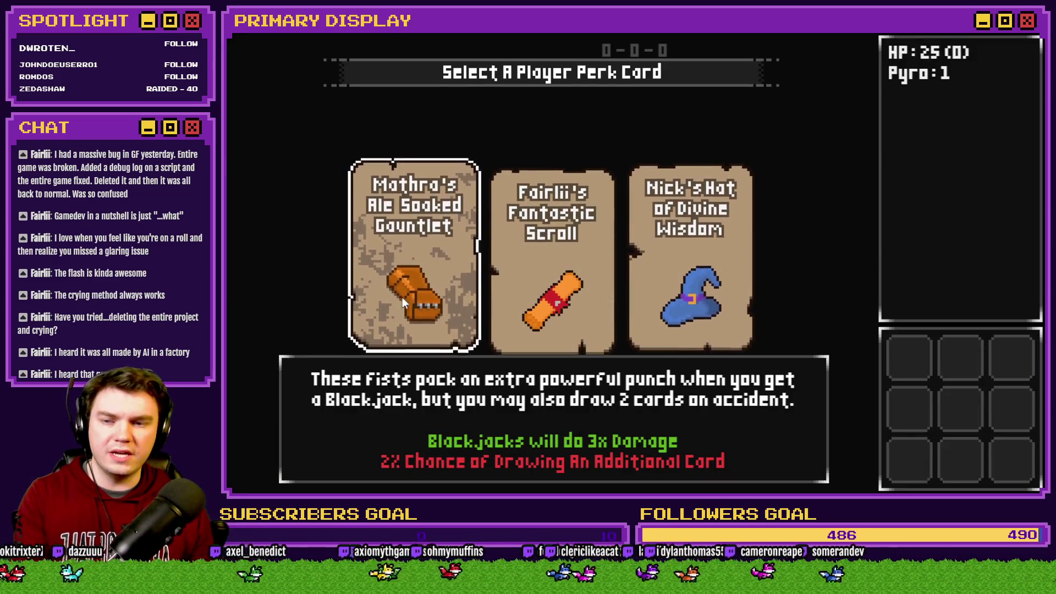
pyautogui.click(417, 307)
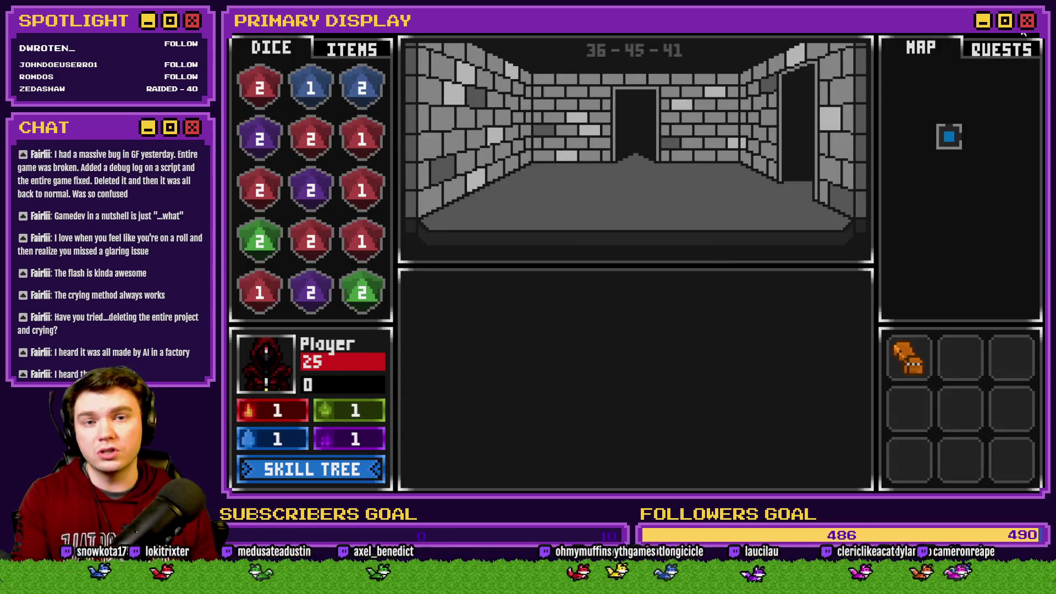
pyautogui.click(1023, 33)
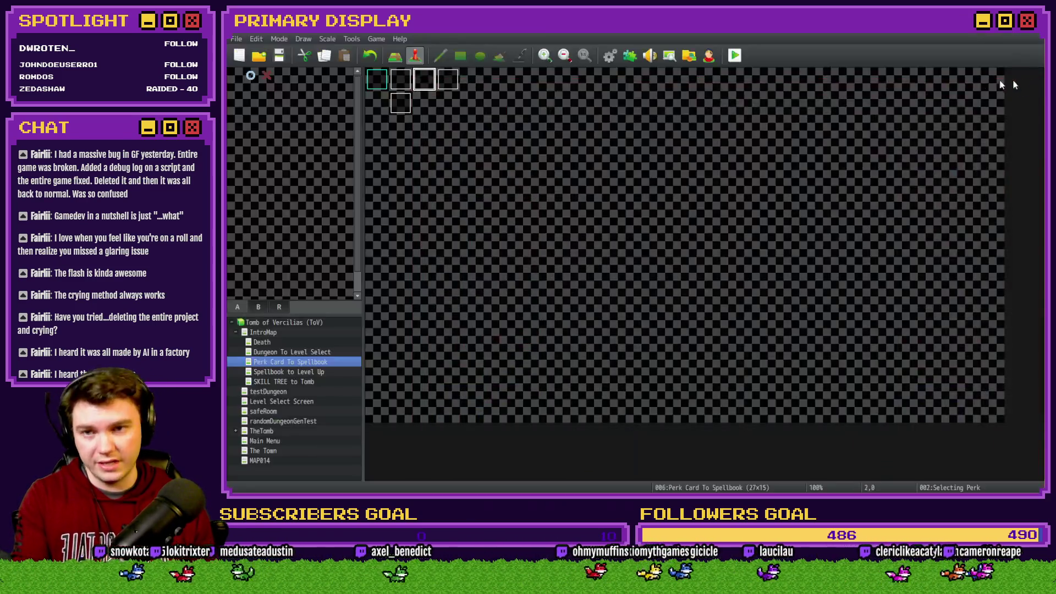
# Step: Inspect MovePerkIcons' movePicture script in the database, then open the Init/Anim/Wrap-up event
pyautogui.click(608, 56)
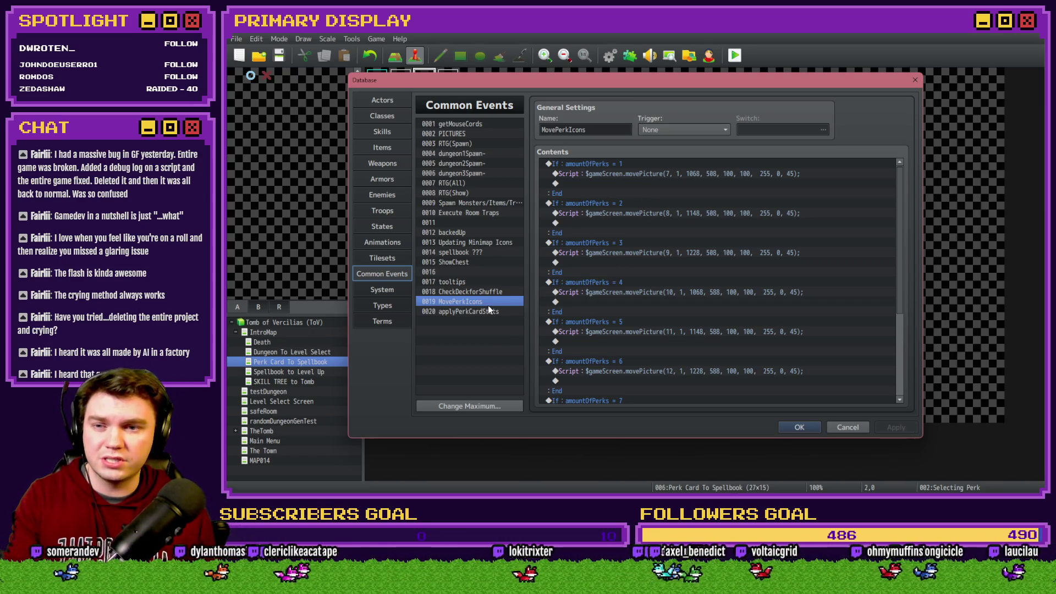
pyautogui.click(667, 175)
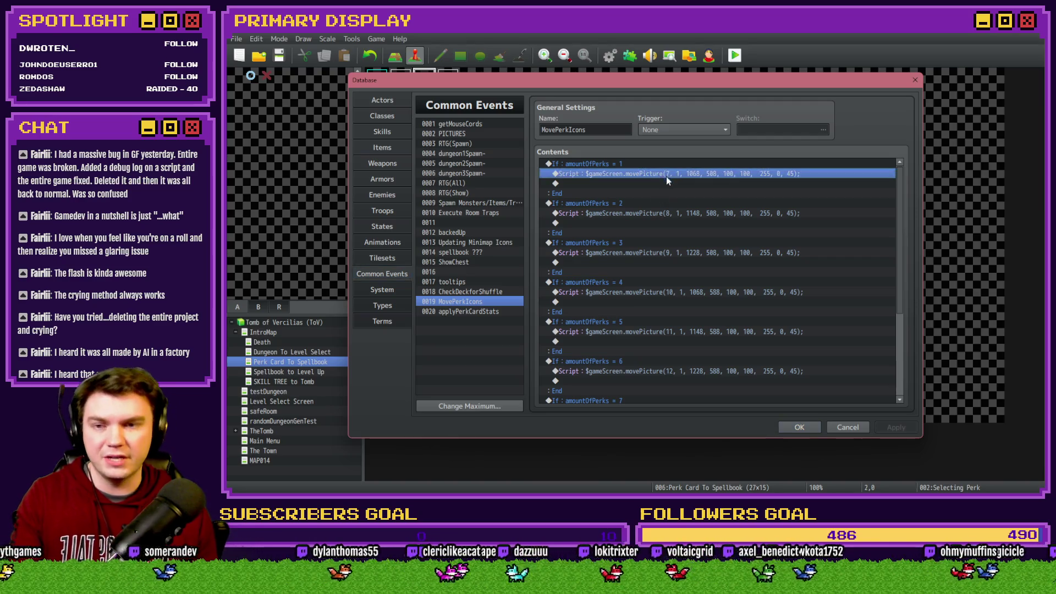
pyautogui.press('Escape')
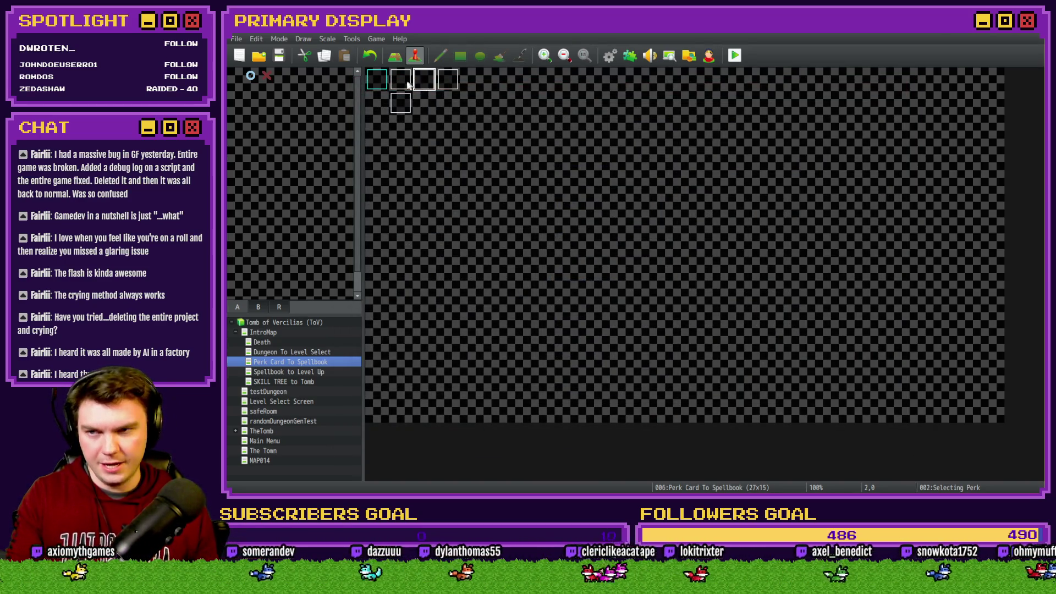
pyautogui.doubleClick(411, 82)
pyautogui.moveTo(869, 169); pyautogui.dragTo(879, 355)
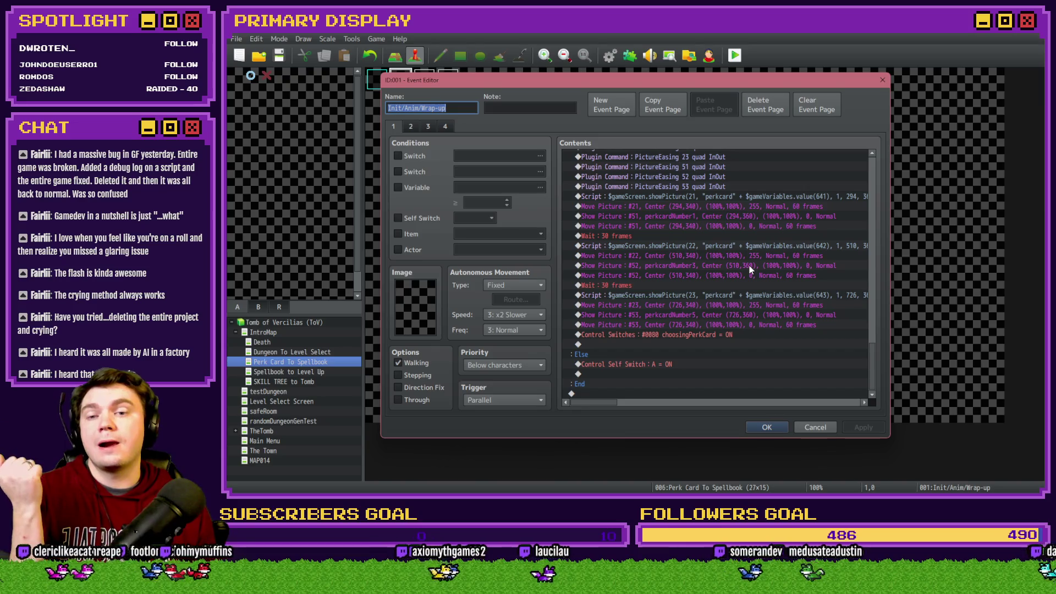
pyautogui.scroll(3, 749, 267)
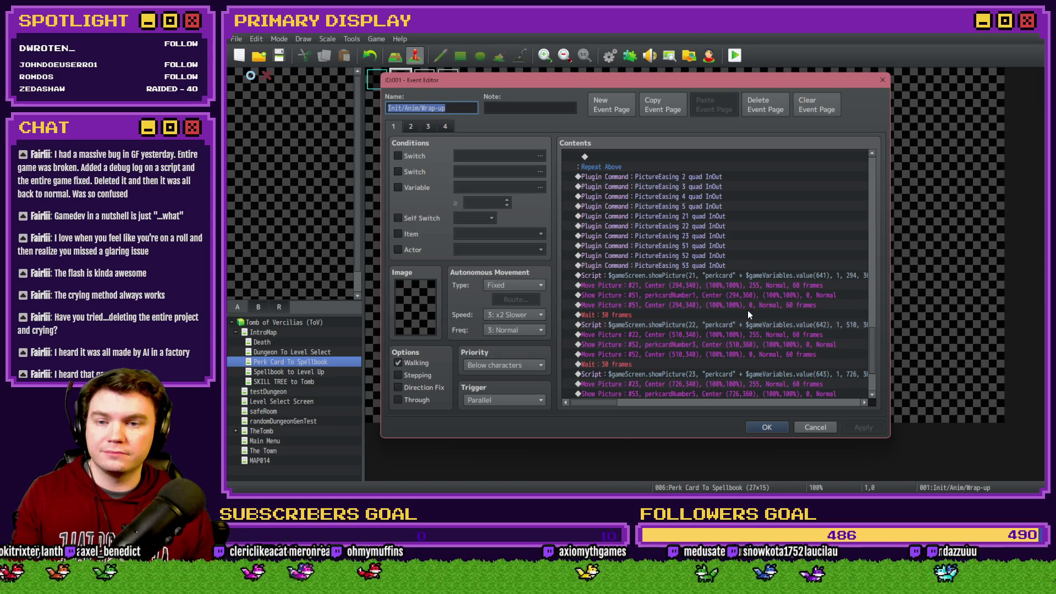
pyautogui.scroll(10, 747, 310)
pyautogui.scroll(10, 749, 332)
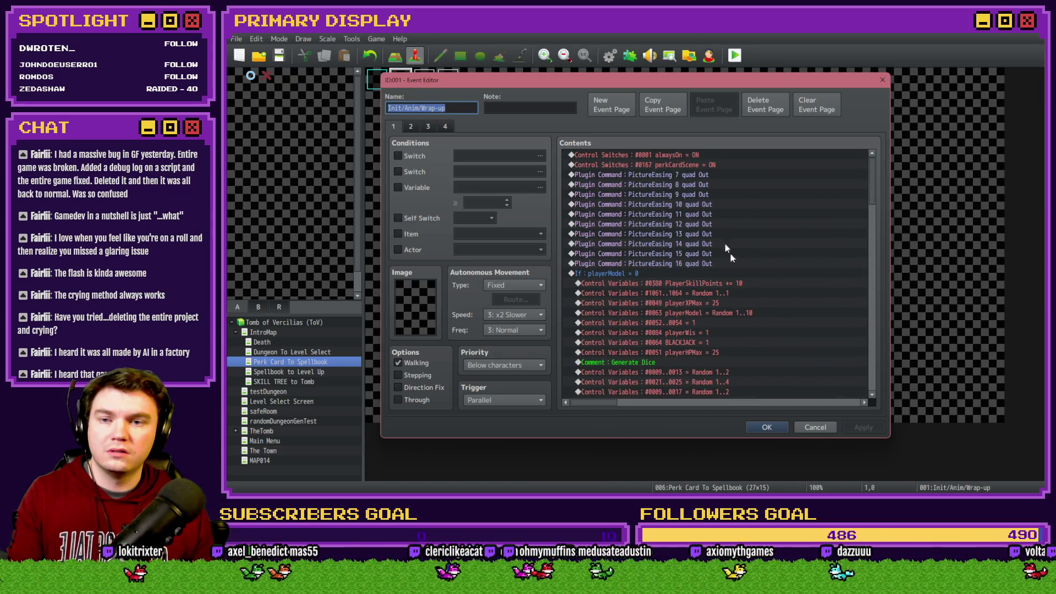
pyautogui.click(688, 175)
pyautogui.press('Down')
pyautogui.press('Down')
pyautogui.press('Down')
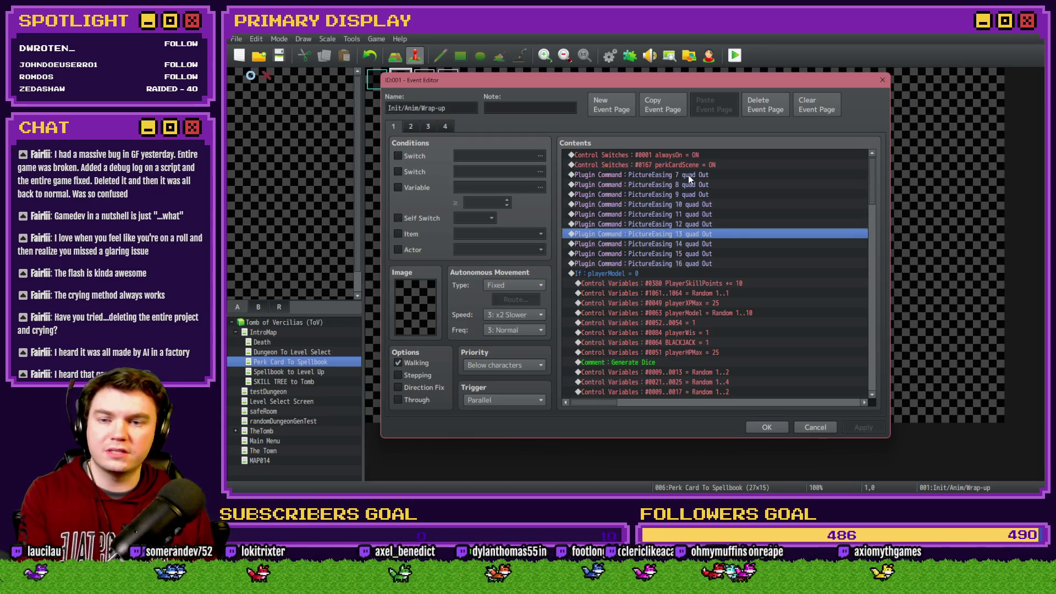
pyautogui.press('Down')
pyautogui.press('Down')
pyautogui.press('Down')
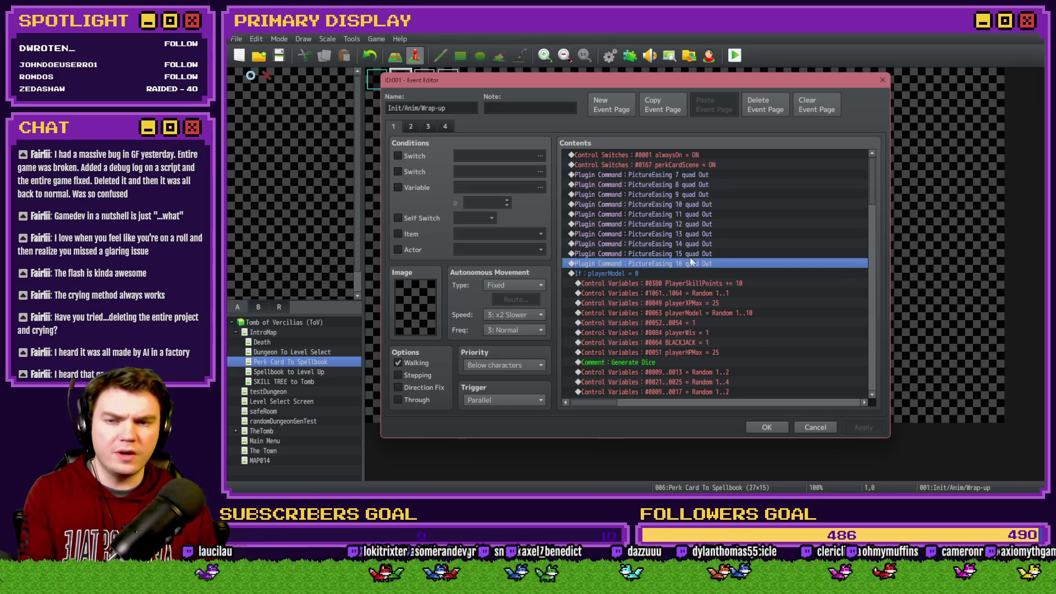
pyautogui.click(685, 177)
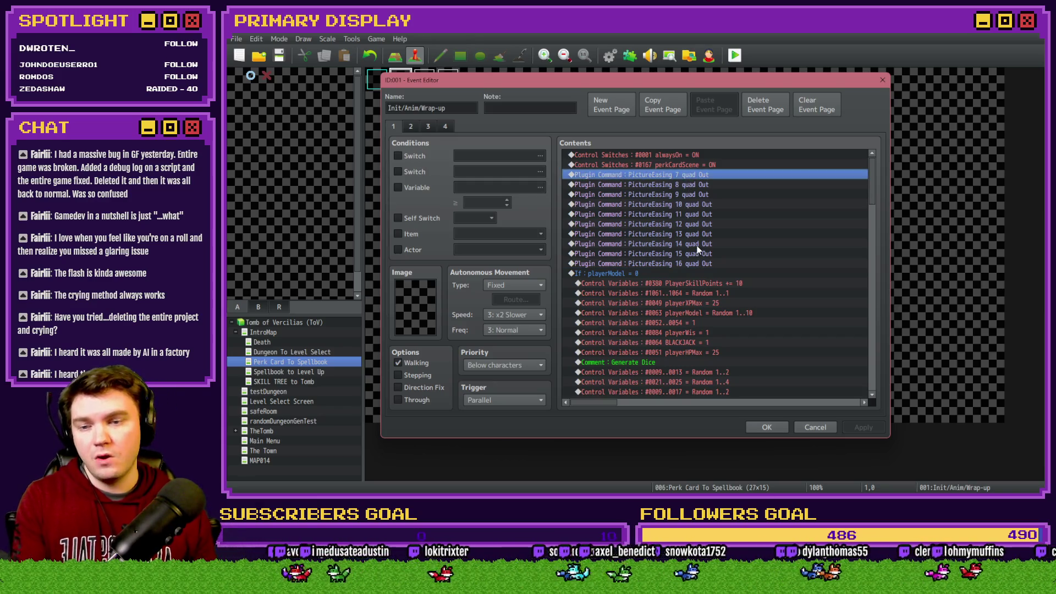
# Step: Change the PictureEasing commands for pictures 7, 8, 9 and 10 to 61, 62, 63 and 64
pyautogui.press('Return')
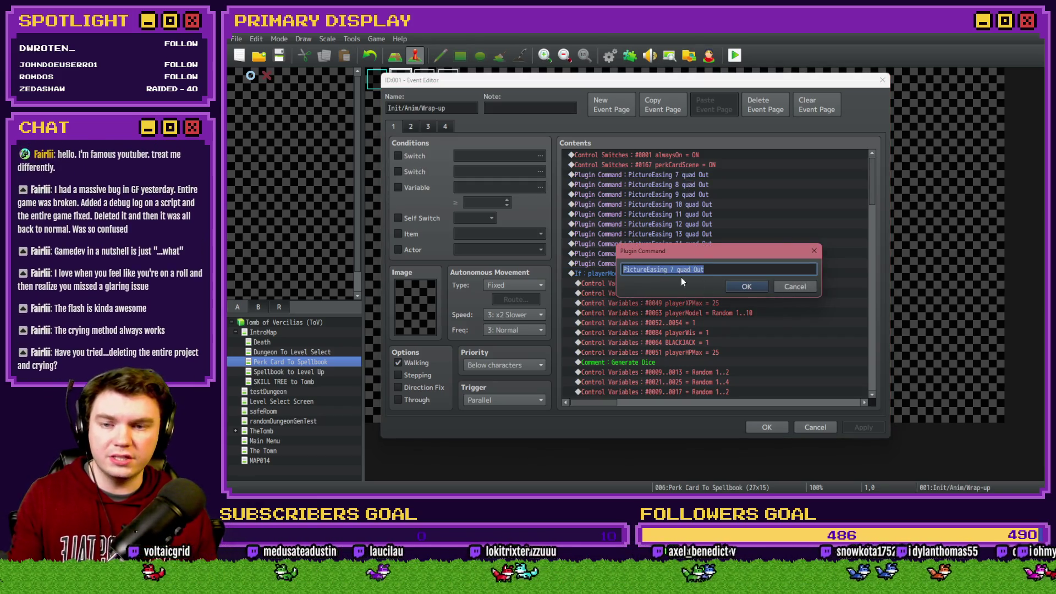
pyautogui.click(671, 269)
pyautogui.press('Delete')
pyautogui.write('61')
pyautogui.click(746, 287)
pyautogui.doubleClick(698, 187)
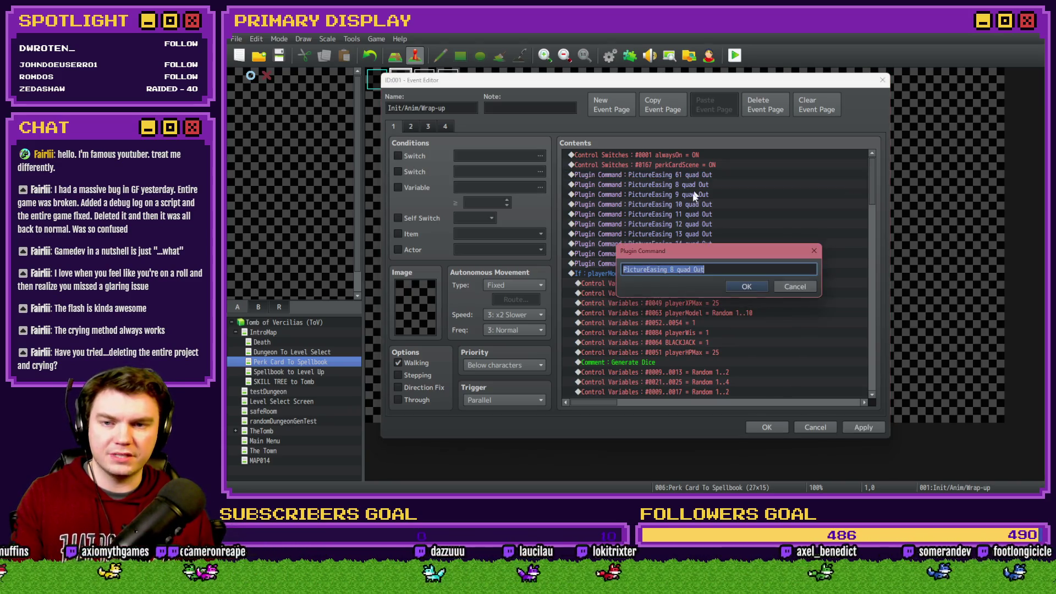
pyautogui.doubleClick(672, 269)
pyautogui.write('62')
pyautogui.click(747, 287)
pyautogui.doubleClick(691, 193)
pyautogui.doubleClick(671, 270)
pyautogui.write('63')
pyautogui.click(746, 287)
pyautogui.doubleClick(682, 205)
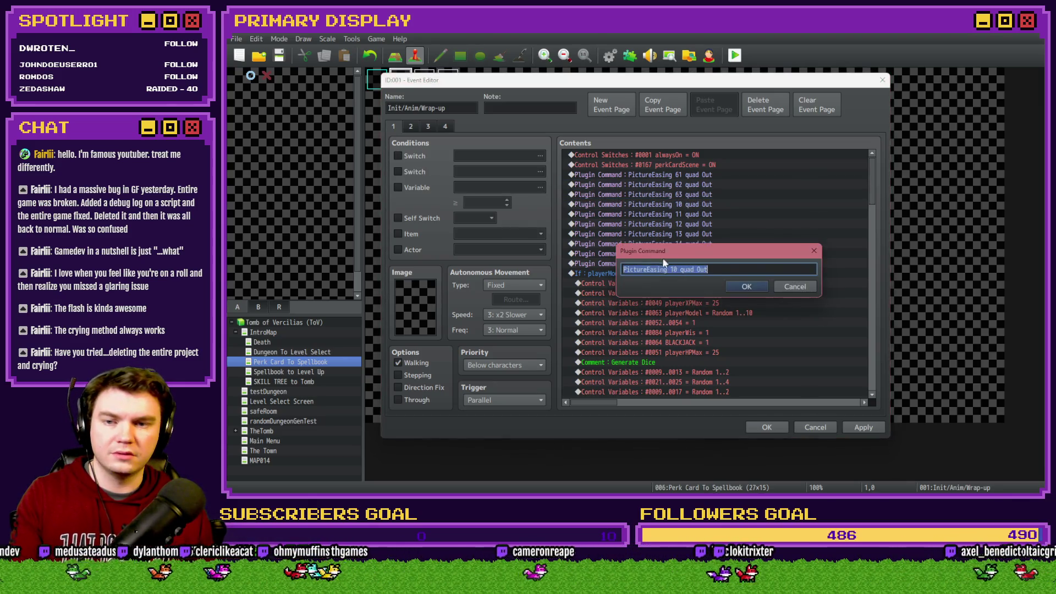
pyautogui.doubleClick(672, 270)
pyautogui.write('64')
pyautogui.click(746, 286)
# Step: Renumber the PictureEasing commands for pictures 11, 12 and 13 to 65, 66 and 67
pyautogui.doubleClick(695, 215)
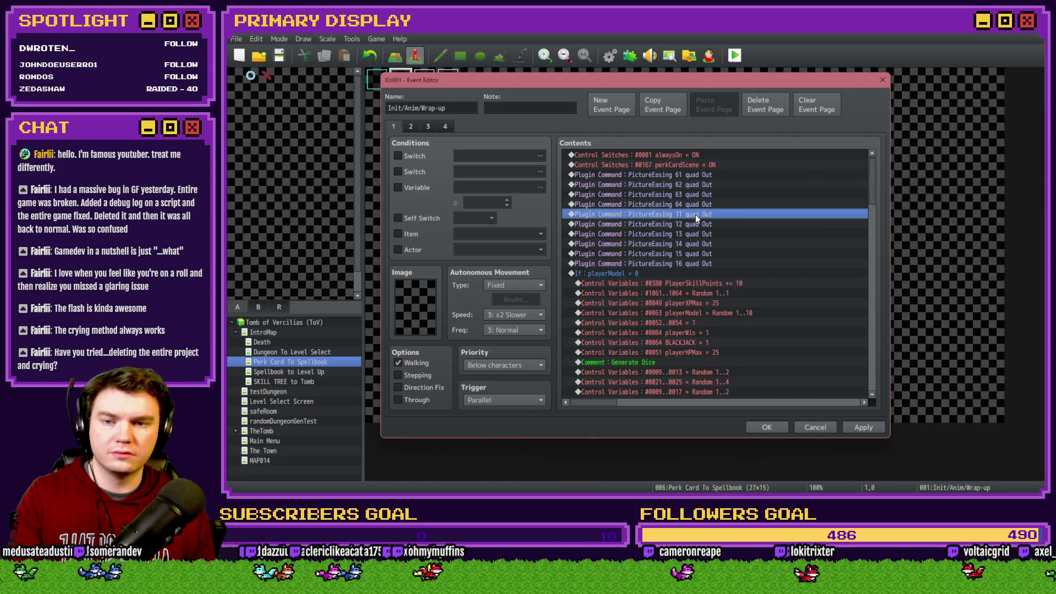
pyautogui.press('Escape')
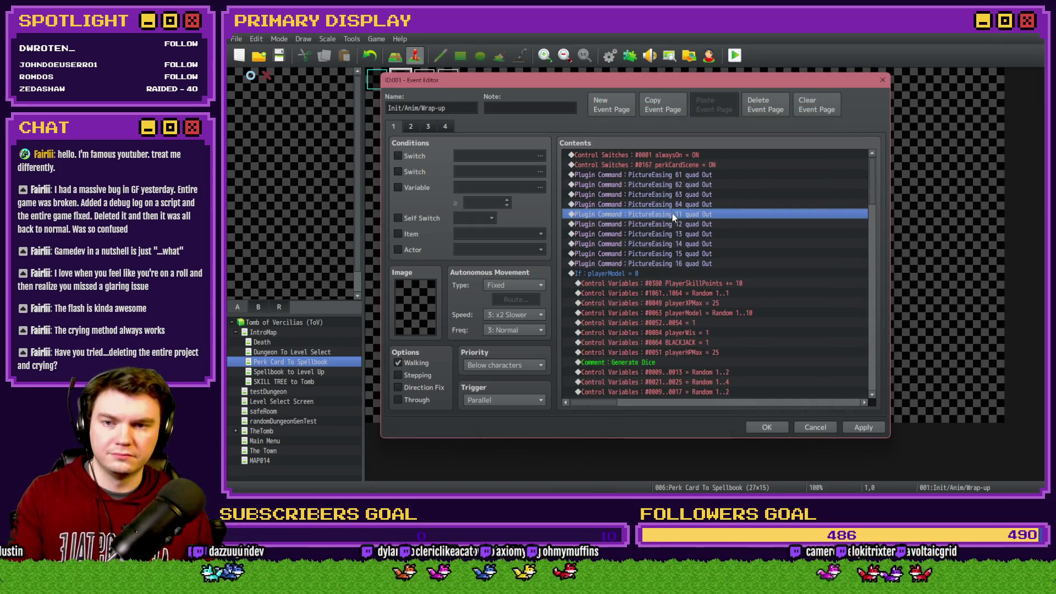
pyautogui.doubleClick(672, 214)
pyautogui.doubleClick(672, 269)
pyautogui.write('65')
pyautogui.click(746, 286)
pyautogui.doubleClick(695, 224)
pyautogui.doubleClick(671, 269)
pyautogui.write('66')
pyautogui.click(746, 286)
pyautogui.doubleClick(688, 234)
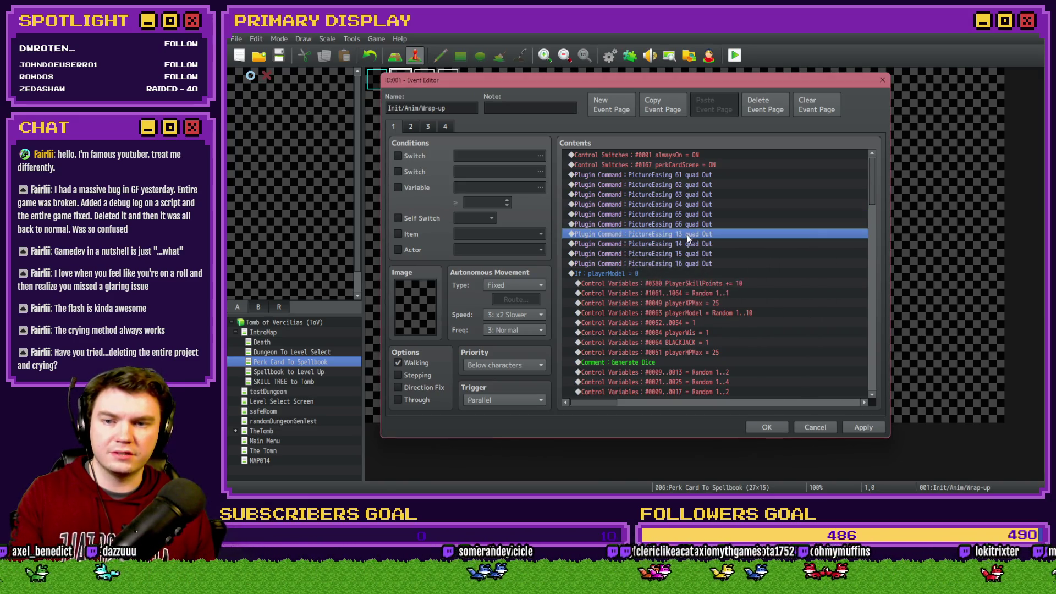
pyautogui.doubleClick(672, 270)
pyautogui.write('67 quad Out')
pyautogui.click(747, 287)
# Step: Set picture 14's easing command to 68, fixing a mistyped 78, and picture 15's to 69
pyautogui.doubleClick(672, 243)
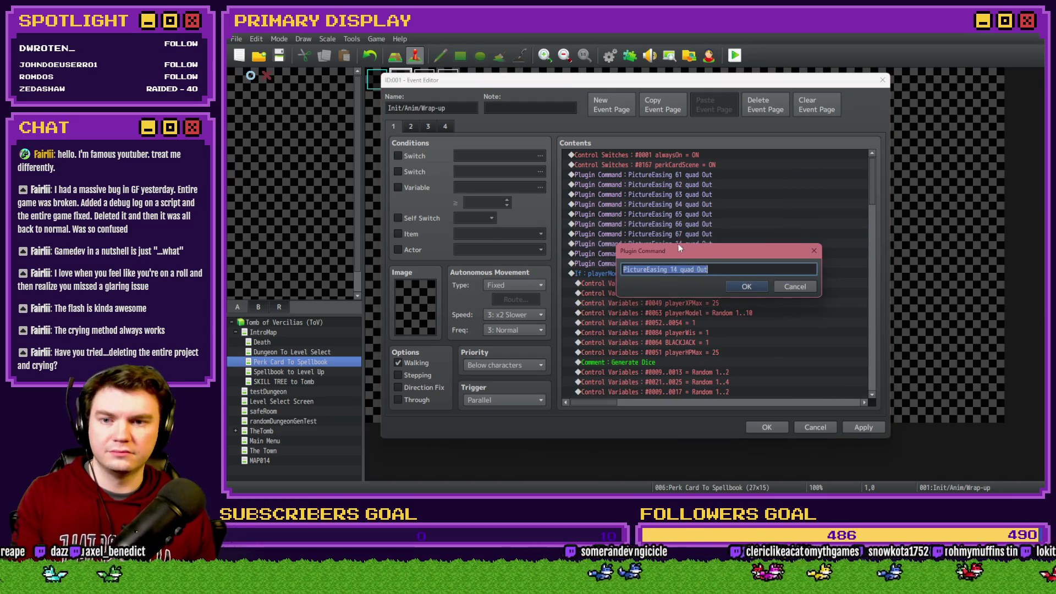
pyautogui.doubleClick(673, 269)
pyautogui.click(733, 285)
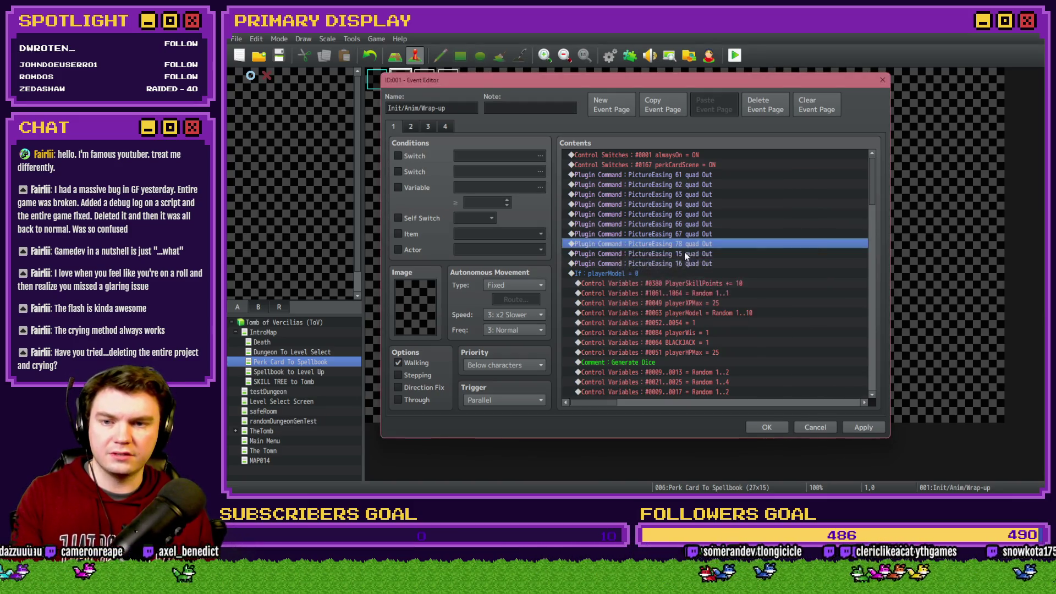
pyautogui.doubleClick(685, 244)
pyautogui.doubleClick(673, 269)
pyautogui.write('68 quad Out')
pyautogui.click(746, 285)
pyautogui.doubleClick(700, 255)
pyautogui.write('69 quad Out')
pyautogui.press('Return')
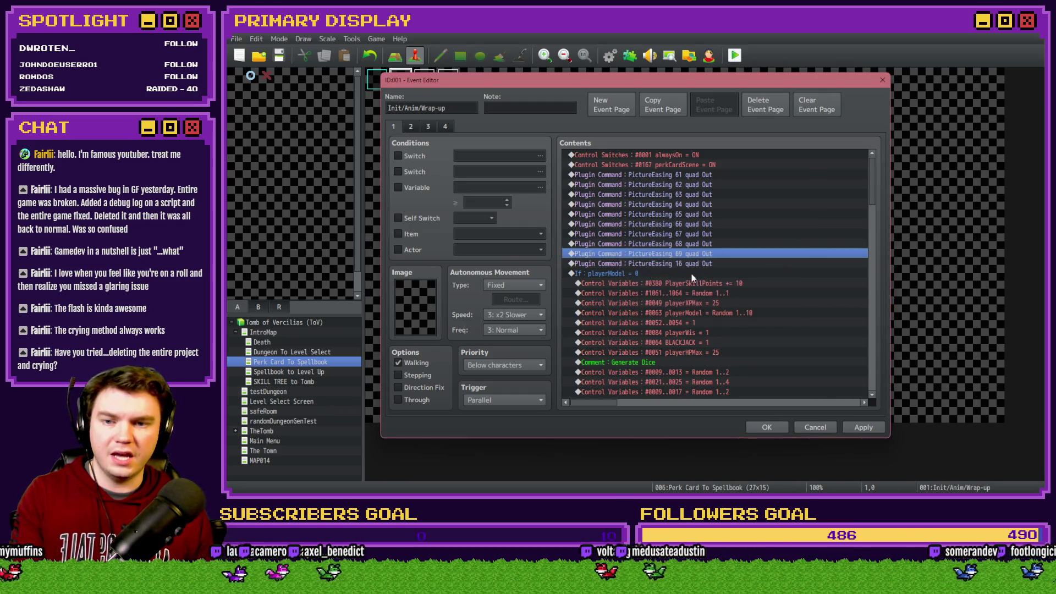
pyautogui.click(697, 263)
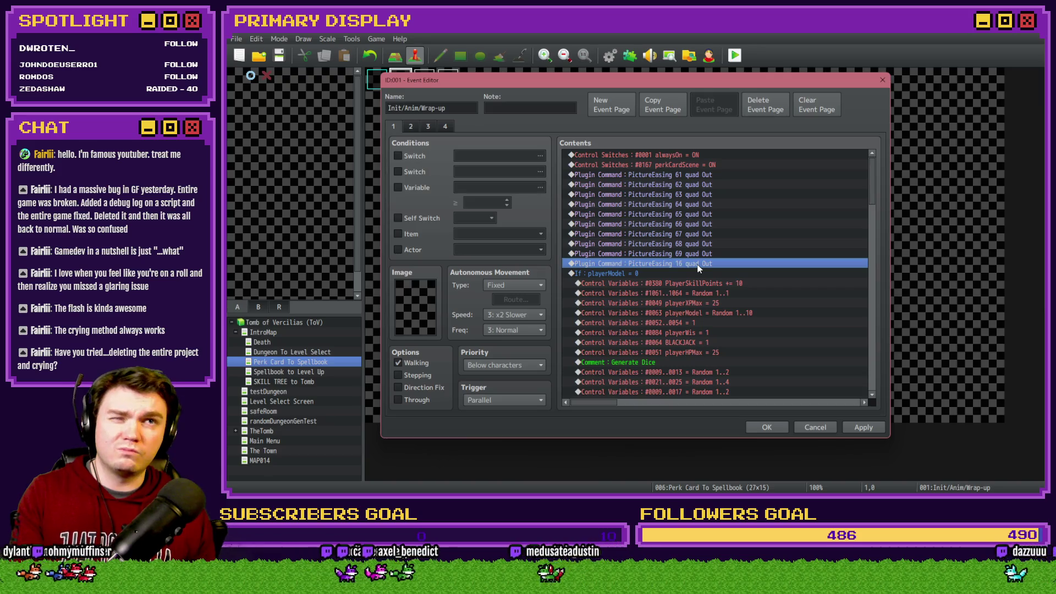
# Step: Apply the renumbered easing commands and review the Init/Anim/Wrap-up event's pages before closing it
pyautogui.moveTo(870, 181); pyautogui.dragTo(876, 369)
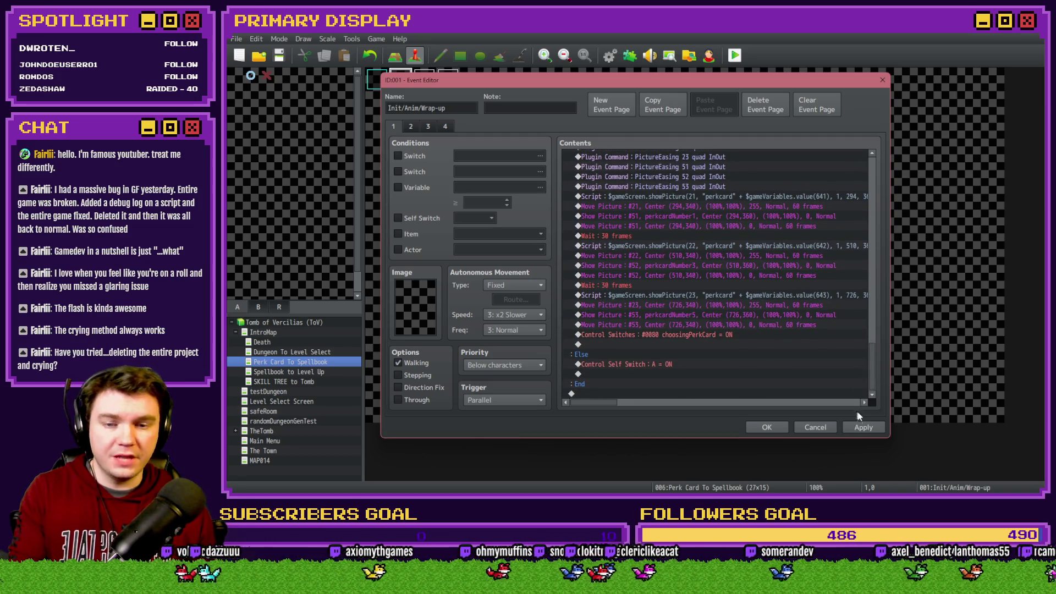
pyautogui.click(861, 427)
pyautogui.click(411, 127)
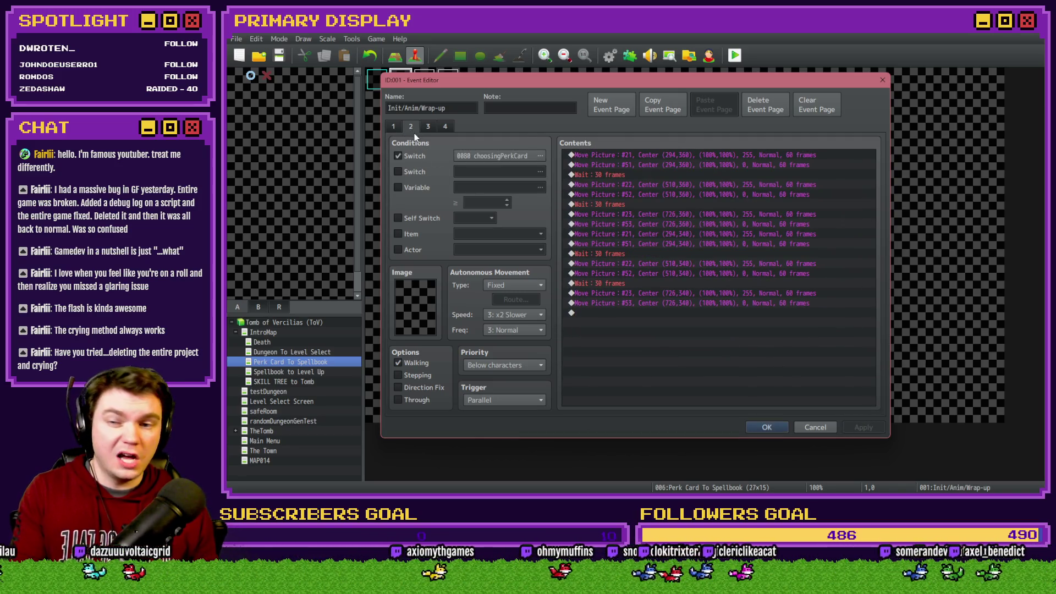
pyautogui.click(422, 128)
pyautogui.click(444, 126)
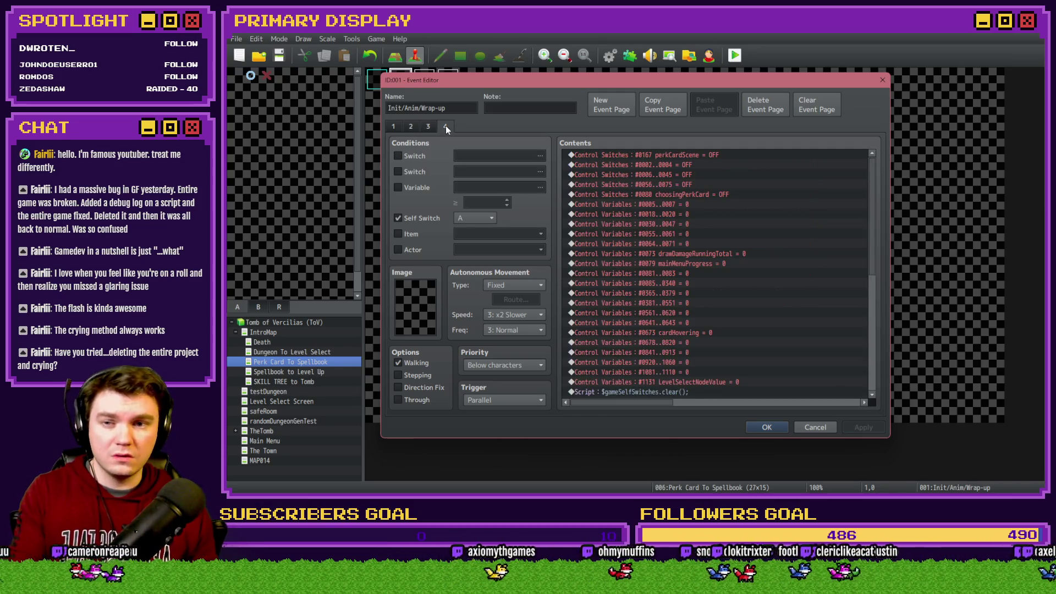
pyautogui.scroll(-10, 707, 250)
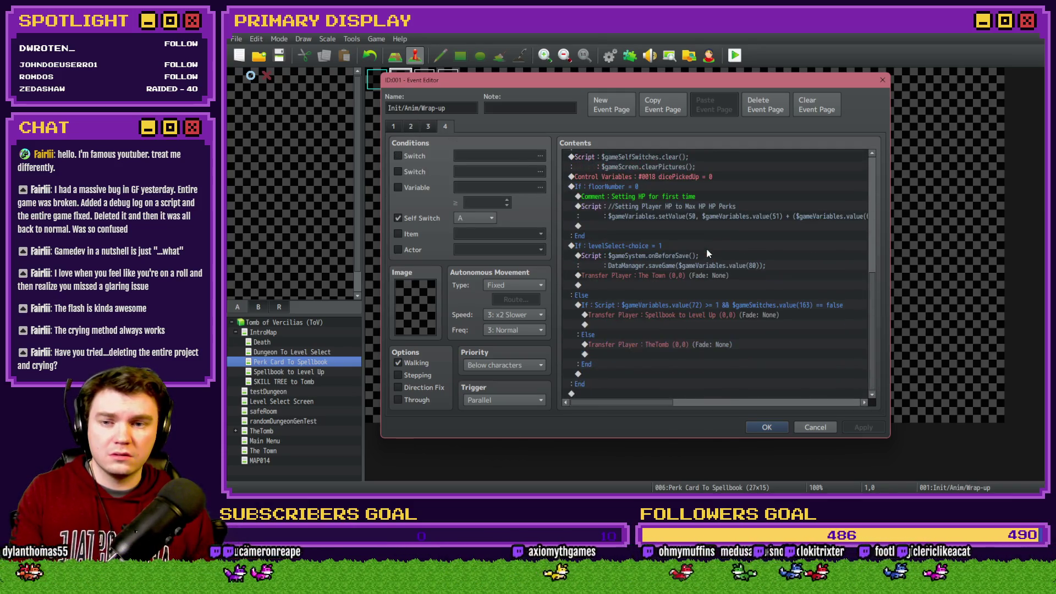
pyautogui.press('Escape')
# Step: Inspect the keyboardInput and buttonPressAnimations events without changing them
pyautogui.doubleClick(400, 103)
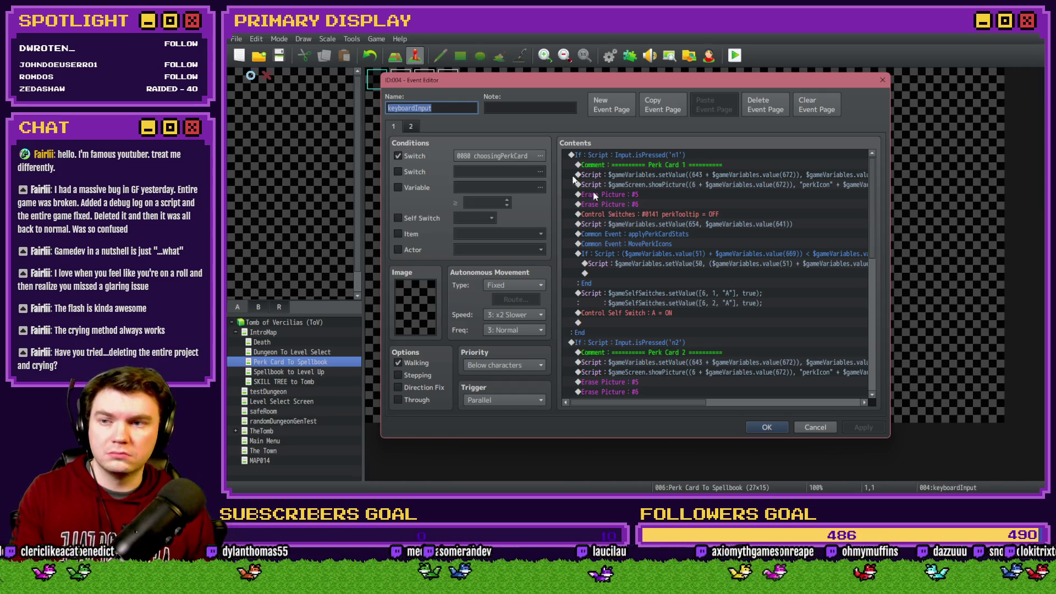
pyautogui.press('Escape')
pyautogui.doubleClick(450, 78)
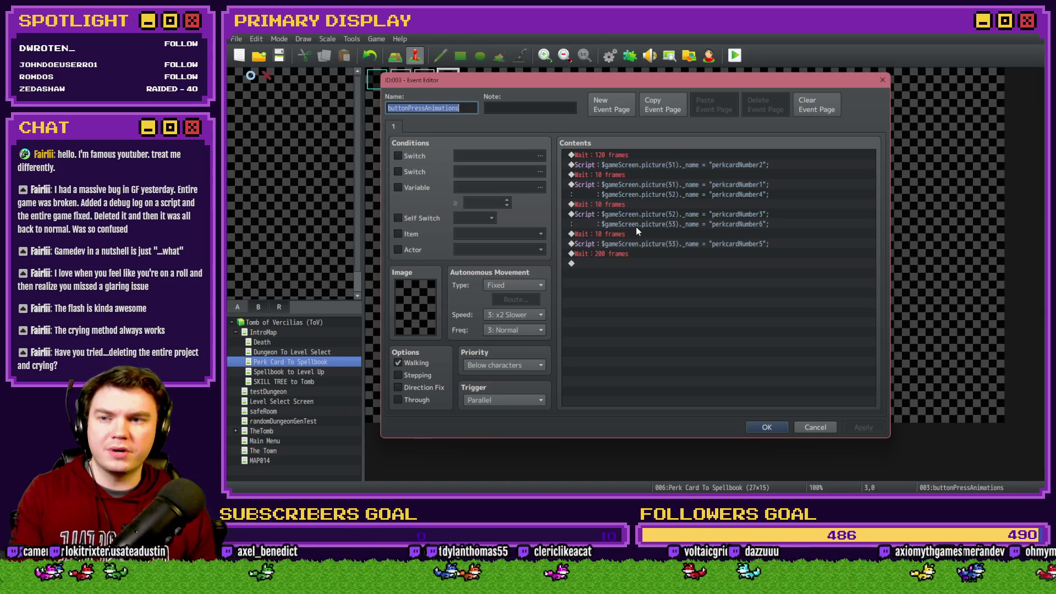
pyautogui.press('Escape')
# Step: In the Selecting Perk event, review its pages and delete the third page
pyautogui.doubleClick(428, 83)
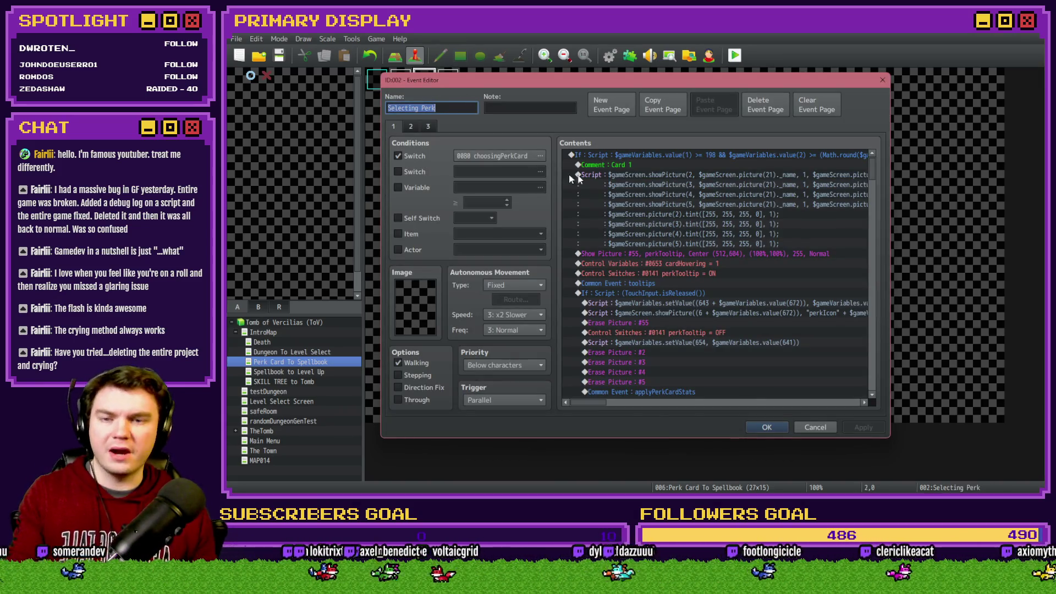
pyautogui.click(412, 127)
pyautogui.click(425, 127)
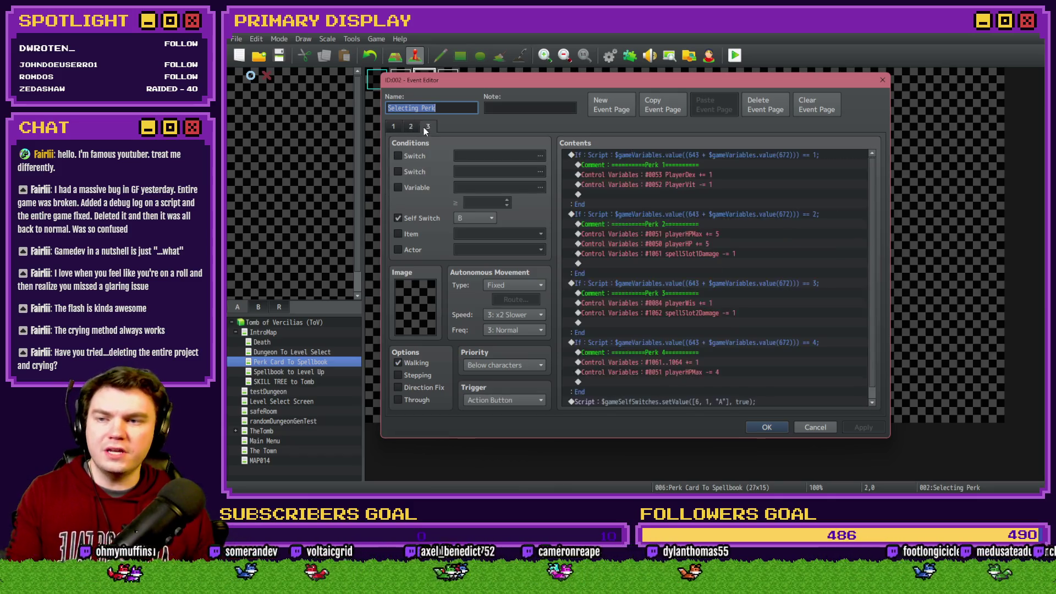
pyautogui.scroll(-1, 579, 234)
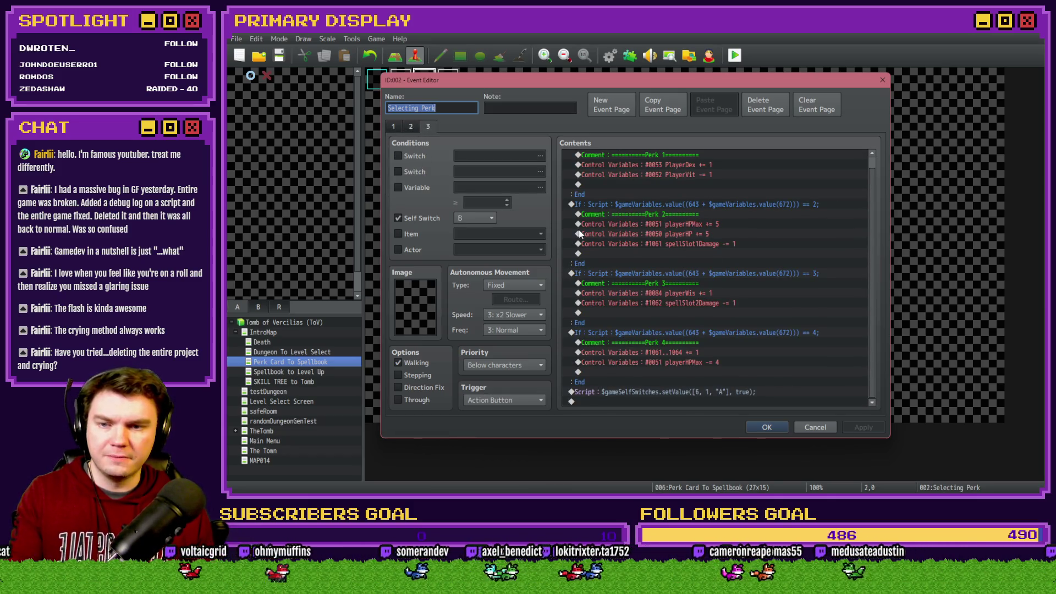
pyautogui.scroll(1, 580, 236)
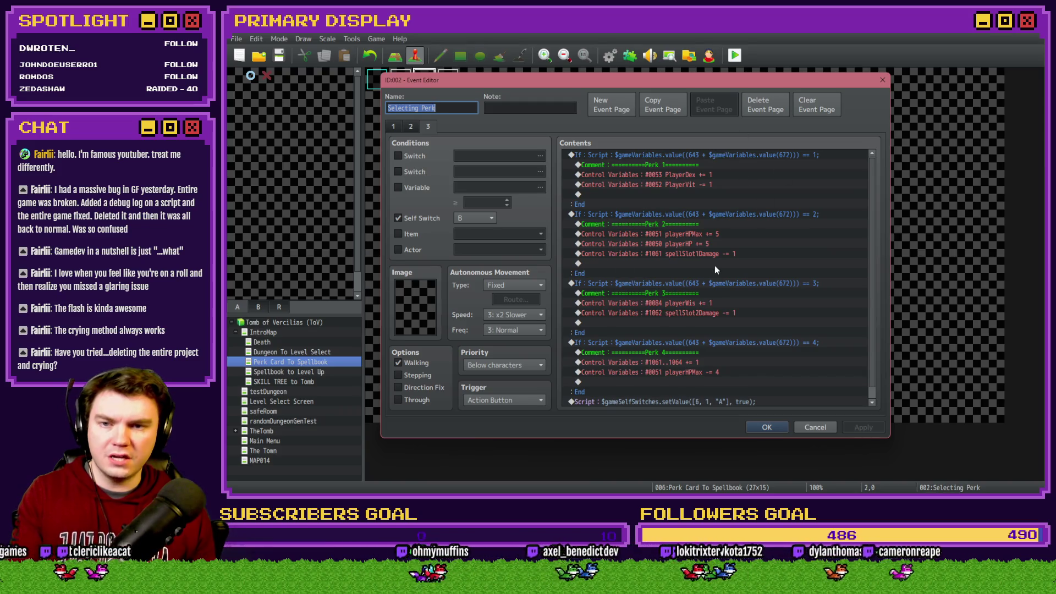
pyautogui.click(405, 127)
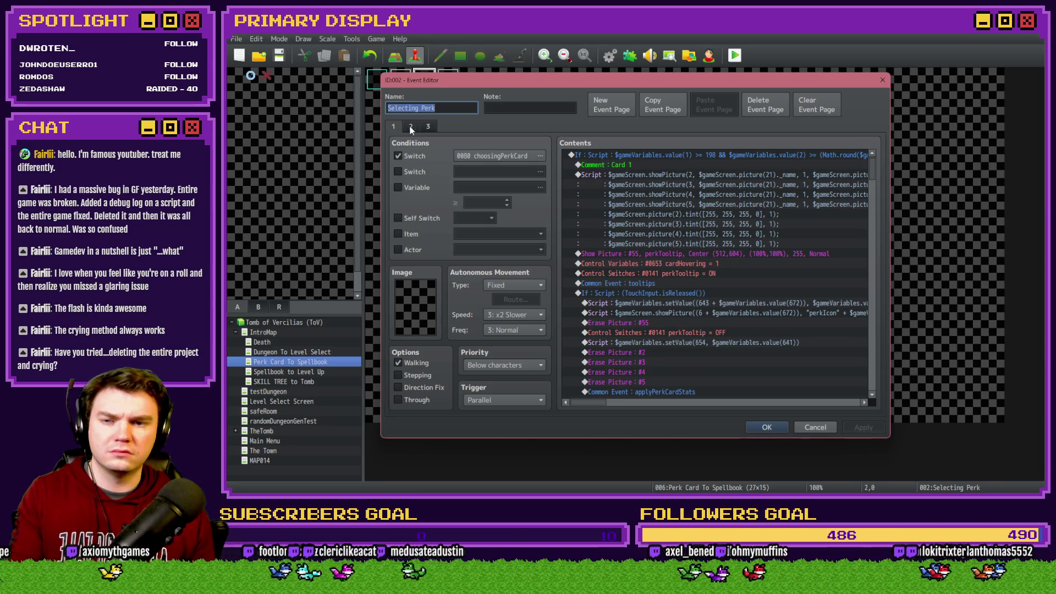
pyautogui.click(434, 125)
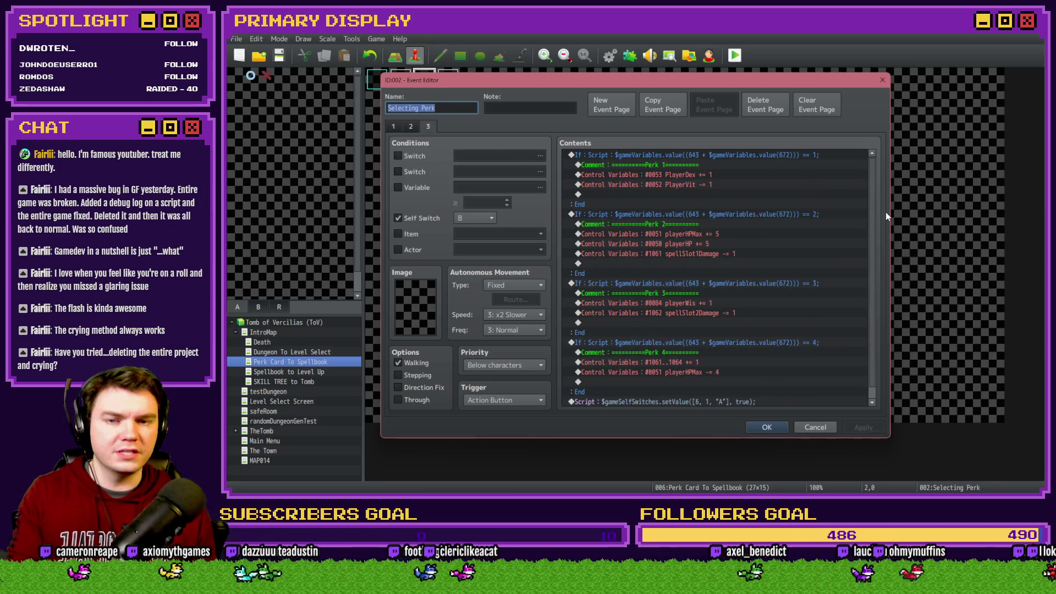
pyautogui.scroll(-1, 872, 208)
pyautogui.click(760, 107)
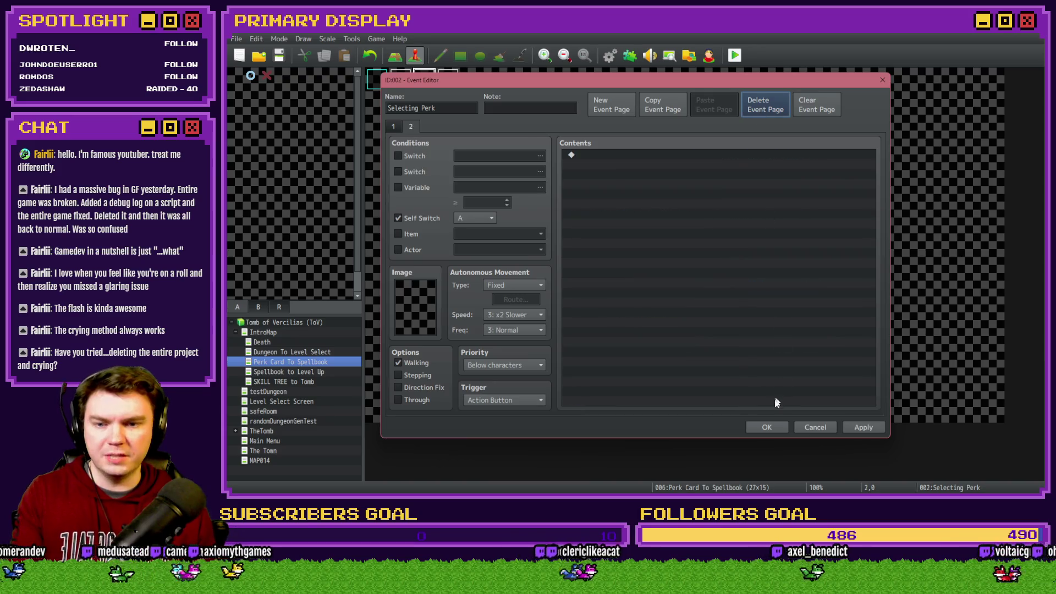
# Step: Confirm the page deletion, then set MovePerkIcons' first two movePicture scripts to pictures 61 and 62
pyautogui.click(766, 427)
pyautogui.click(614, 55)
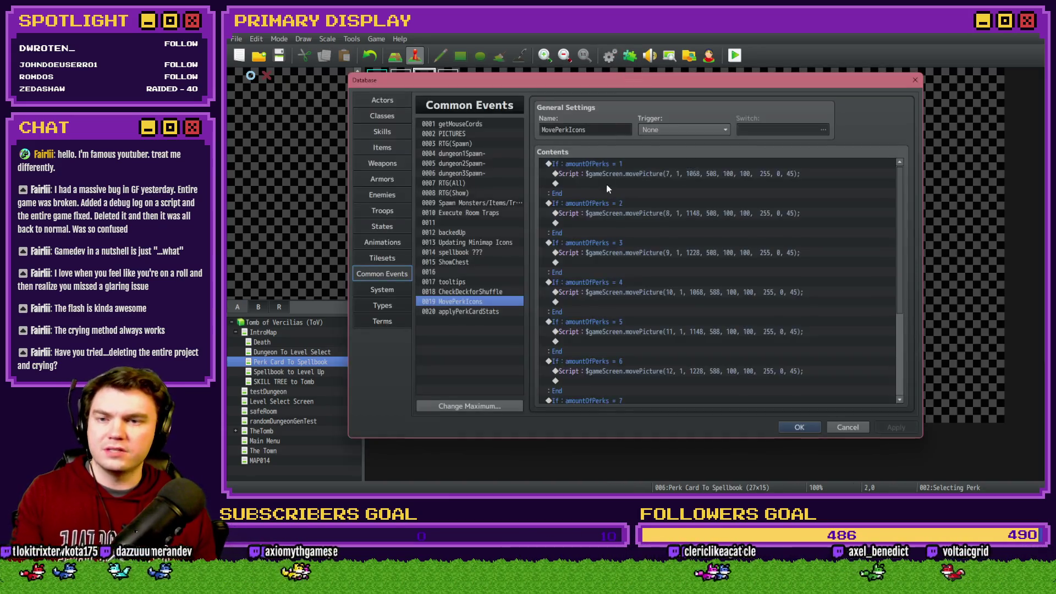
pyautogui.click(622, 173)
pyautogui.press('Insert')
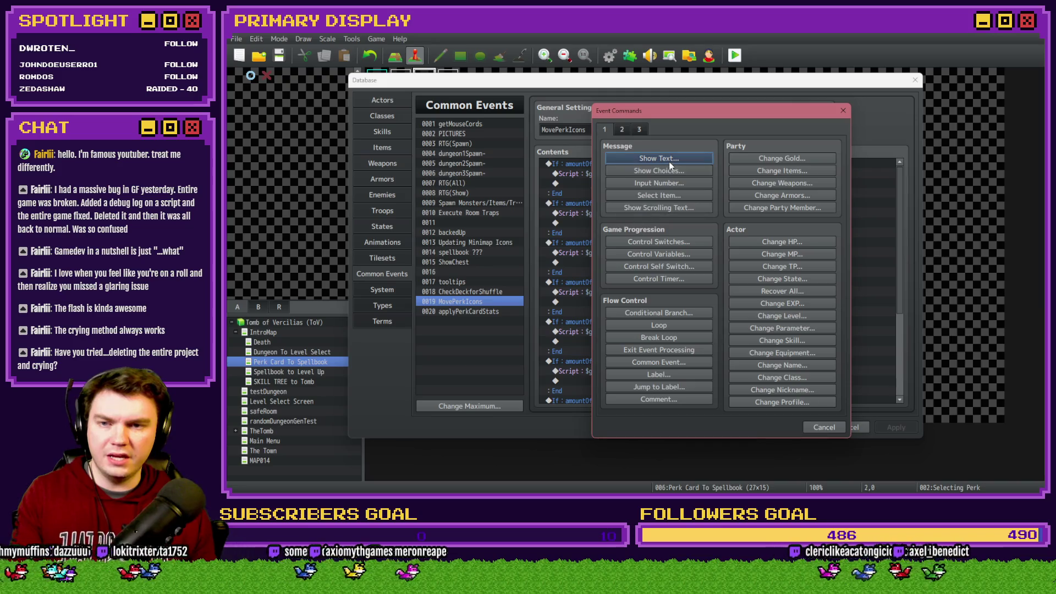
pyautogui.press('Escape')
pyautogui.press('Return')
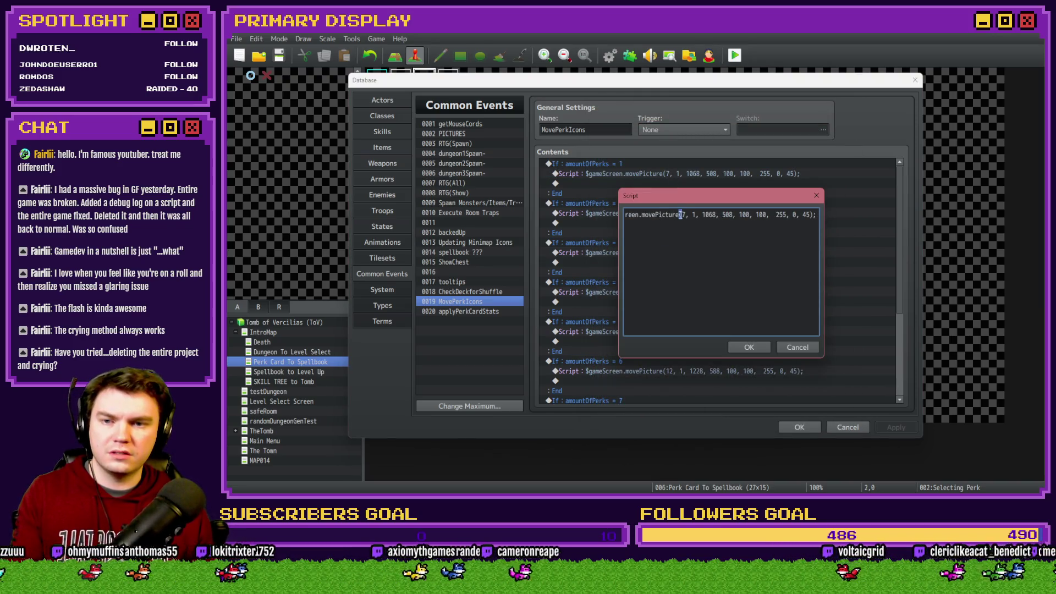
pyautogui.write('61')
pyautogui.click(749, 347)
pyautogui.doubleClick(691, 213)
pyautogui.write('62')
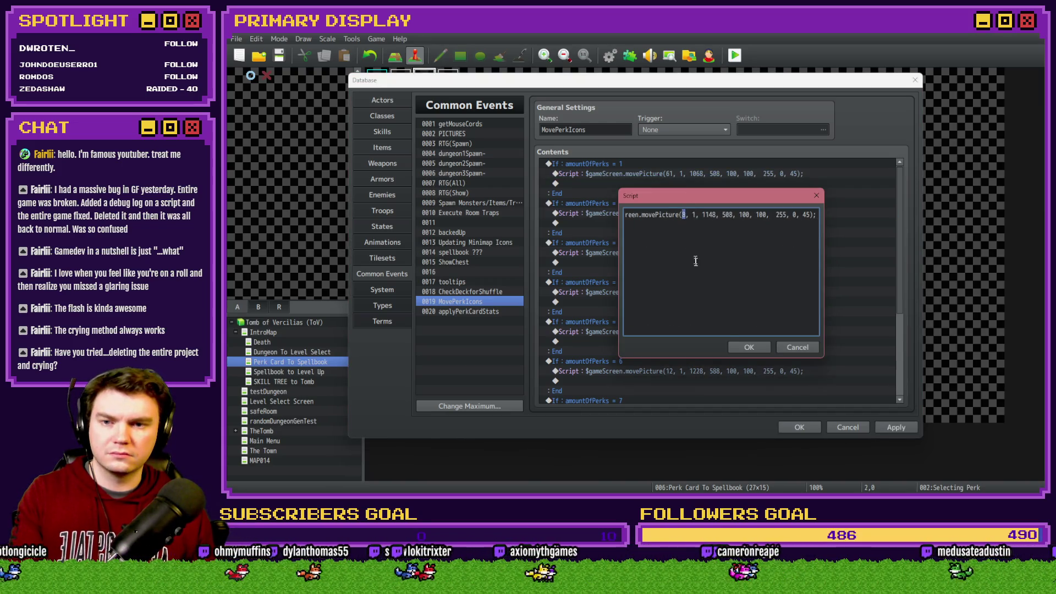
pyautogui.click(746, 347)
# Step: Change the third, fourth and fifth movePicture scripts from pictures 9–11 to 63, 64 and 65
pyautogui.click(700, 259)
pyautogui.doubleClick(701, 253)
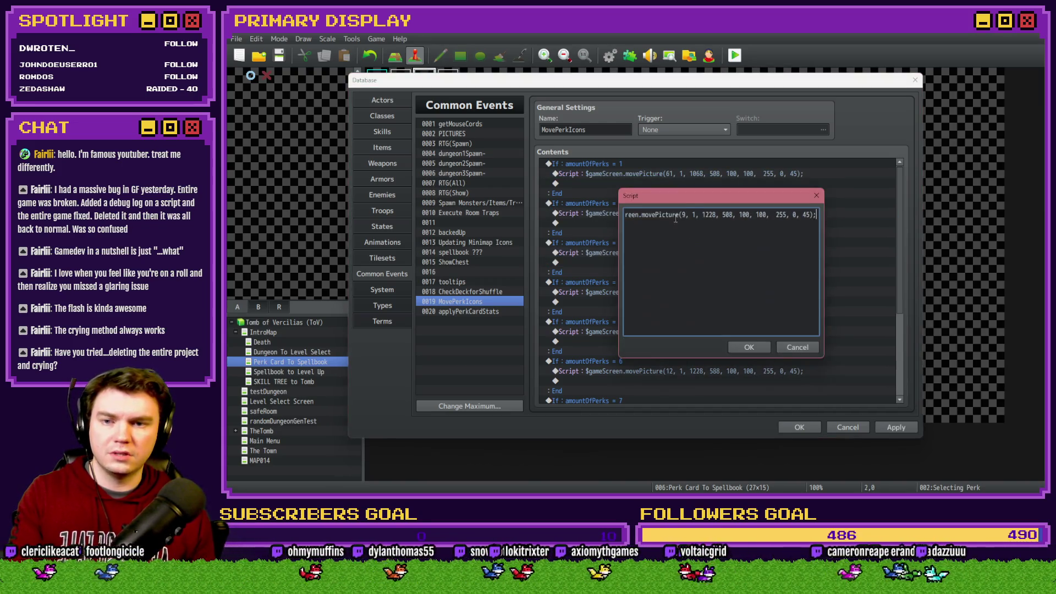
pyautogui.doubleClick(685, 214)
pyautogui.write('63')
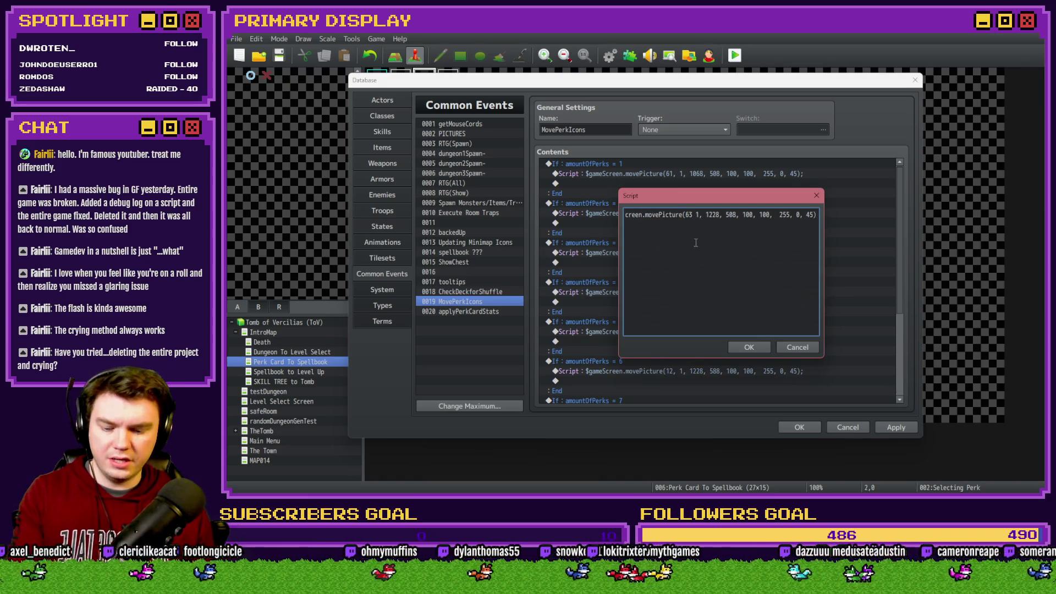
pyautogui.click(743, 347)
pyautogui.doubleClick(698, 292)
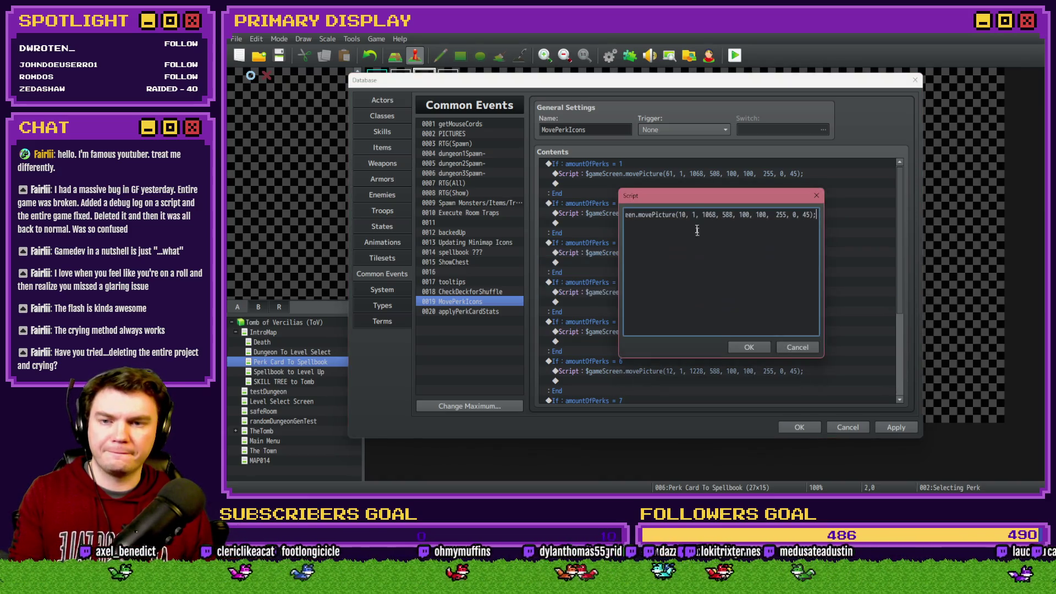
pyautogui.doubleClick(682, 215)
pyautogui.write('64')
pyautogui.click(750, 348)
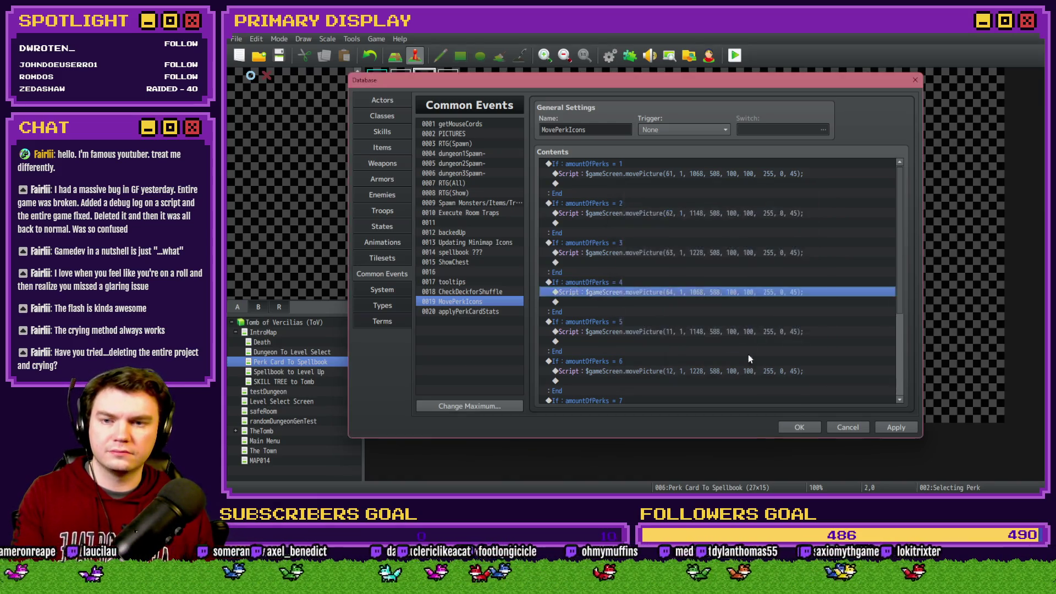
pyautogui.doubleClick(699, 330)
pyautogui.doubleClick(681, 214)
pyautogui.write('65')
pyautogui.click(748, 346)
# Step: Change the sixth and seventh movePicture scripts from pictures 12 and 13 to 66 and 67
pyautogui.doubleClick(721, 370)
pyautogui.doubleClick(685, 215)
pyautogui.write('66')
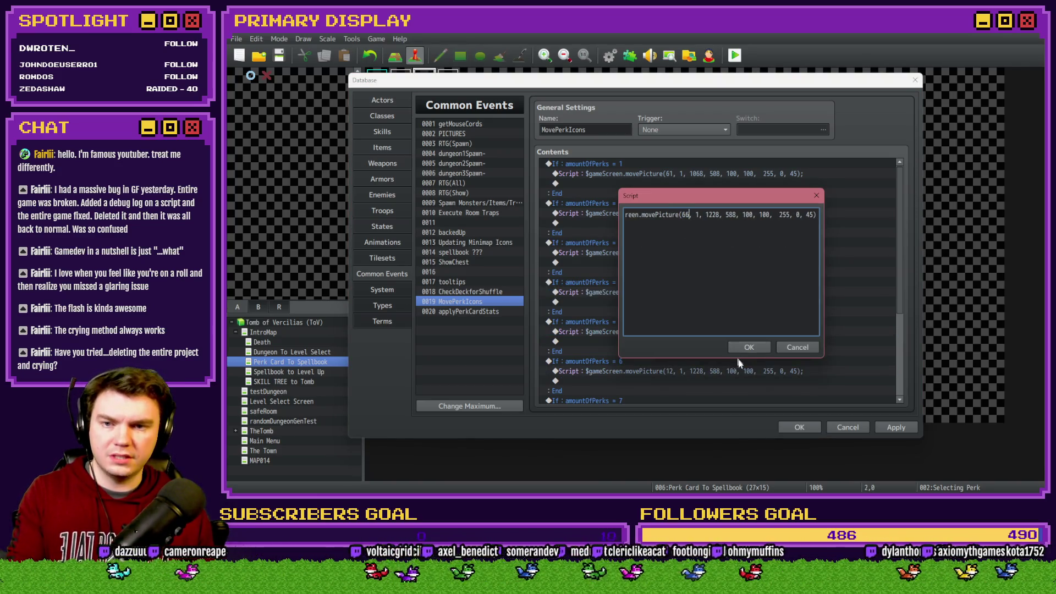
pyautogui.click(749, 348)
pyautogui.scroll(-5, 732, 275)
pyautogui.doubleClick(726, 279)
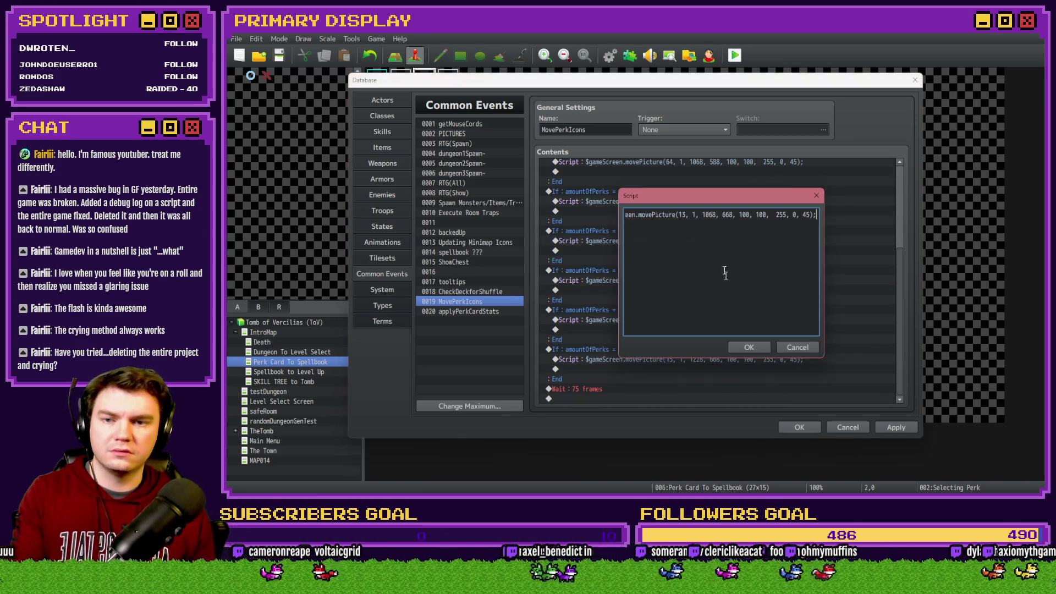
pyautogui.doubleClick(681, 214)
pyautogui.write('67')
pyautogui.click(749, 347)
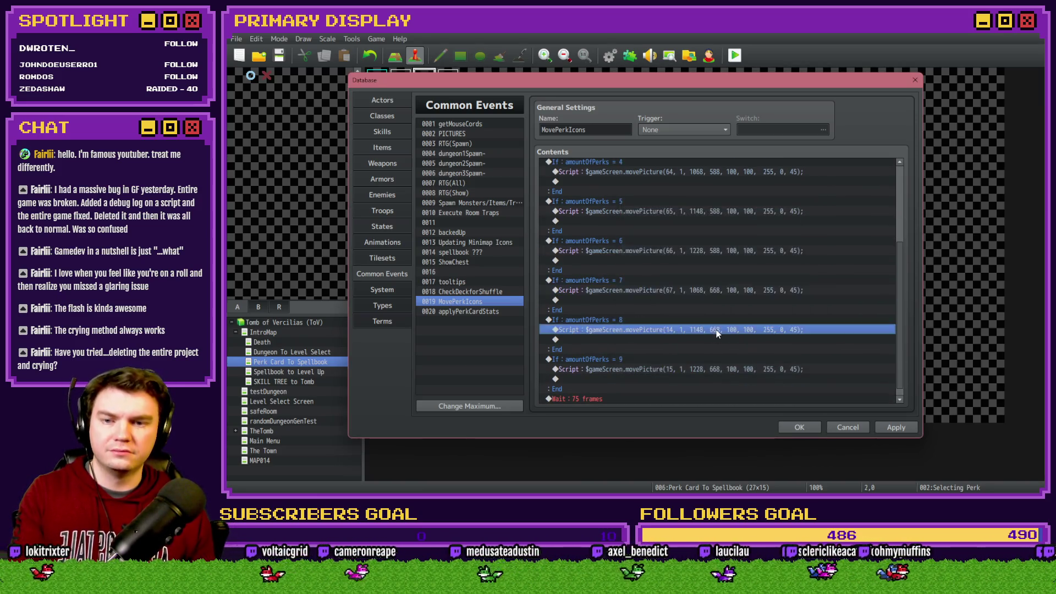
# Step: Change the last two movePicture scripts from 14 and 15 to 68 and 69, then apply and close the database
pyautogui.doubleClick(716, 329)
pyautogui.doubleClick(682, 214)
pyautogui.write('68')
pyautogui.click(749, 347)
pyautogui.doubleClick(737, 370)
pyautogui.doubleClick(682, 214)
pyautogui.write('69')
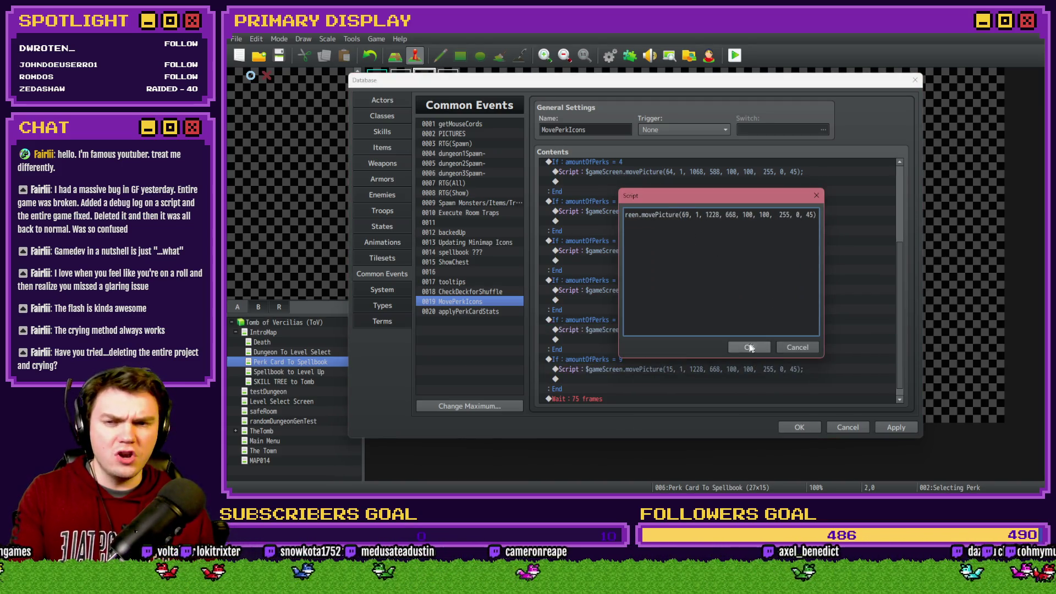
pyautogui.click(742, 347)
pyautogui.click(887, 427)
pyautogui.click(808, 428)
# Step: In Init/Anim/Wrap-up's Show Perk Icons script, change showPicture IDs 7–10 to 61–64
pyautogui.doubleClick(407, 80)
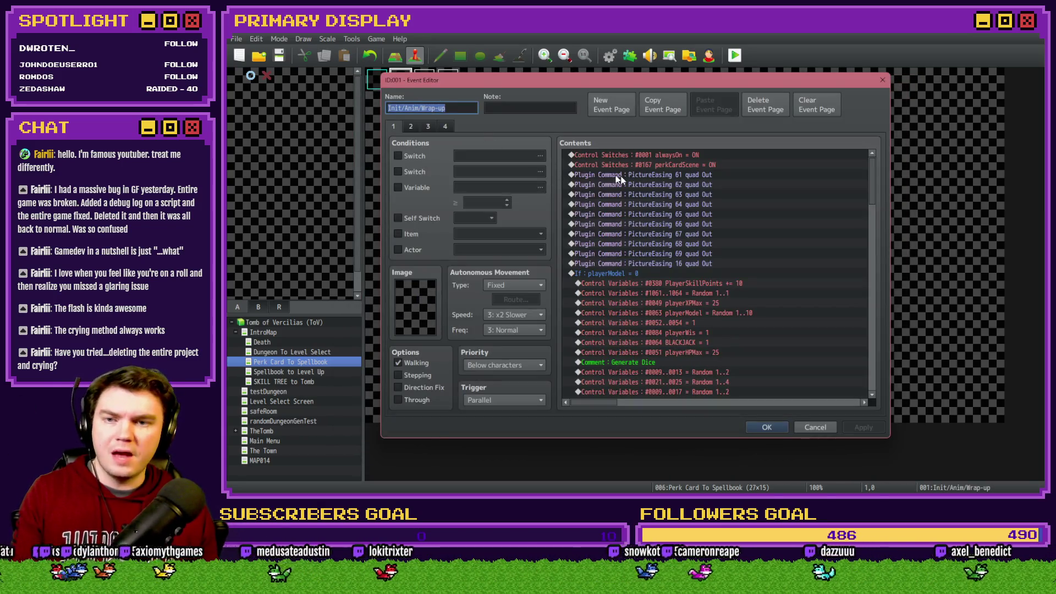
pyautogui.scroll(-10, 641, 252)
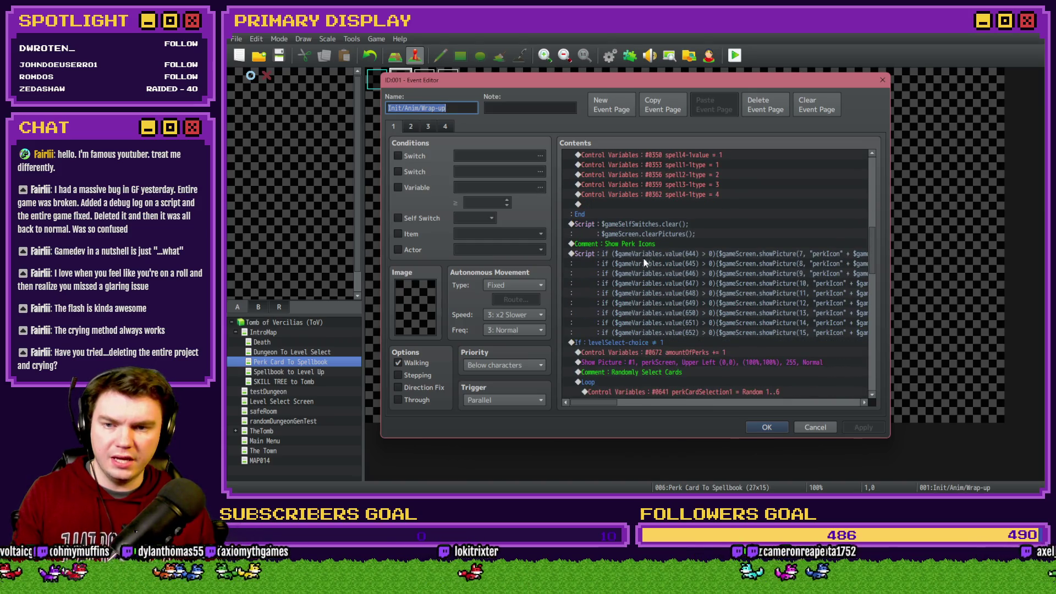
pyautogui.doubleClick(696, 256)
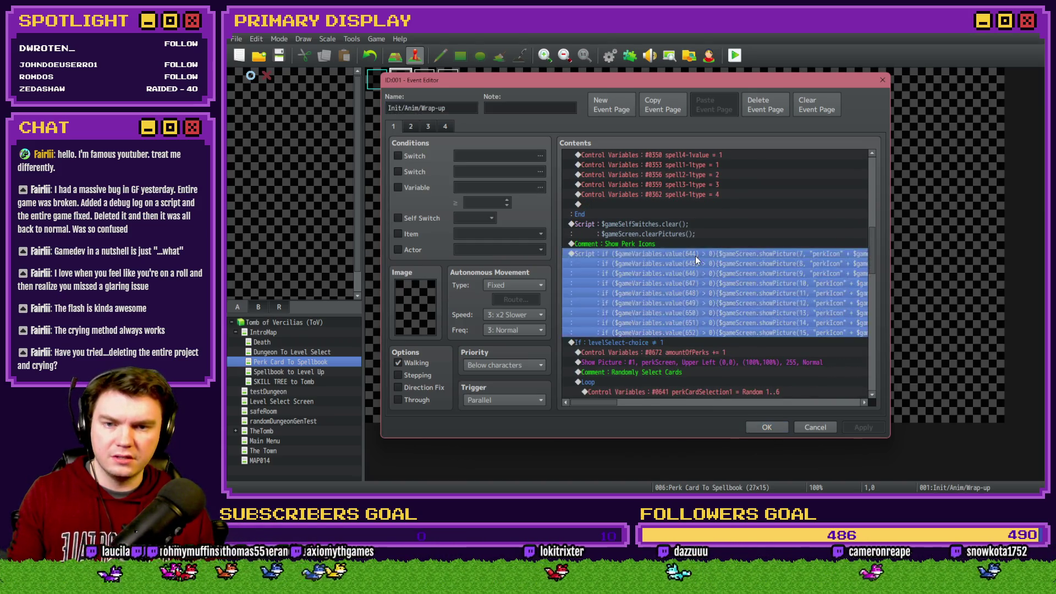
pyautogui.click(703, 212)
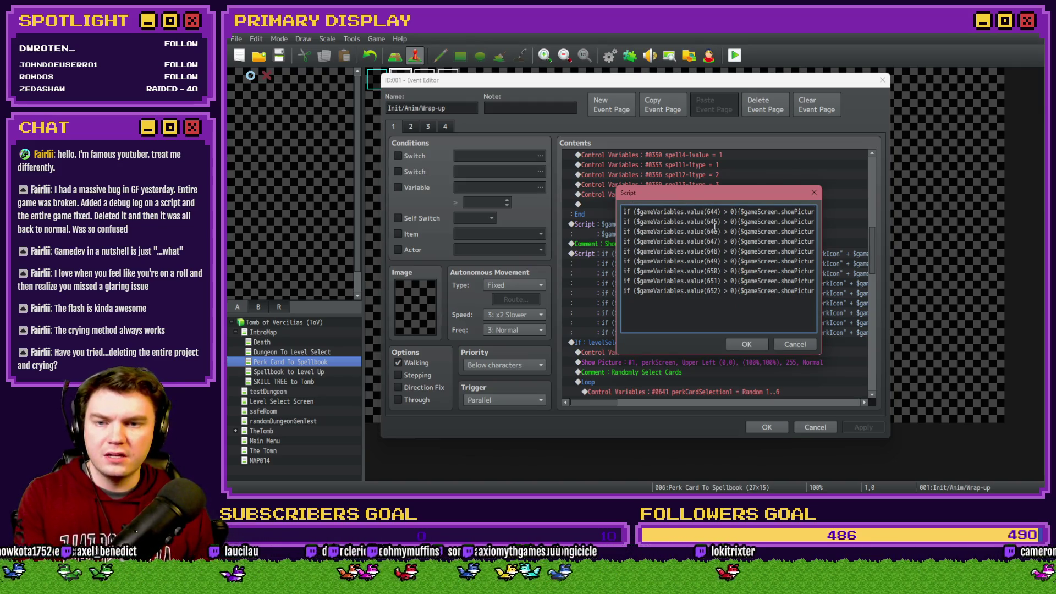
pyautogui.press('Right')
pyautogui.press('Right')
pyautogui.press('Right')
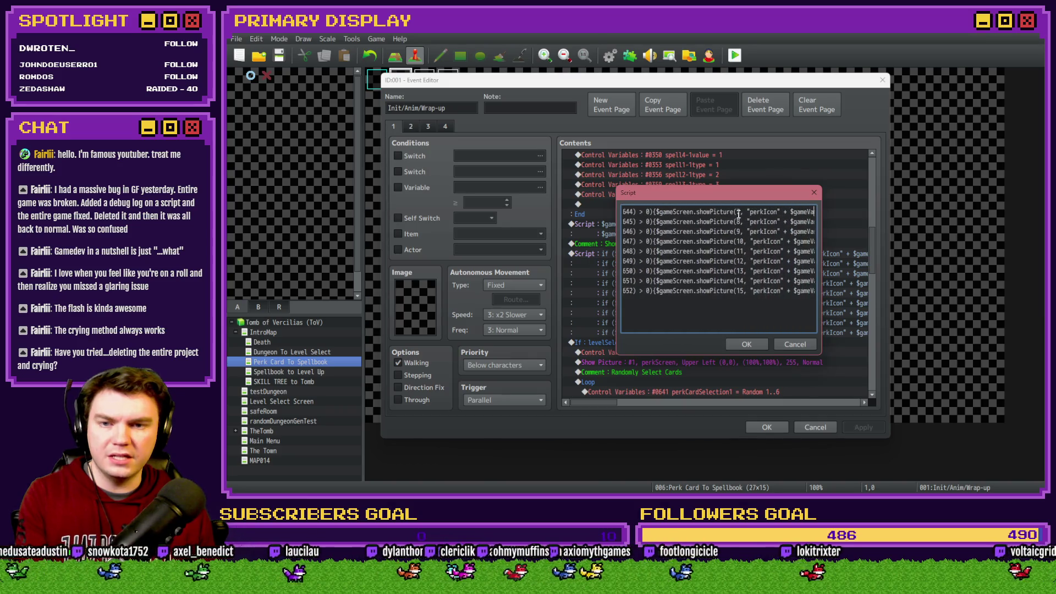
pyautogui.click(738, 212)
pyautogui.press('BackSpace')
pyautogui.write('61')
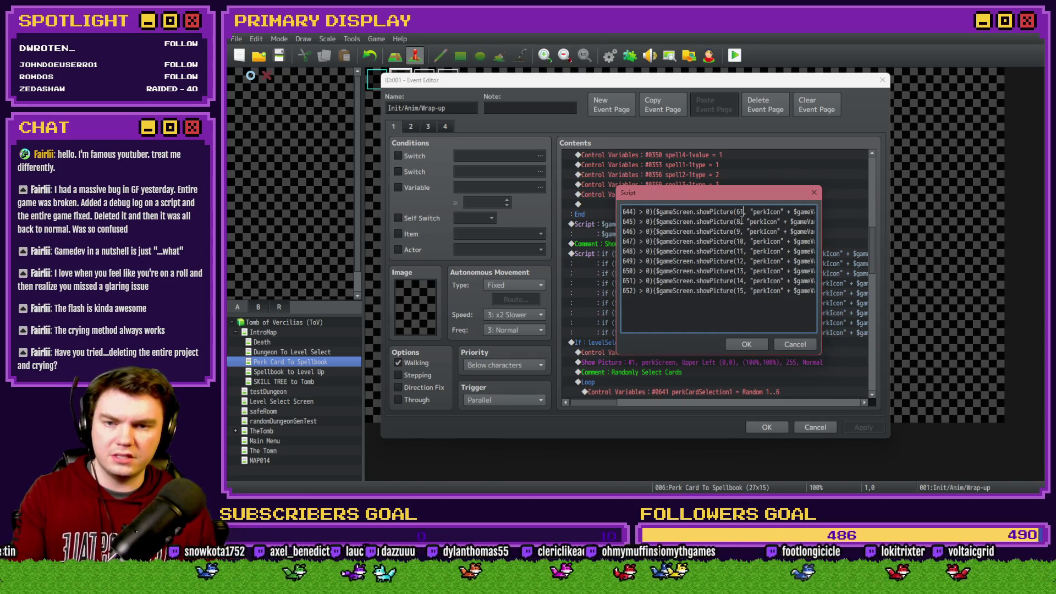
pyautogui.click(738, 221)
pyautogui.press('BackSpace')
pyautogui.write('62')
pyautogui.press('BackSpace')
pyautogui.write('63')
pyautogui.click(744, 241)
pyautogui.press('BackSpace')
pyautogui.press('BackSpace')
pyautogui.write('64')
# Step: Change the remaining showPicture IDs 11–15 to 65–69 and confirm the script and event
pyautogui.click(744, 251)
pyautogui.press('BackSpace')
pyautogui.press('BackSpace')
pyautogui.write('65')
pyautogui.doubleClick(739, 261)
pyautogui.write('66')
pyautogui.doubleClick(739, 270)
pyautogui.write('67')
pyautogui.doubleClick(740, 281)
pyautogui.write('68')
pyautogui.doubleClick(740, 290)
pyautogui.write('69')
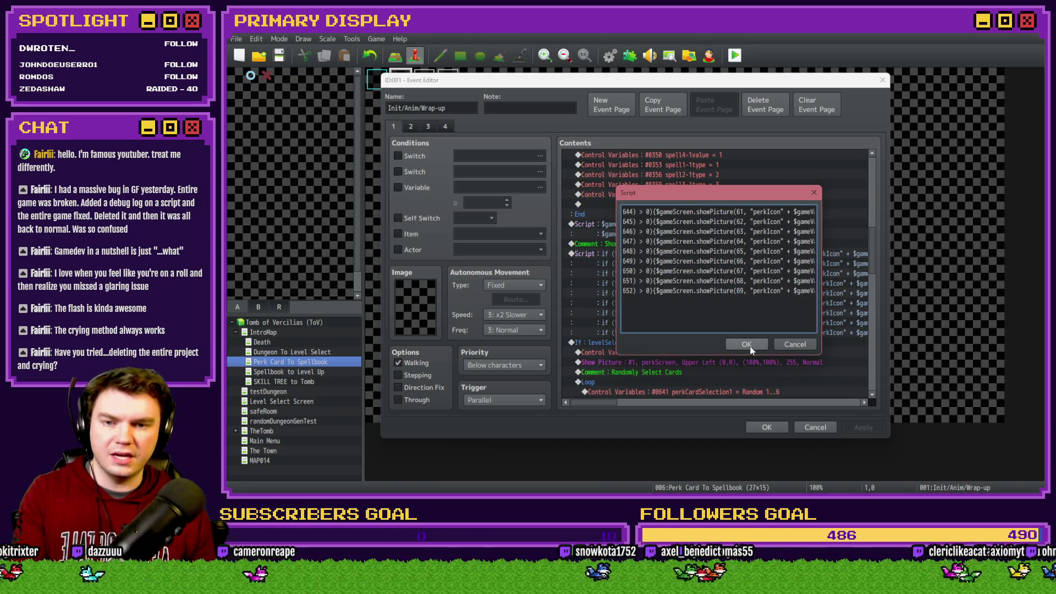
pyautogui.click(749, 344)
pyautogui.click(766, 427)
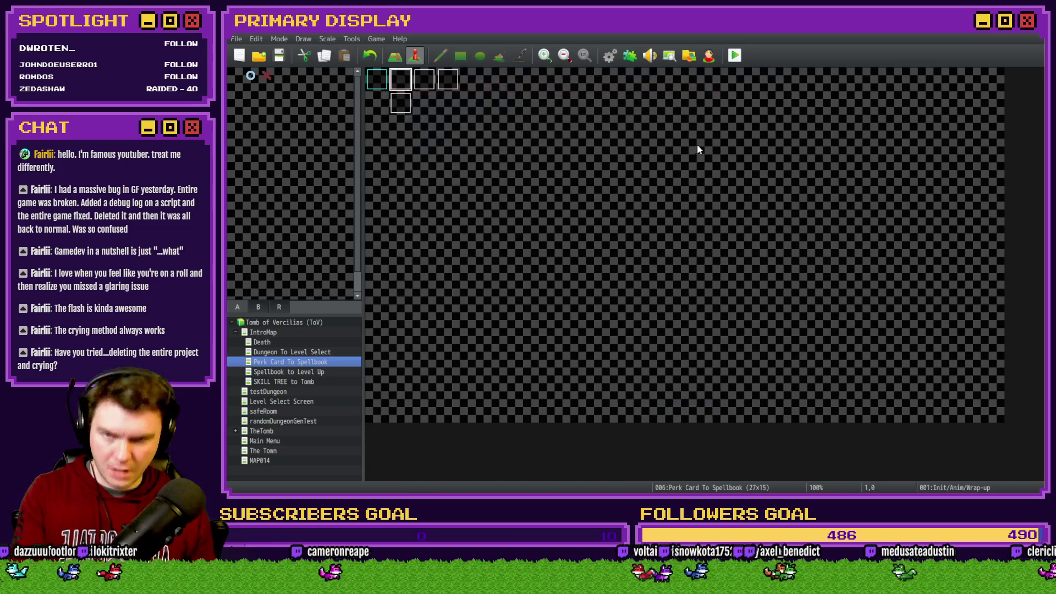
# Step: Save and playtest, pick the gauntlet perk card so its icon fills the first inventory slot, then close
pyautogui.hotkey('alt', 'F4')
pyautogui.click(603, 280)
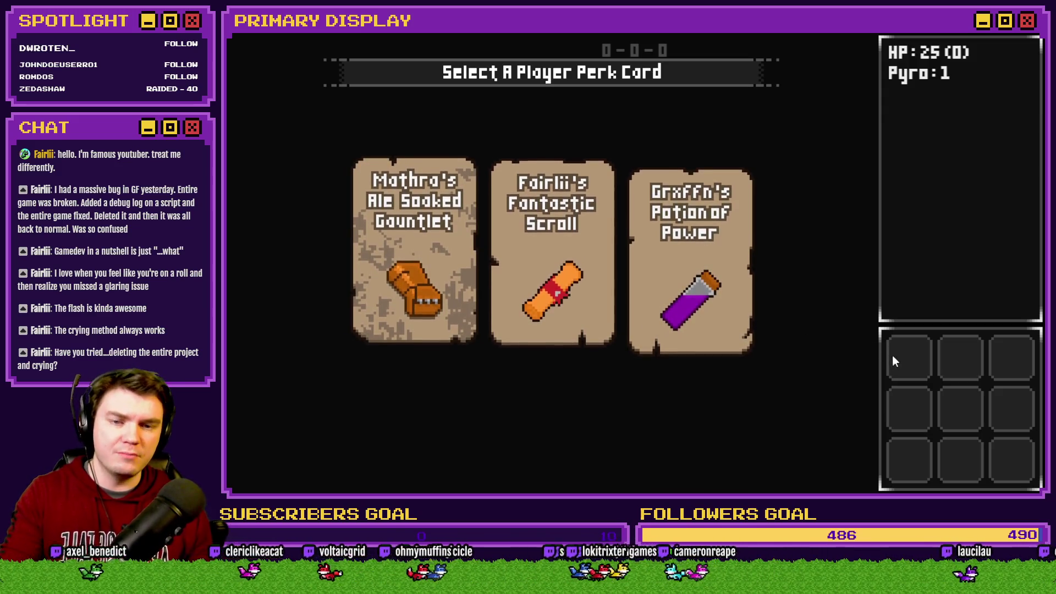
pyautogui.click(410, 242)
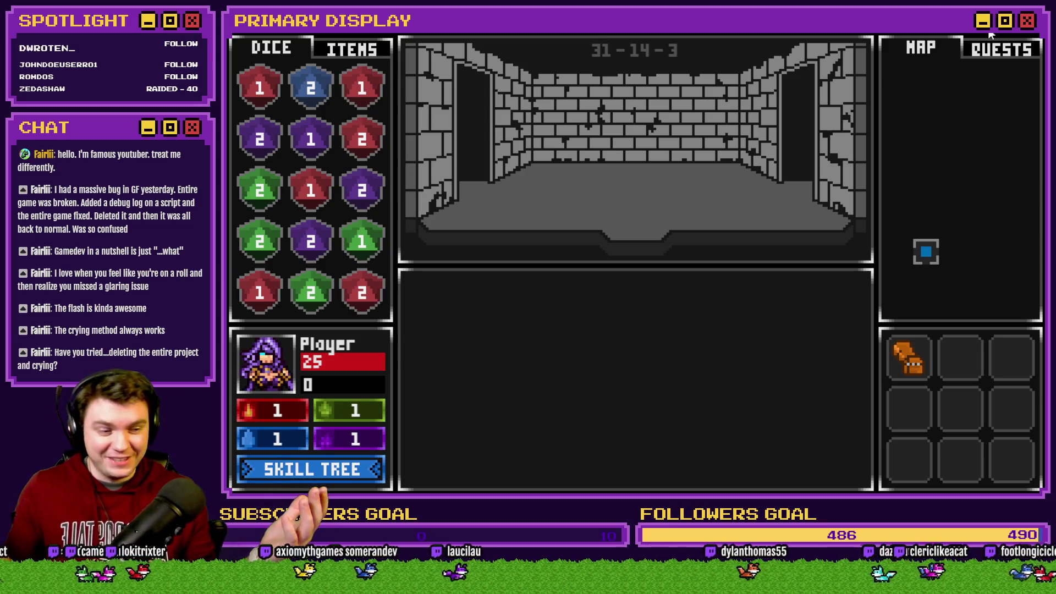
pyautogui.click(1035, 39)
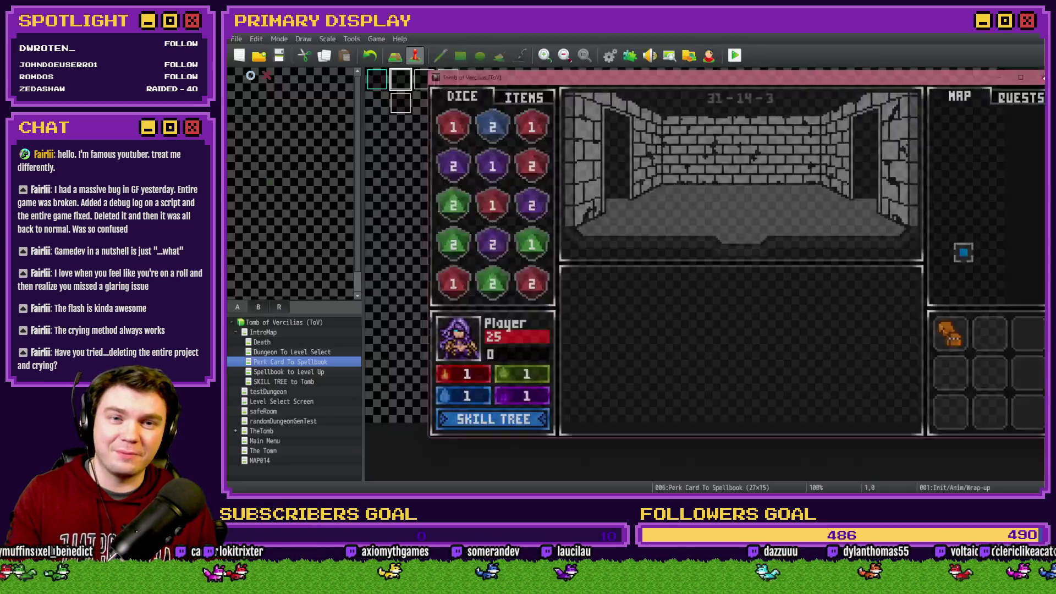
# Step: Open the Selecting Perk event and locate the Card 1–3 perk icon scripts
pyautogui.doubleClick(424, 80)
pyautogui.moveTo(873, 174)
pyautogui.mouseDown()
pyautogui.moveTo(866, 299)
pyautogui.moveTo(885, 289)
pyautogui.mouseUp()
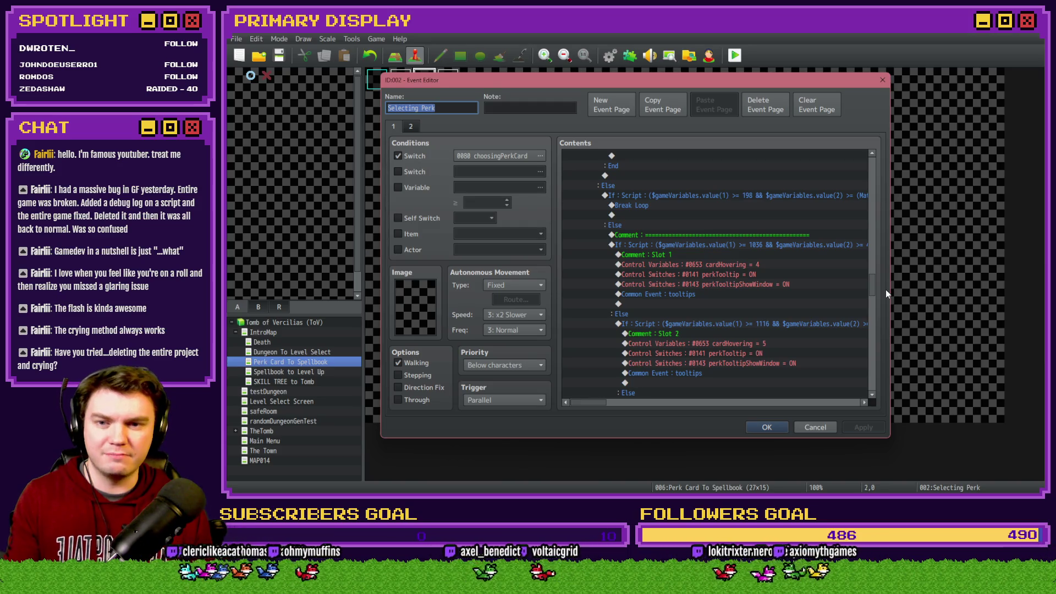
pyautogui.moveTo(885, 289)
pyautogui.mouseDown()
pyautogui.moveTo(889, 281)
pyautogui.moveTo(891, 297)
pyautogui.mouseUp()
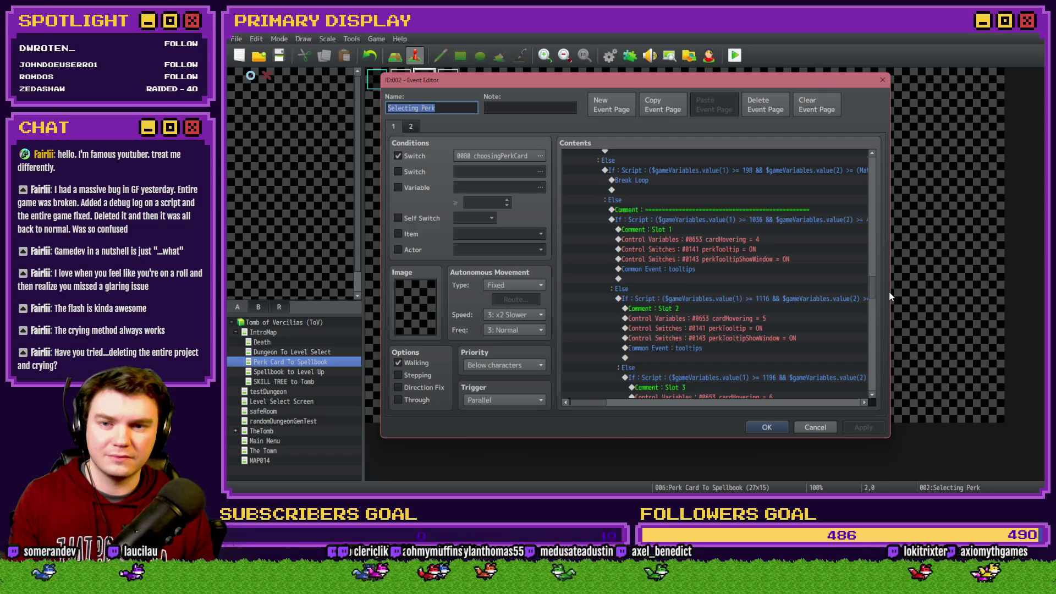
pyautogui.moveTo(891, 296)
pyautogui.mouseDown()
pyautogui.moveTo(883, 190)
pyautogui.moveTo(886, 213)
pyautogui.mouseUp()
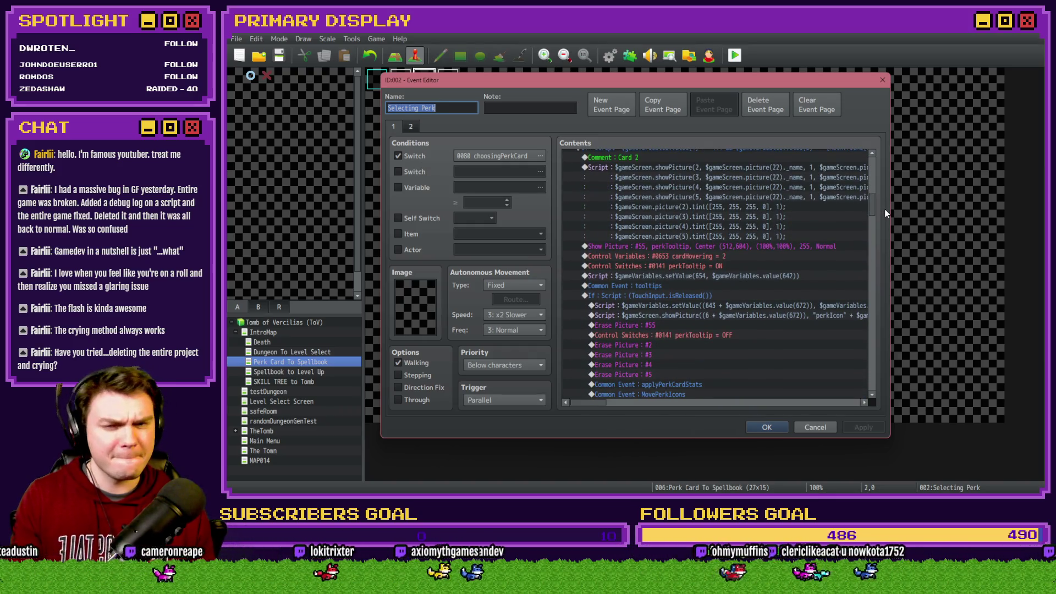
pyautogui.click(678, 286)
pyautogui.scroll(10, 681, 292)
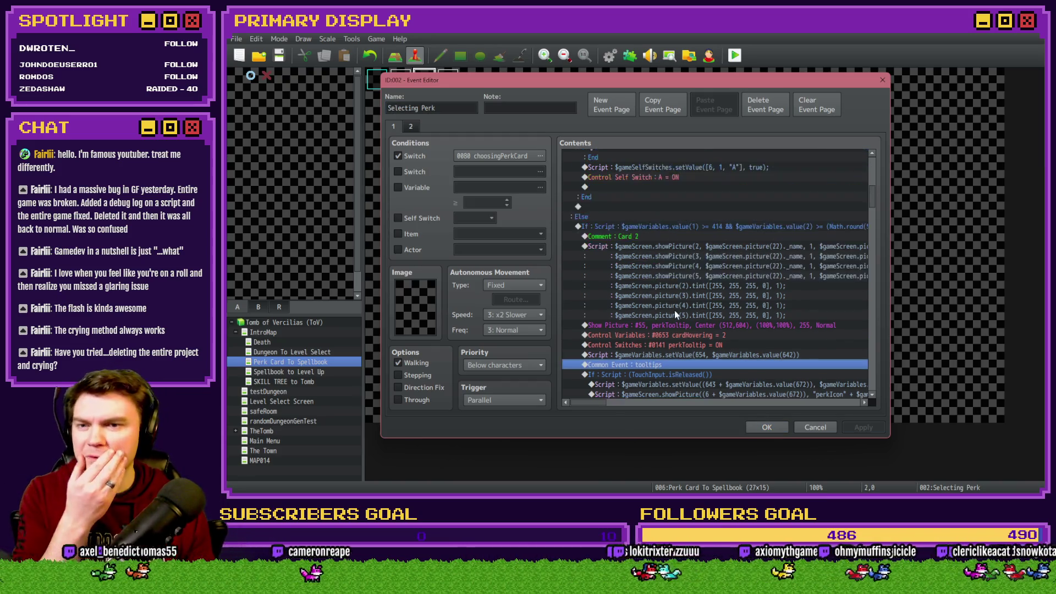
pyautogui.scroll(2, 675, 318)
pyautogui.scroll(-2, 677, 295)
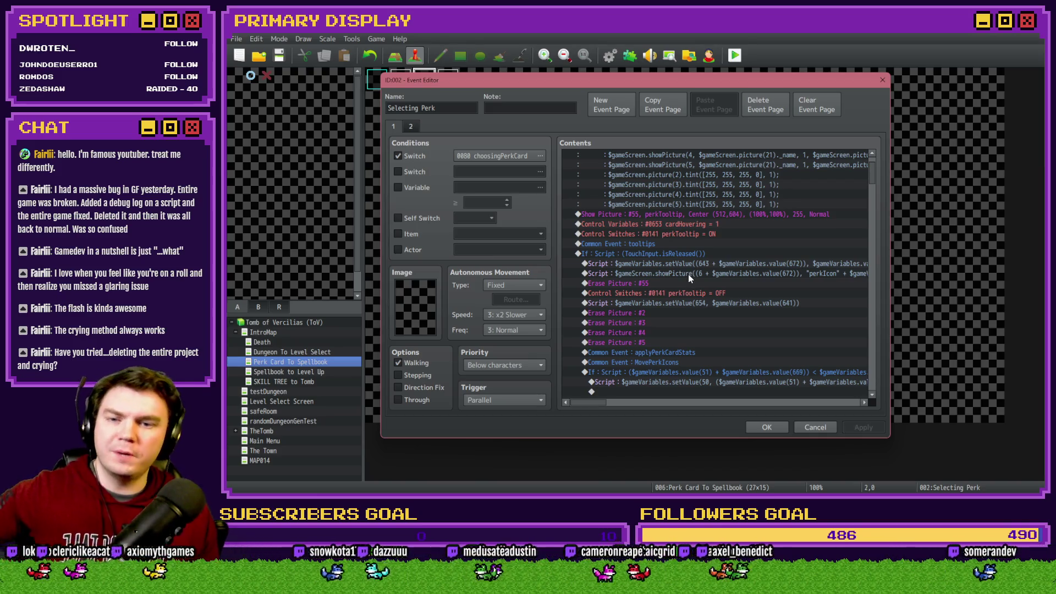
# Step: Change Card 1's perk icon showPicture script offset from (6 + to (60 +
pyautogui.click(689, 277)
pyautogui.doubleClick(698, 277)
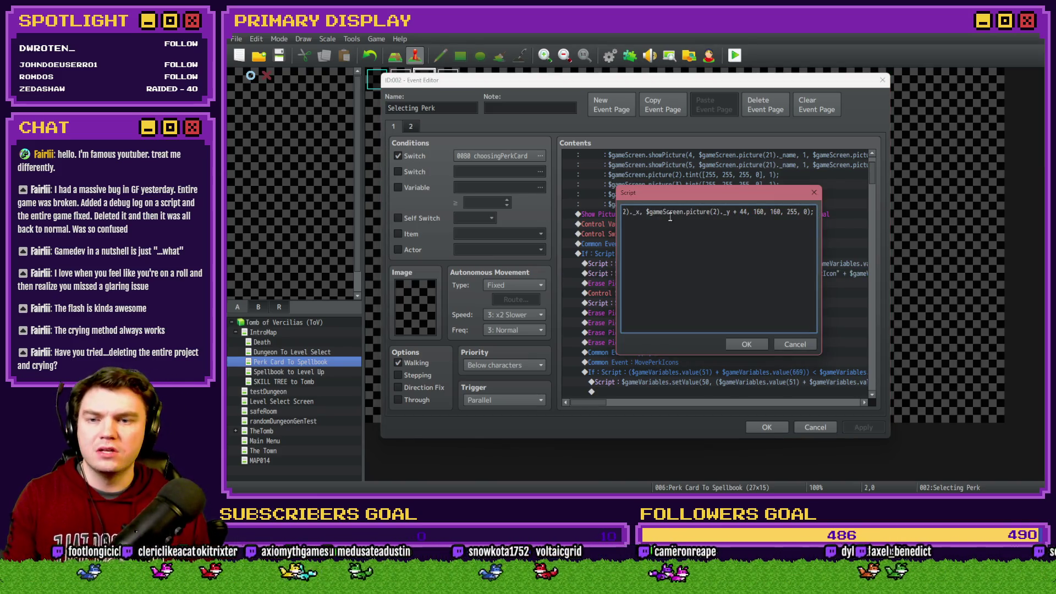
pyautogui.tripleClick(689, 212)
pyautogui.click(708, 212)
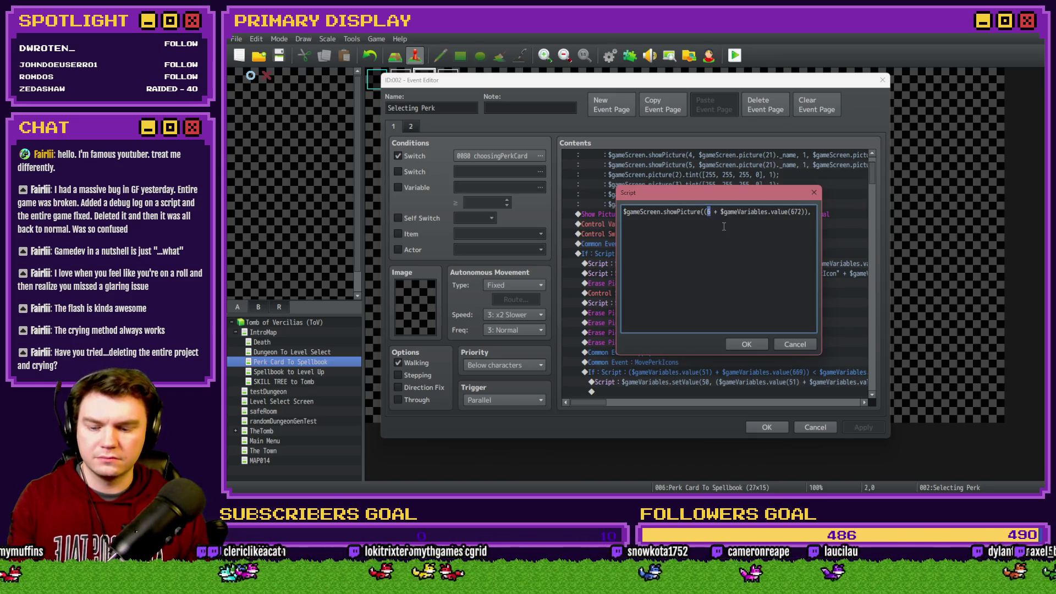
pyautogui.write('0')
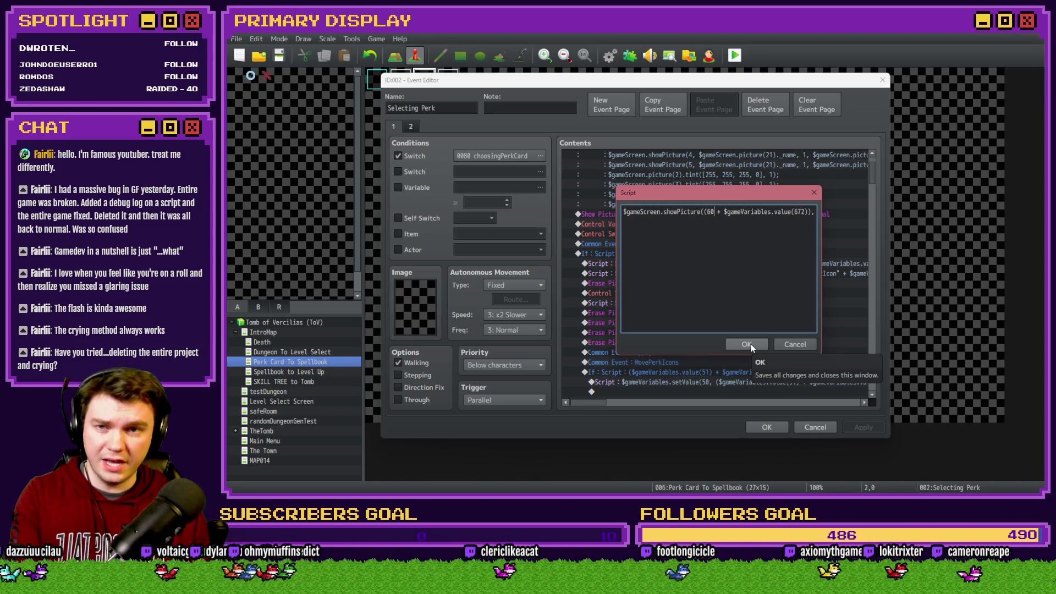
pyautogui.click(748, 345)
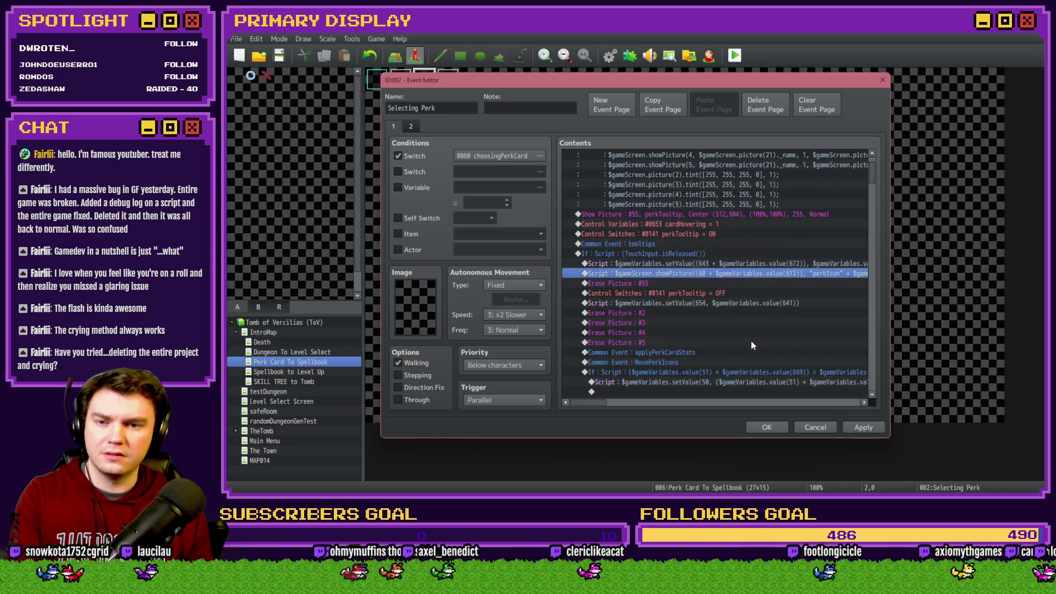
# Step: Update Card 2's perk icon script so the picture ID is (60 + the perk count
pyautogui.scroll(-3, 747, 339)
pyautogui.scroll(-2, 746, 339)
pyautogui.scroll(-3, 746, 335)
pyautogui.scroll(-3, 747, 336)
pyautogui.doubleClick(737, 313)
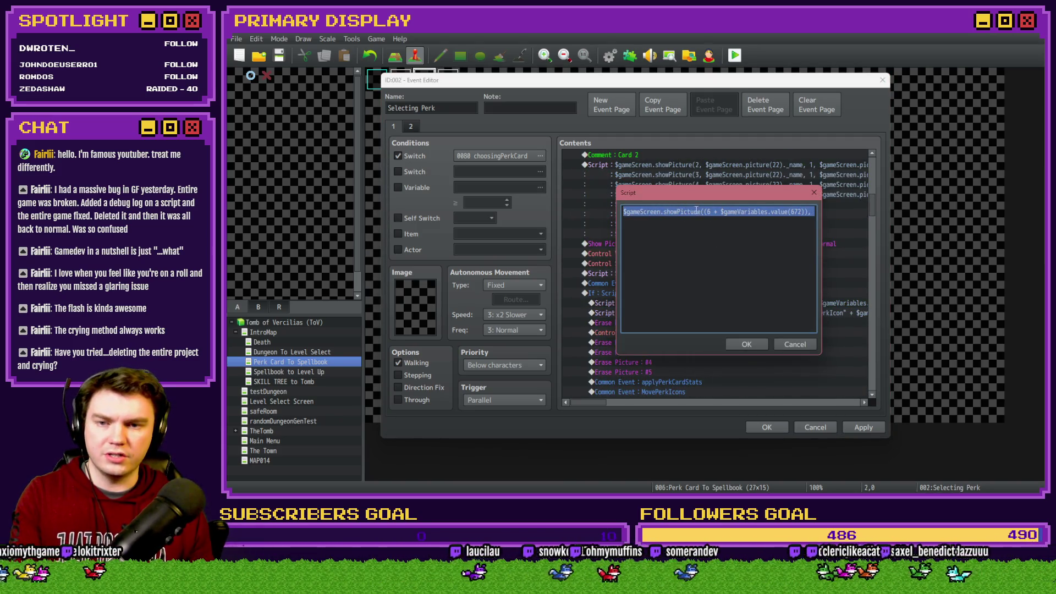
pyautogui.click(710, 212)
pyautogui.click(741, 341)
# Step: Fix Card 3's perk icon script to use picture offset 60 instead of 6
pyautogui.scroll(-3, 727, 333)
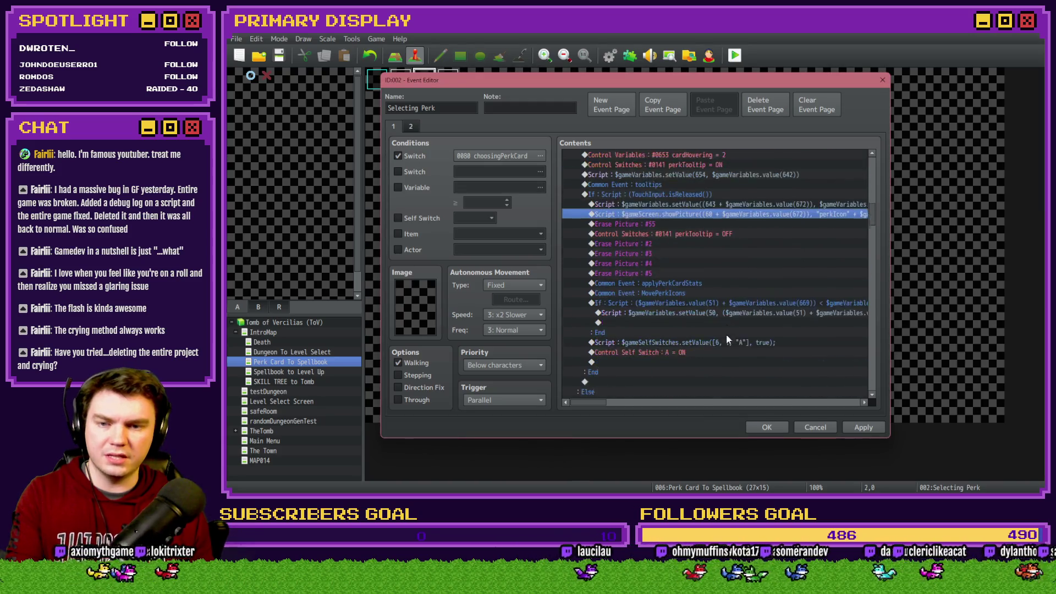
pyautogui.scroll(-4, 727, 333)
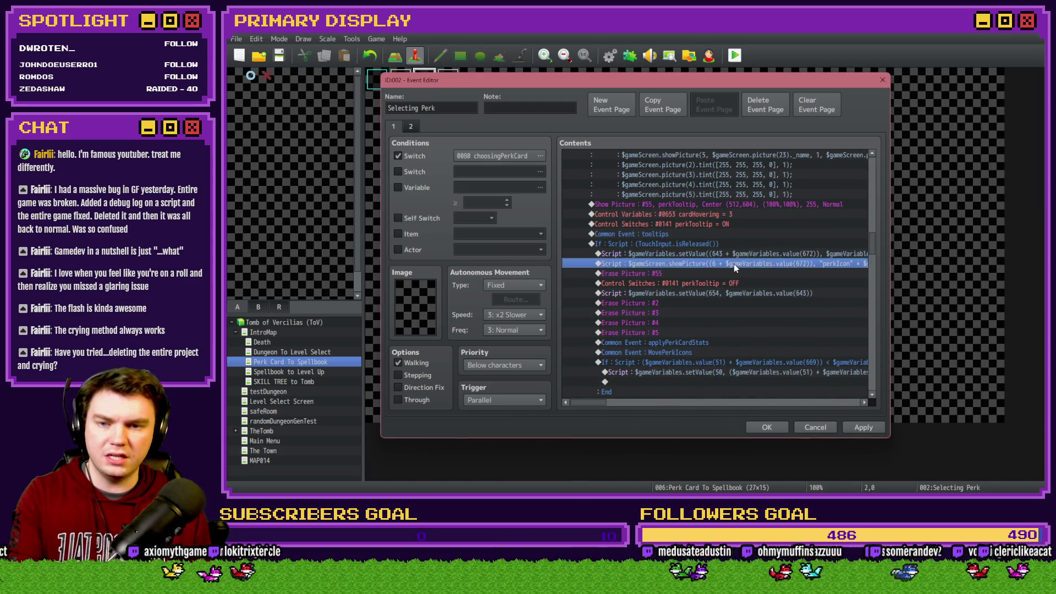
pyautogui.doubleClick(734, 262)
pyautogui.moveTo(671, 222); pyautogui.dragTo(628, 215)
pyautogui.click(709, 211)
pyautogui.press('BackSpace')
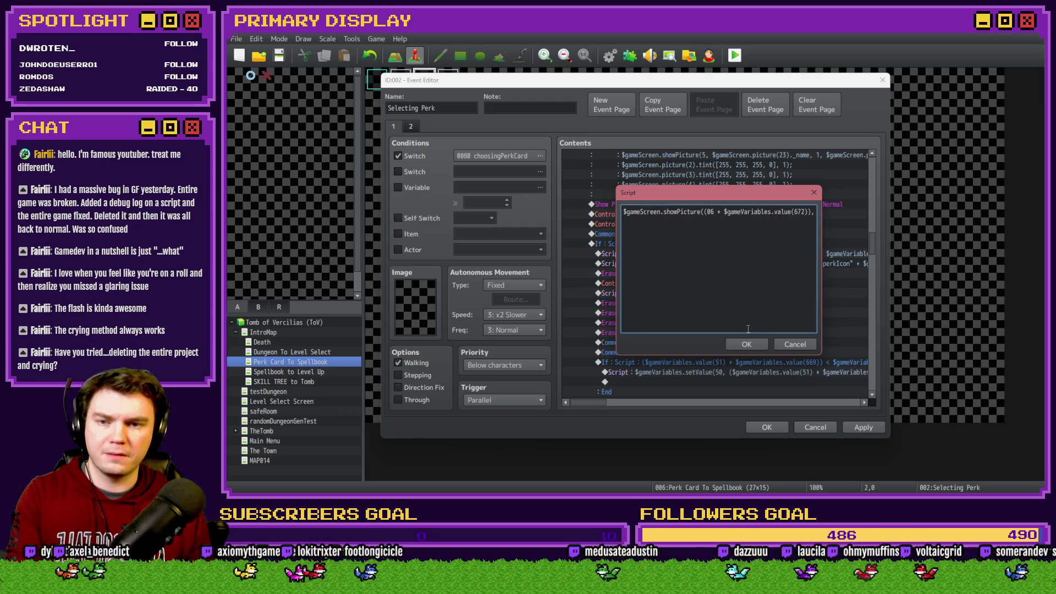
pyautogui.write('60')
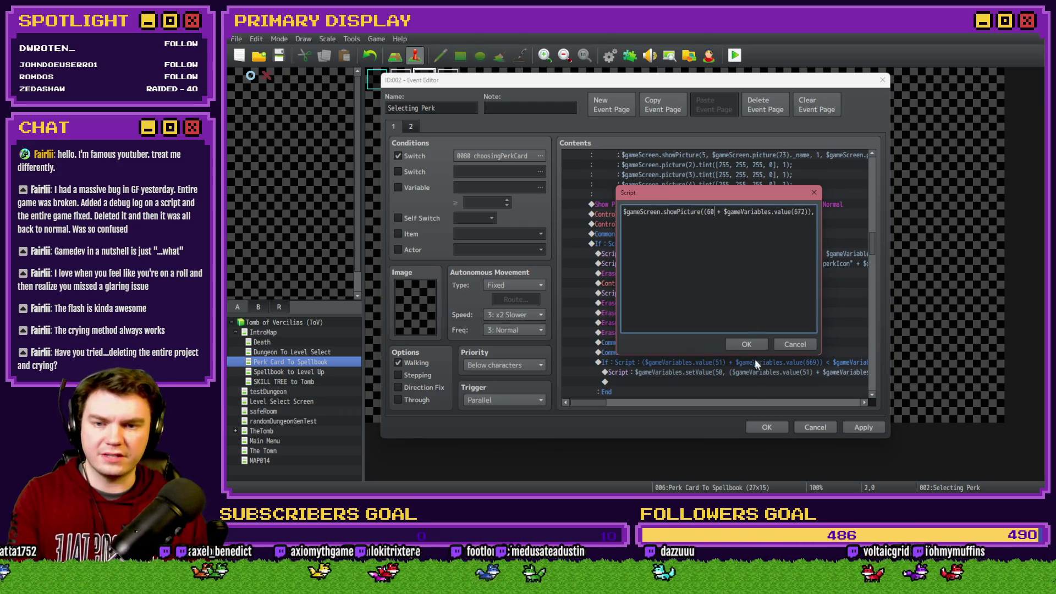
pyautogui.click(747, 344)
# Step: Close the event editor, save the project and start a playtest
pyautogui.click(768, 426)
pyautogui.click(735, 56)
pyautogui.click(607, 278)
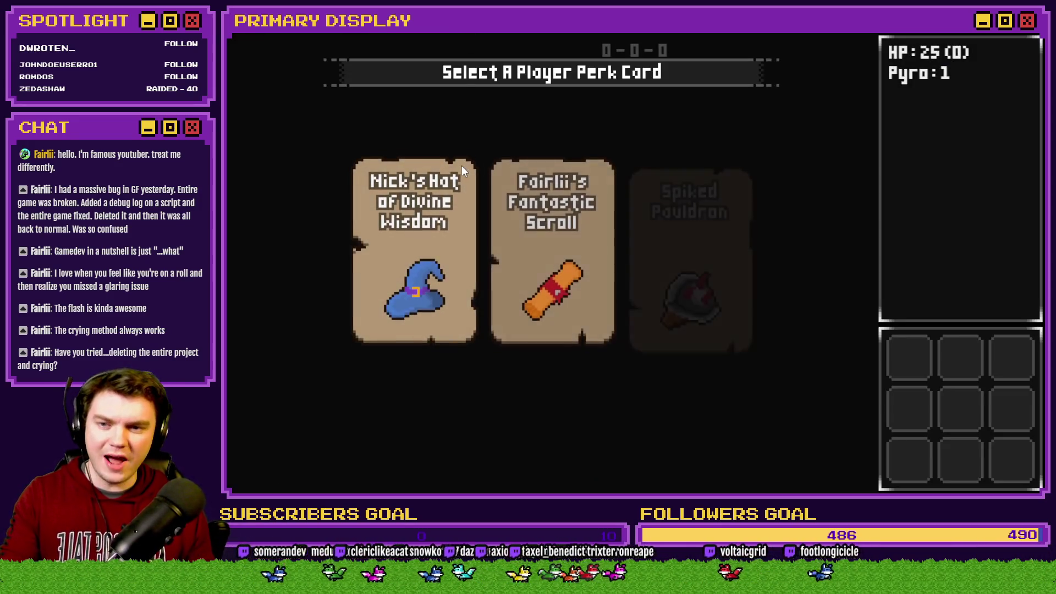
# Step: In the playtest, pick Fairlii's Fantastic Scroll from the three dealt perk cards
pyautogui.moveTo(528, 198)
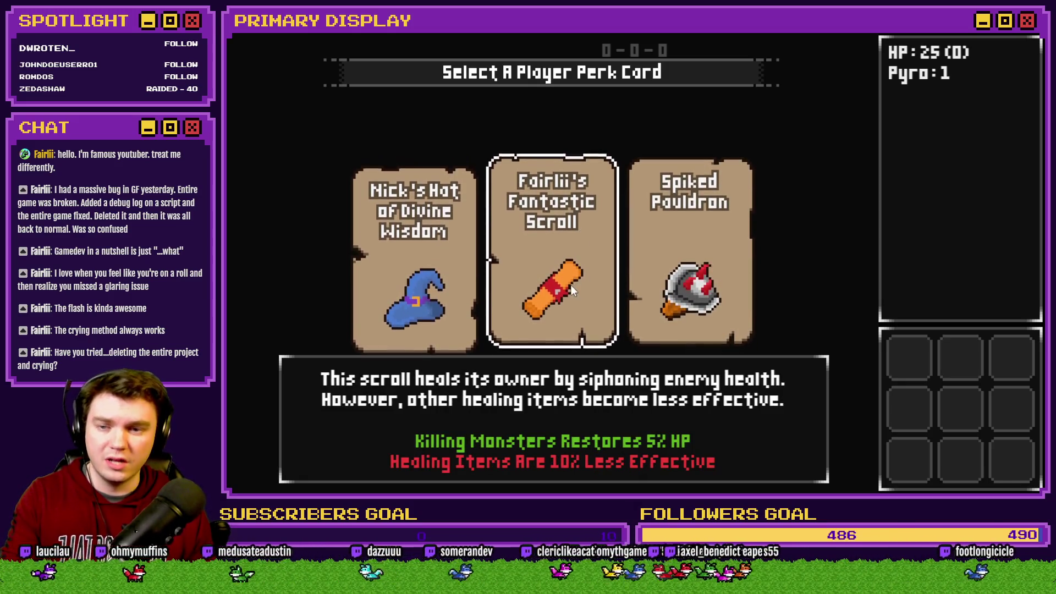
pyautogui.click(591, 242)
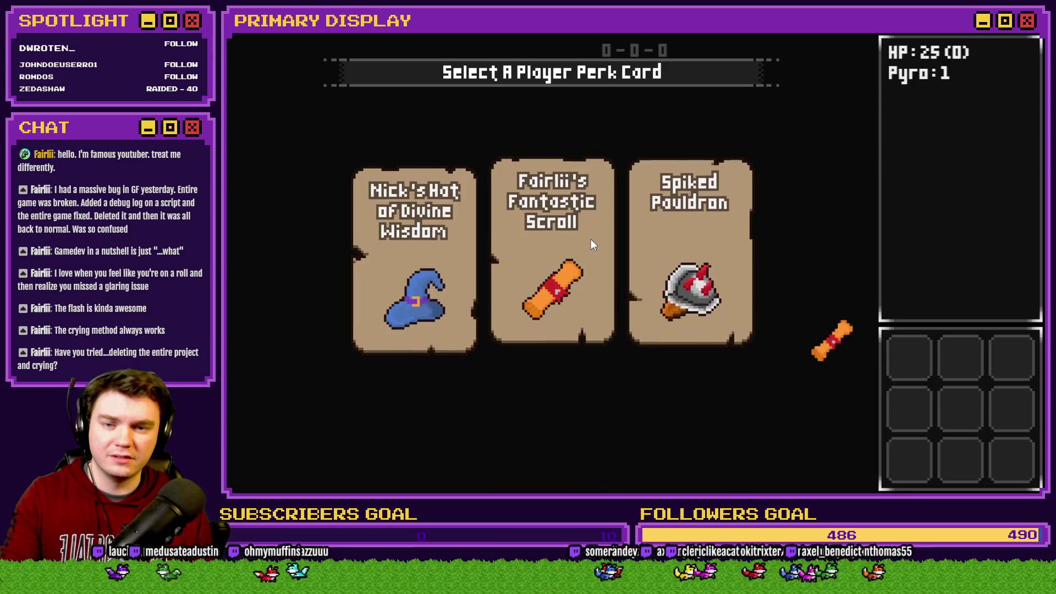
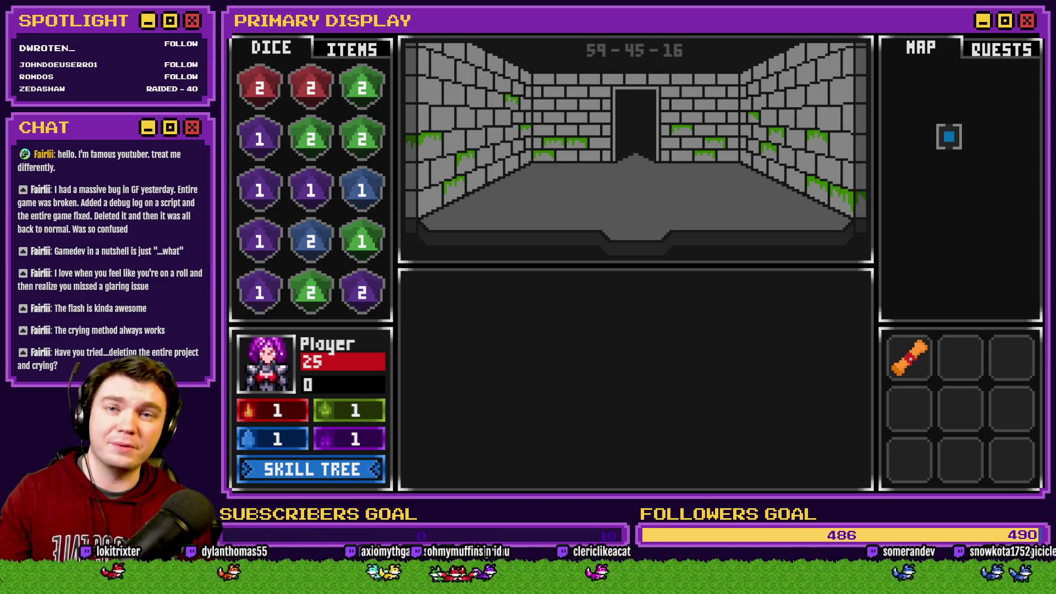
# Step: Close the running playtest to get back to the Tomb of Vercilias 'Perk Card To Spellbook' map
pyautogui.click(1042, 33)
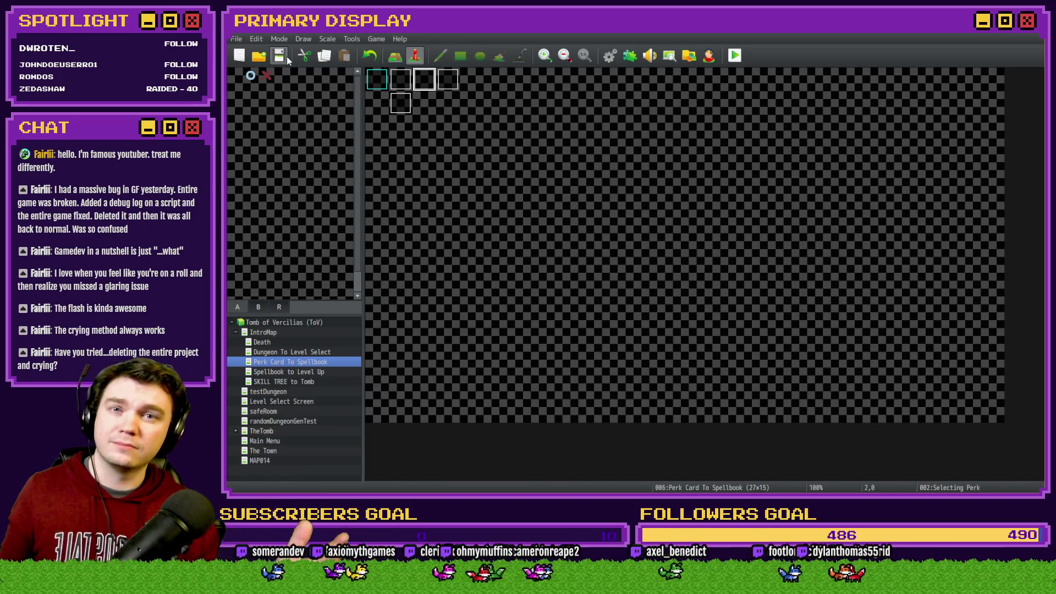
# Step: Start a new playtest and take the Spiked Pauldron perk card
pyautogui.click(727, 59)
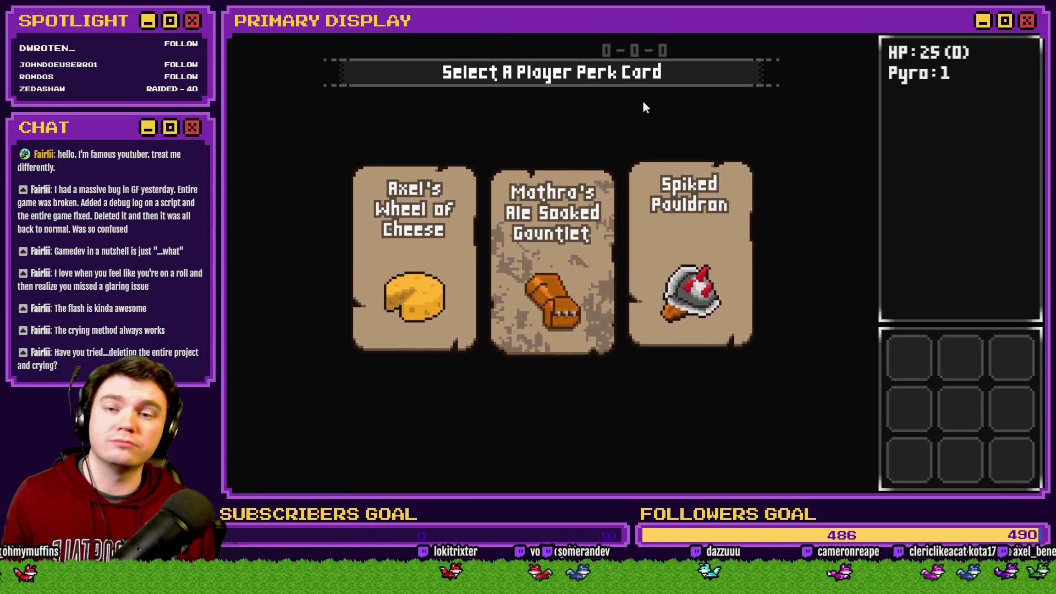
pyautogui.moveTo(690, 193)
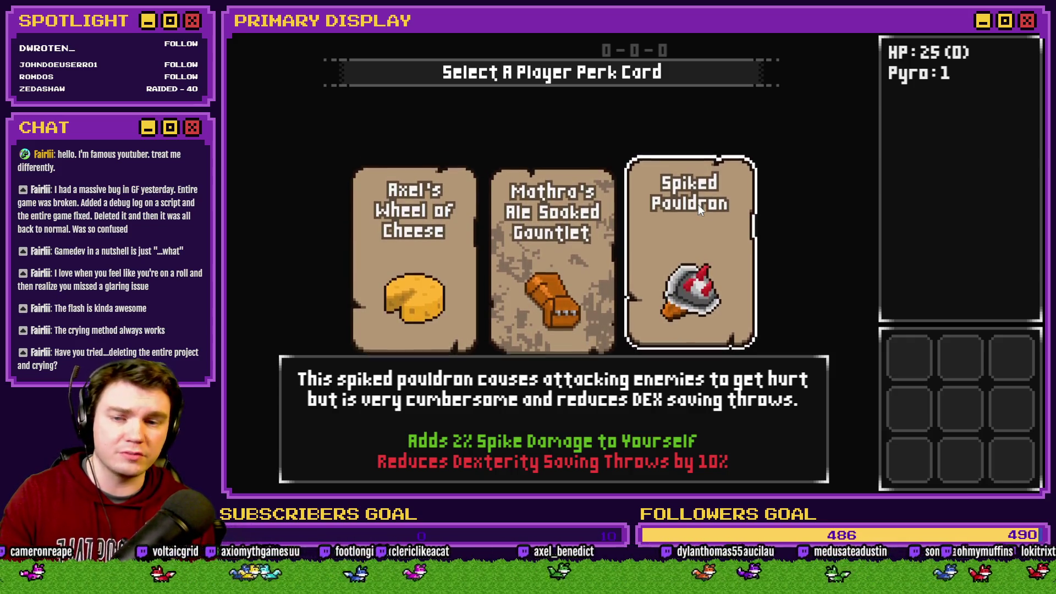
pyautogui.click(698, 204)
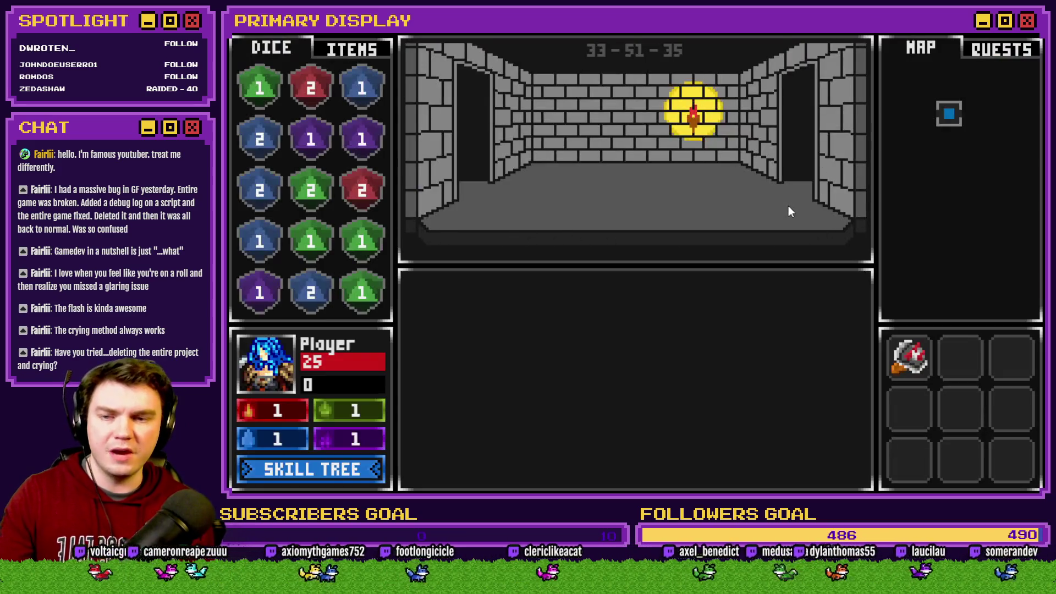
# Step: Walk forward two rooms and rotate the inner gem ring of the trap to align the gems
pyautogui.press('w')
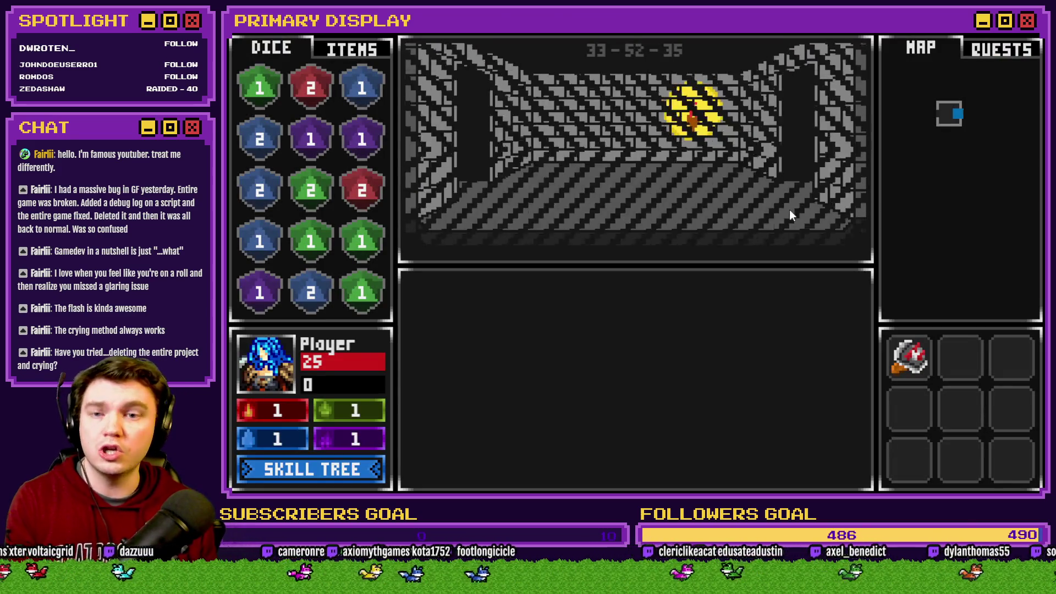
pyautogui.press('w')
pyautogui.press('w')
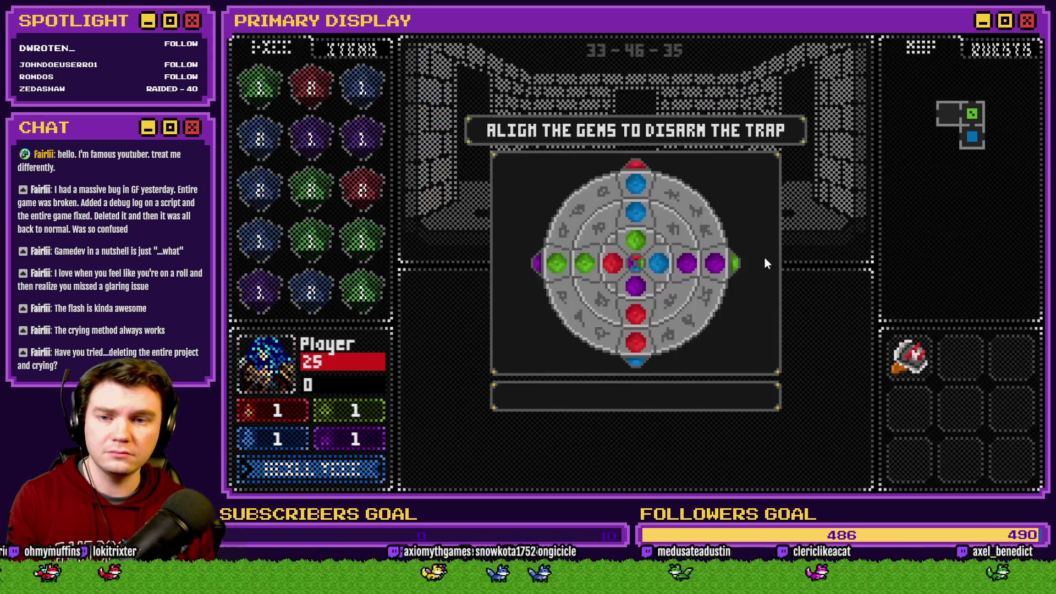
pyautogui.moveTo(632, 250)
pyautogui.mouseDown()
pyautogui.moveTo(651, 256)
pyautogui.moveTo(635, 237)
pyautogui.moveTo(648, 298)
pyautogui.moveTo(642, 229)
pyautogui.moveTo(643, 322)
pyautogui.moveTo(639, 190)
pyautogui.mouseUp()
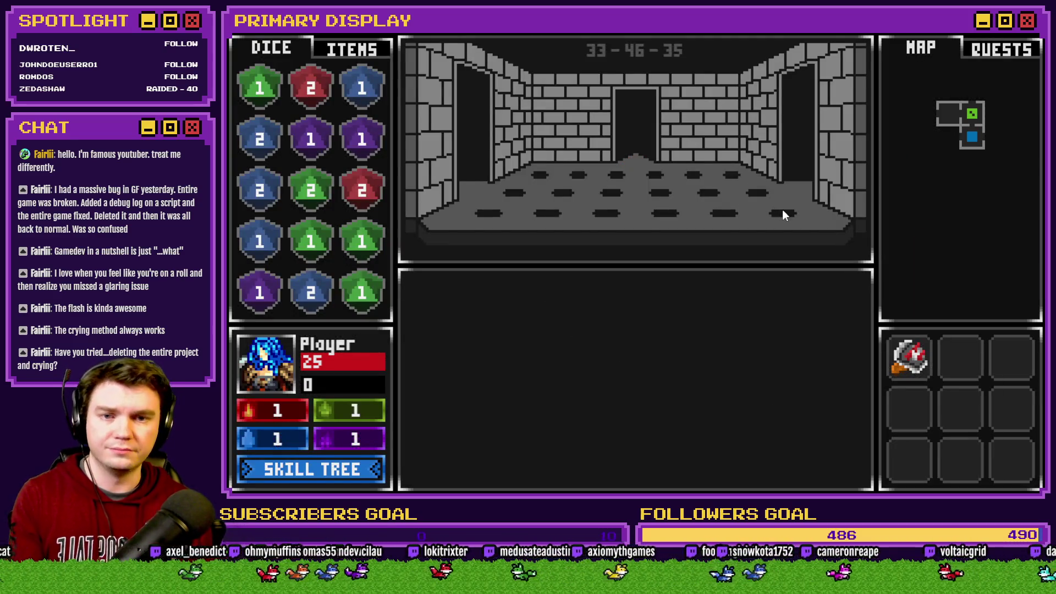
# Step: Walk east, back west and south into the encounter, then close the playtest at 24 HP
pyautogui.press('d')
pyautogui.press('a')
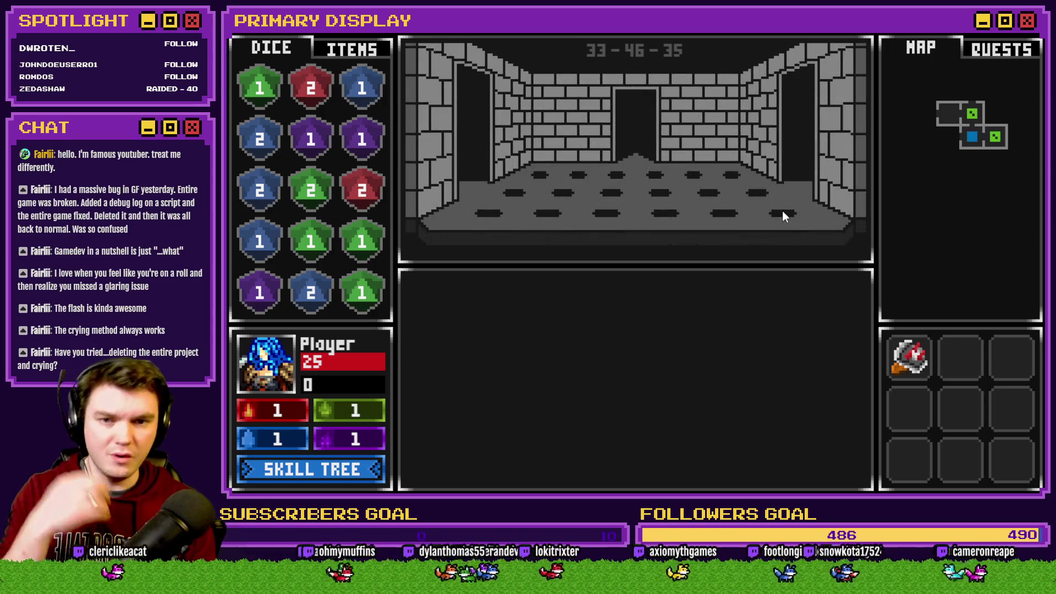
pyautogui.press('a')
pyautogui.press('a')
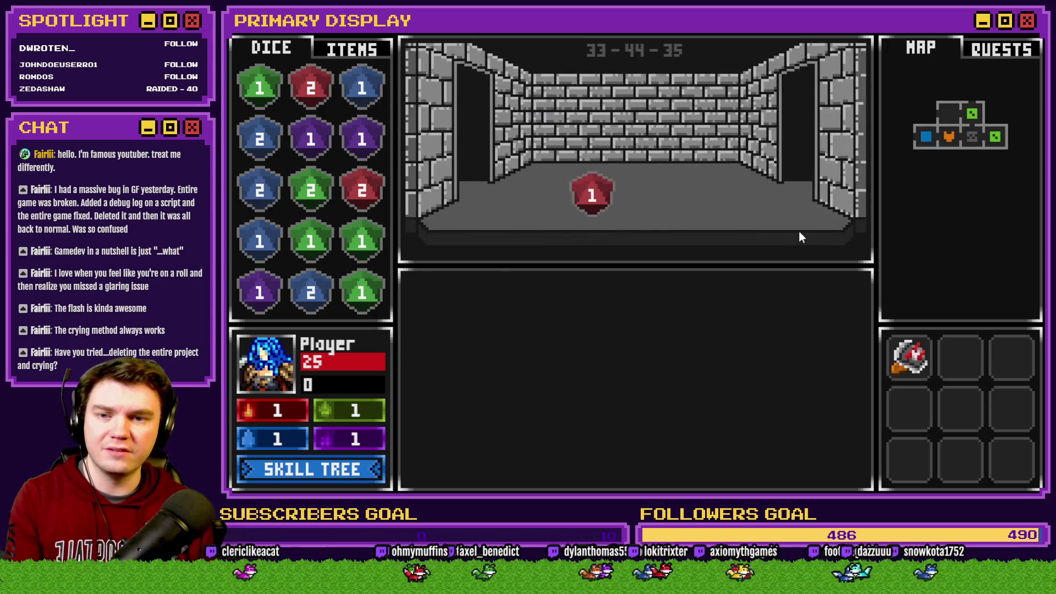
pyautogui.press('a')
pyautogui.press('s')
pyautogui.press('s')
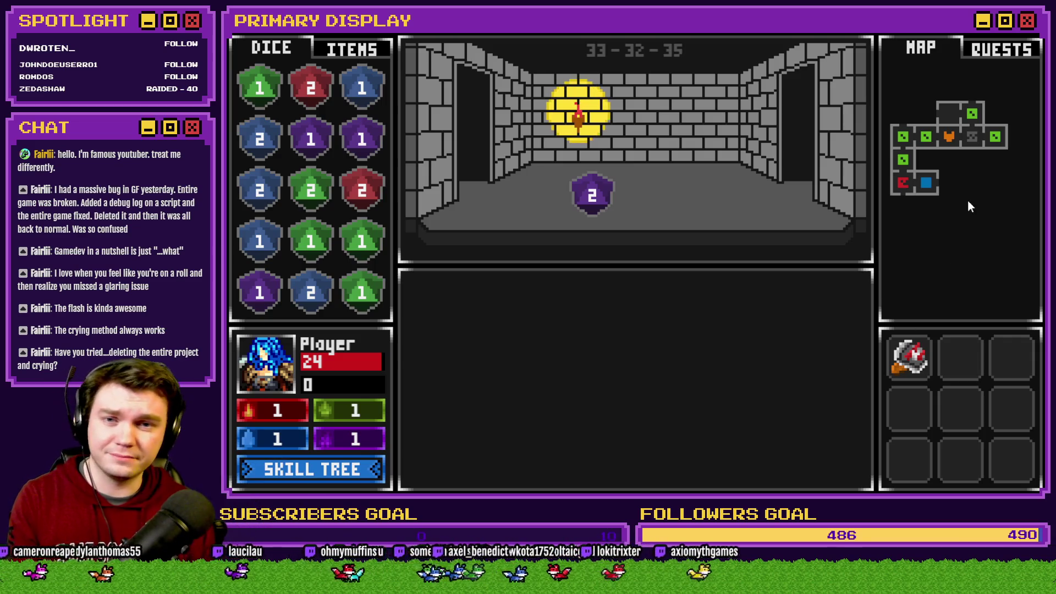
pyautogui.click(1037, 60)
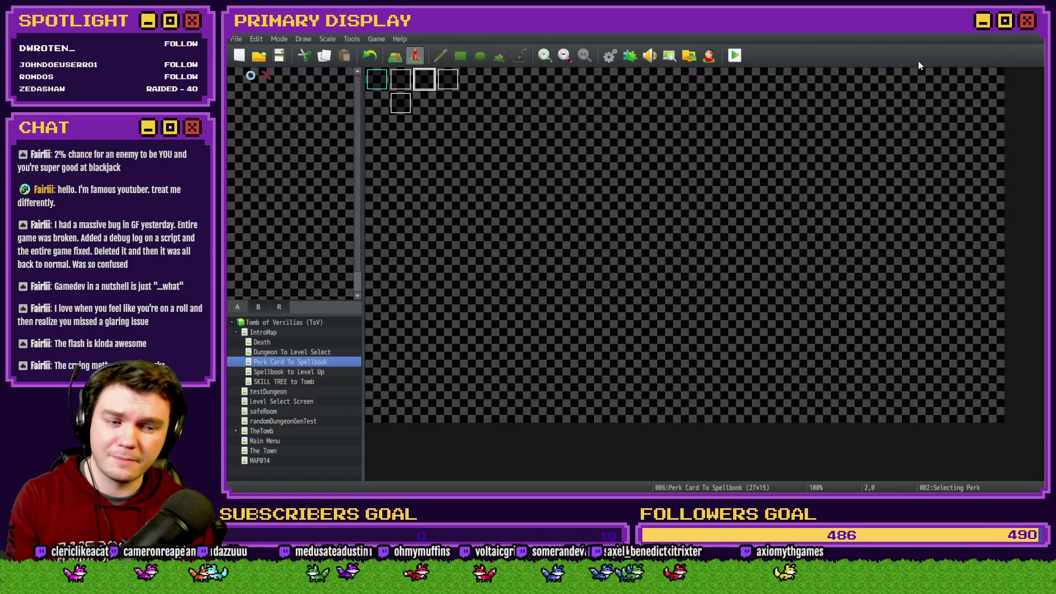
# Step: In the img/pictures folder, locate the green dice images and open dice2-1.png
pyautogui.hotkey('alt', 'Tab')
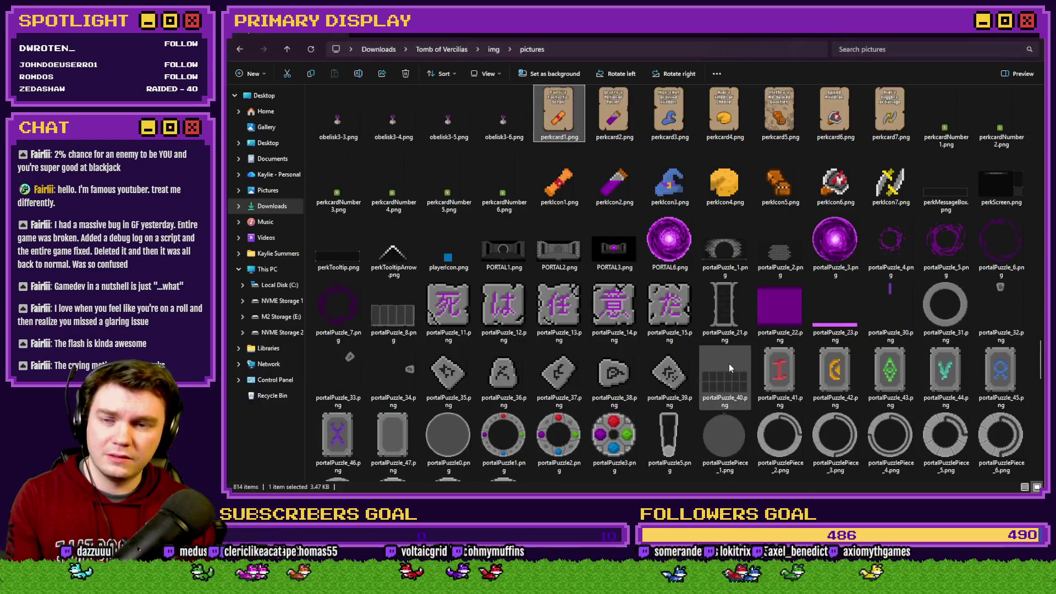
pyautogui.scroll(10, 721, 366)
pyautogui.scroll(10, 721, 366)
pyautogui.scroll(-5, 676, 268)
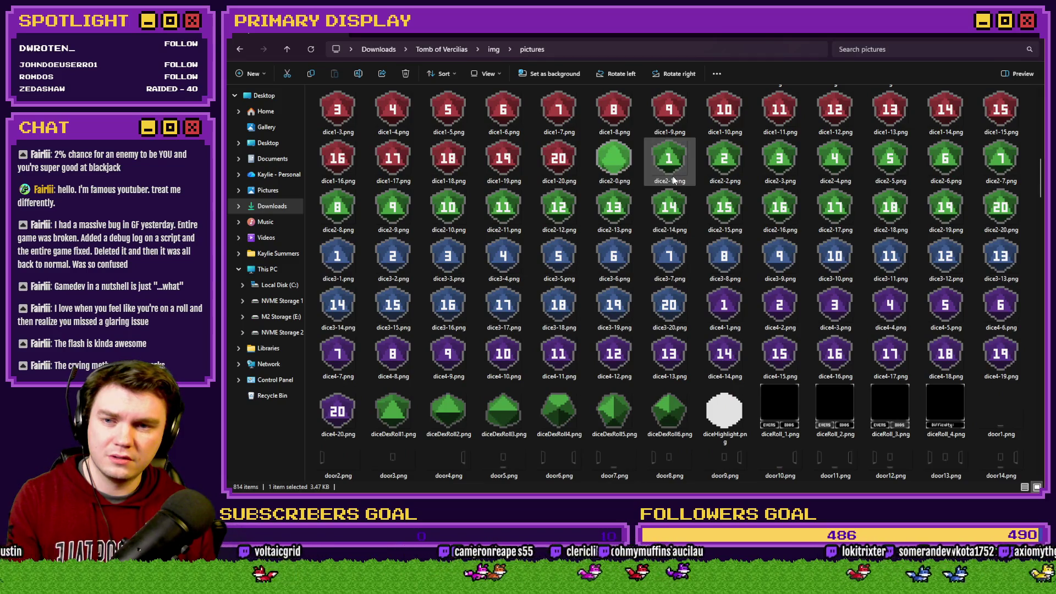
pyautogui.click(717, 167)
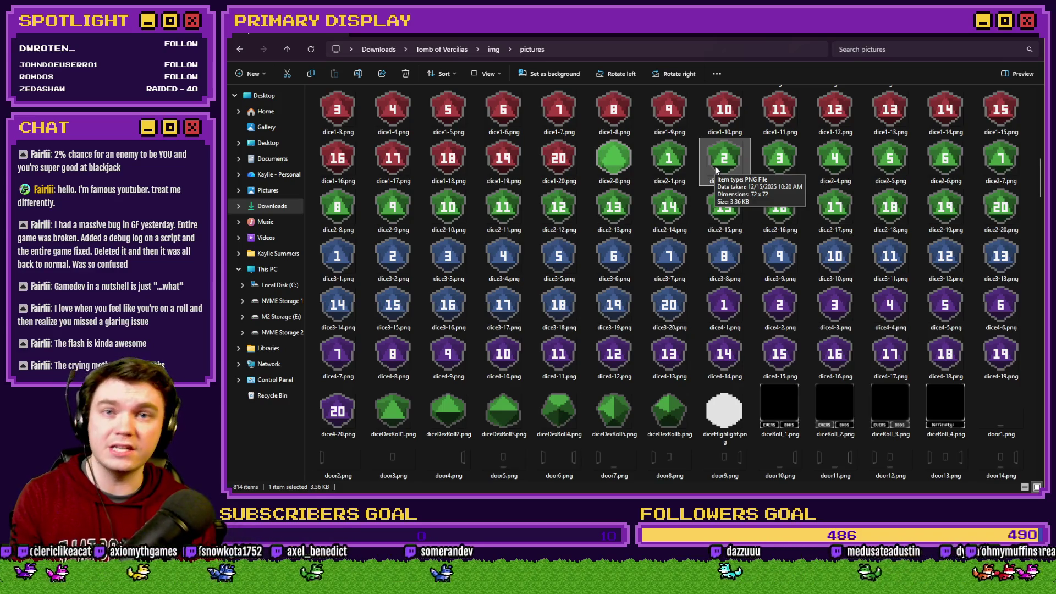
pyautogui.press('Left')
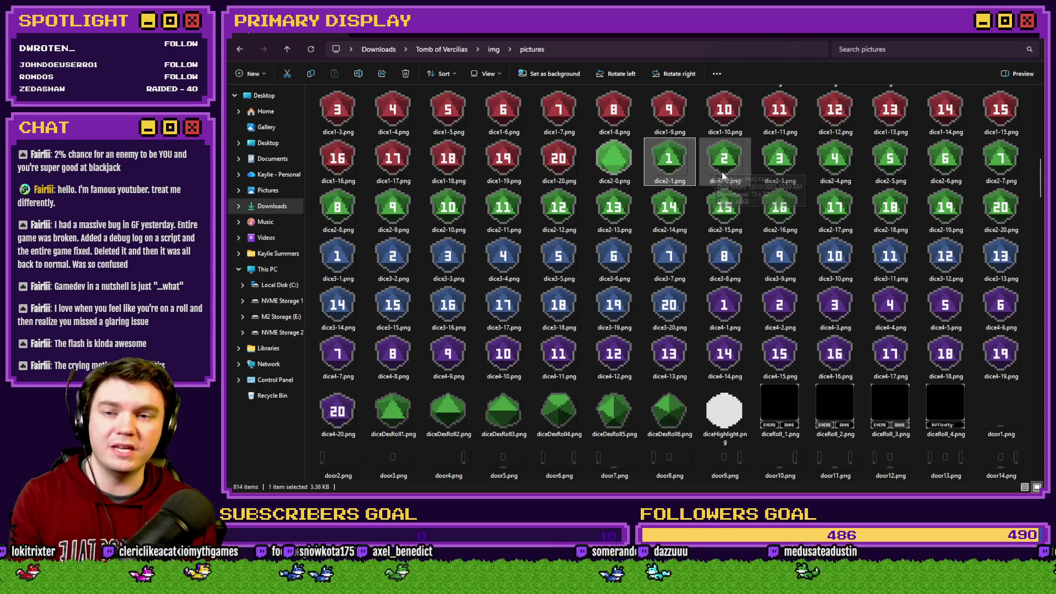
pyautogui.press('Left')
pyautogui.click(726, 175)
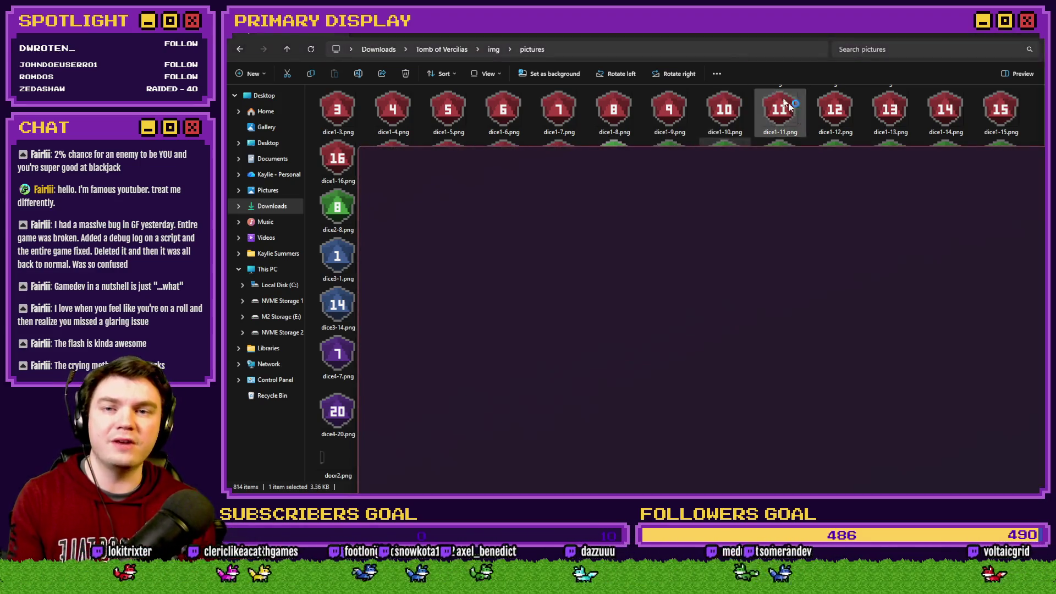
pyautogui.press('Return')
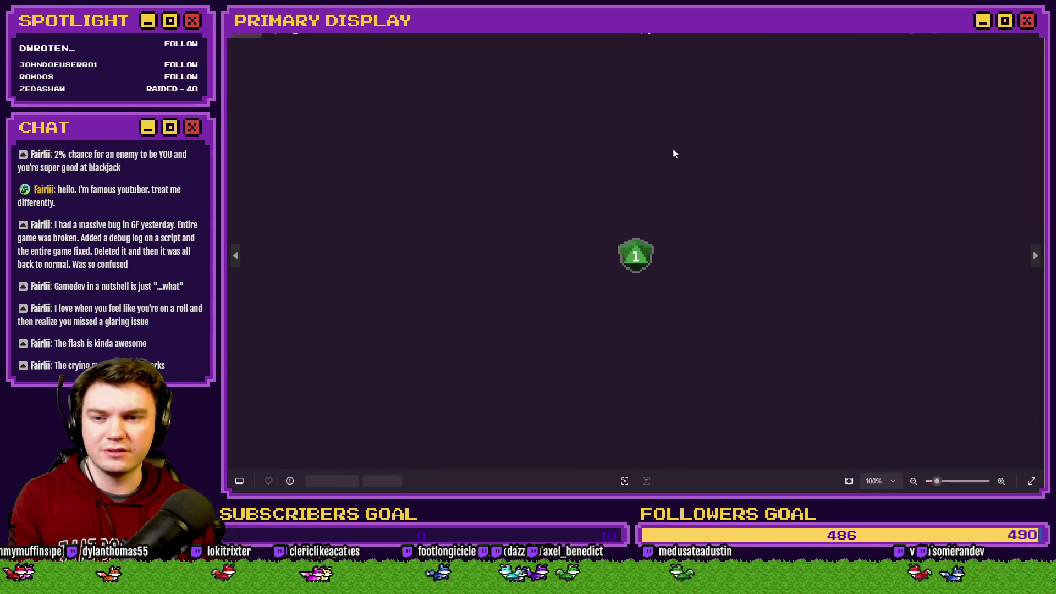
# Step: View the next green dice image in Photos, then close it and return to RPG Maker MZ
pyautogui.press('Right')
pyautogui.press('Right')
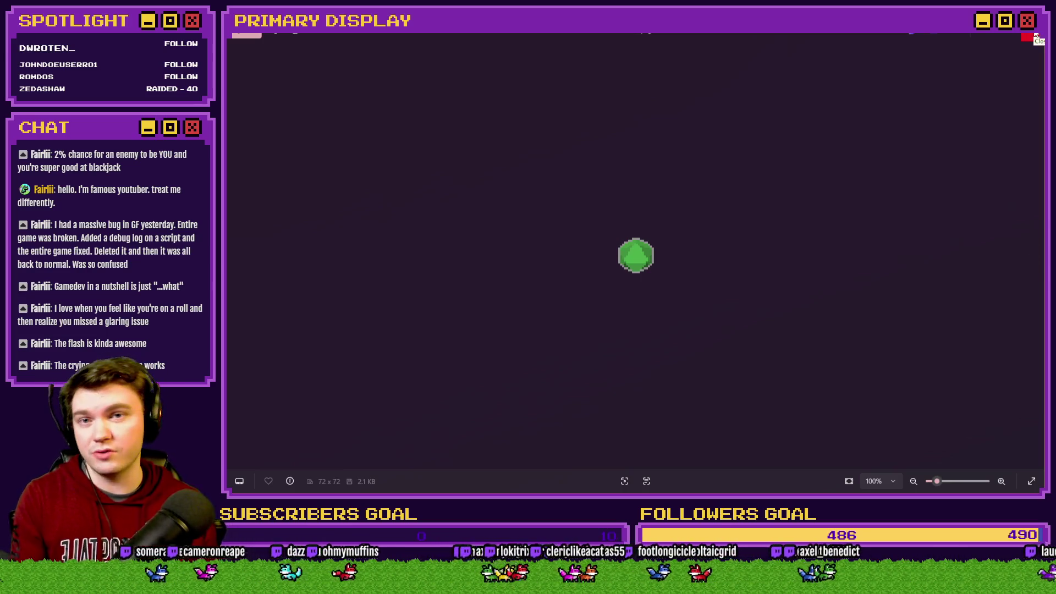
pyautogui.click(1035, 33)
pyautogui.hotkey('alt', 'Tab')
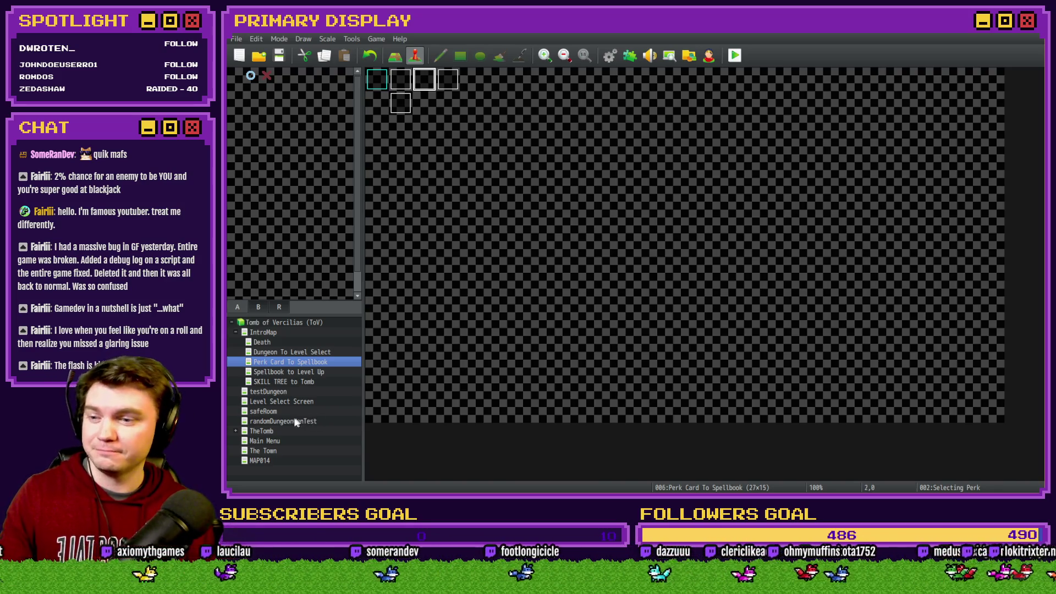
# Step: Switch to TheTomb map and open the Saving Throw event in the Event Editor
pyautogui.click(274, 432)
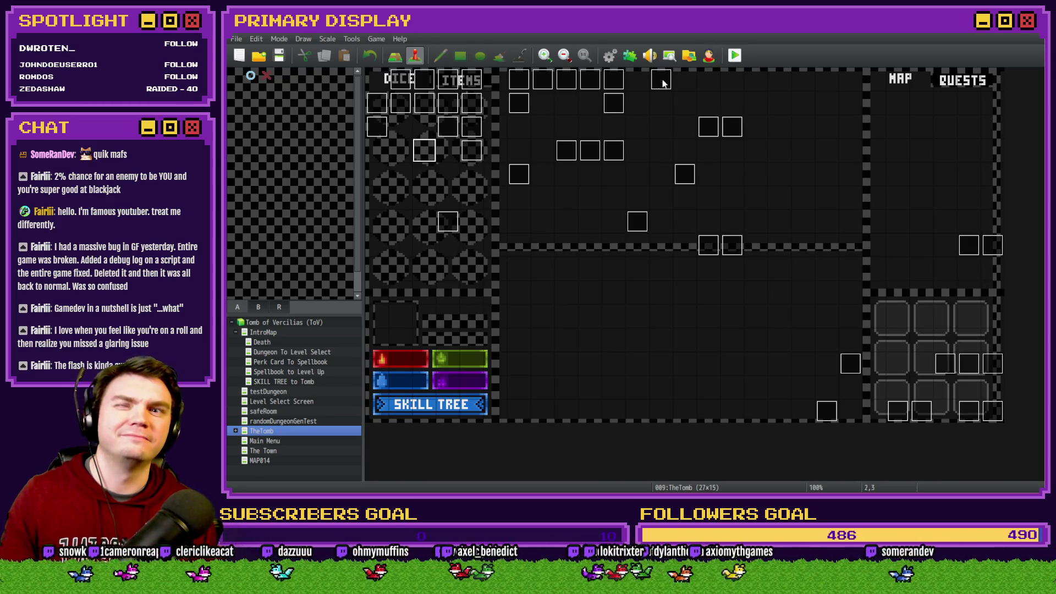
pyautogui.doubleClick(522, 107)
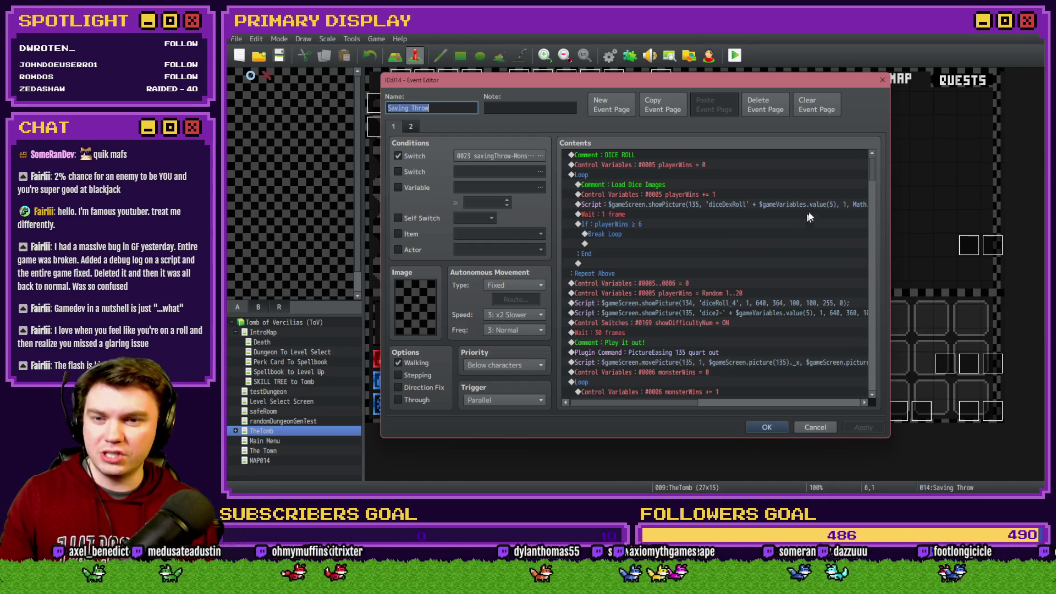
pyautogui.moveTo(869, 169); pyautogui.dragTo(880, 218)
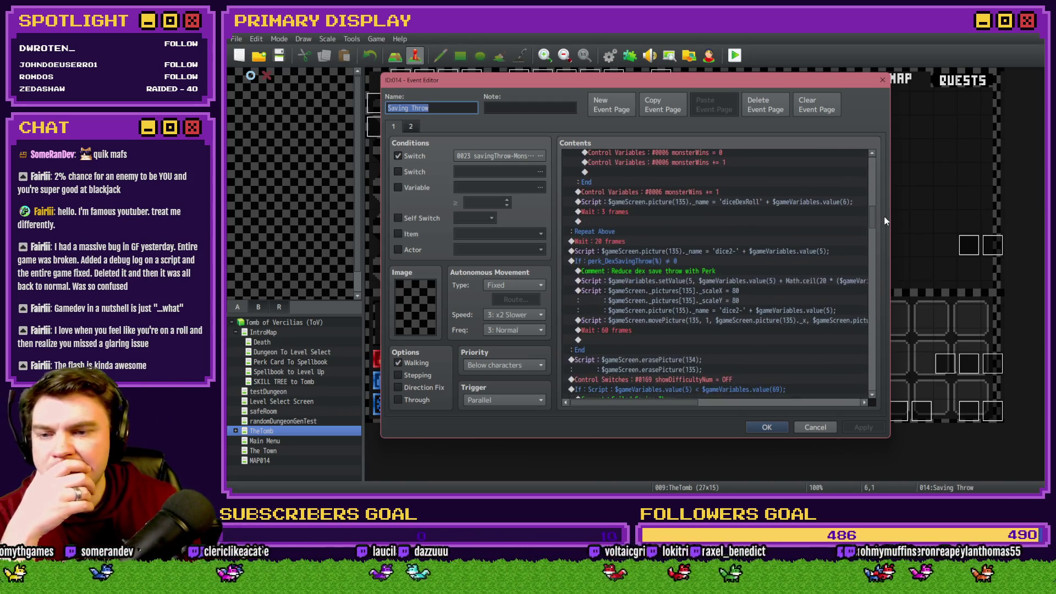
# Step: Review the perk branch's setValue, scaleX/scaleY and movePicture script commands
pyautogui.click(695, 279)
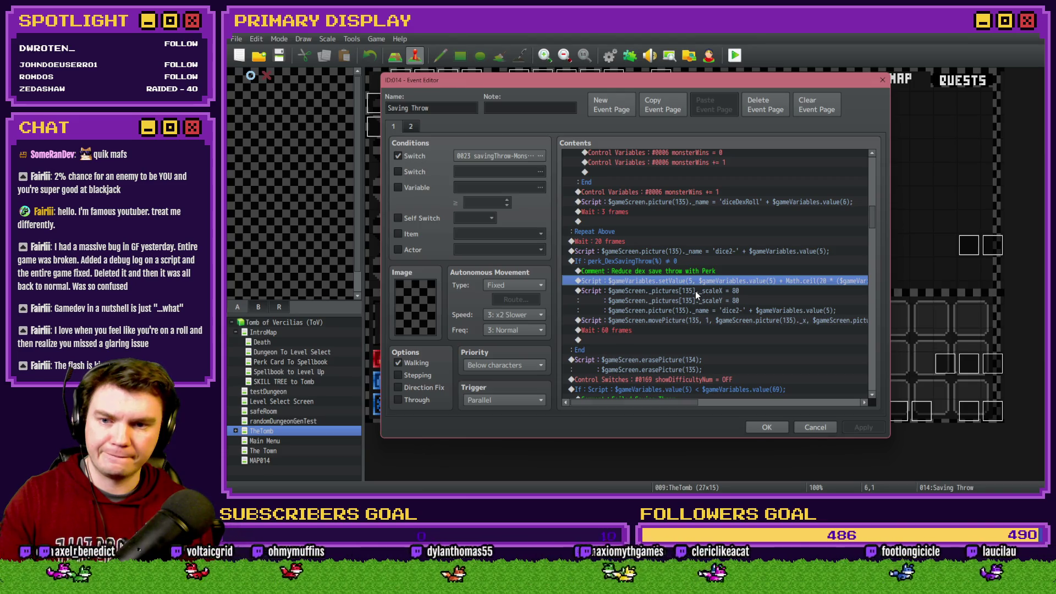
pyautogui.click(695, 289)
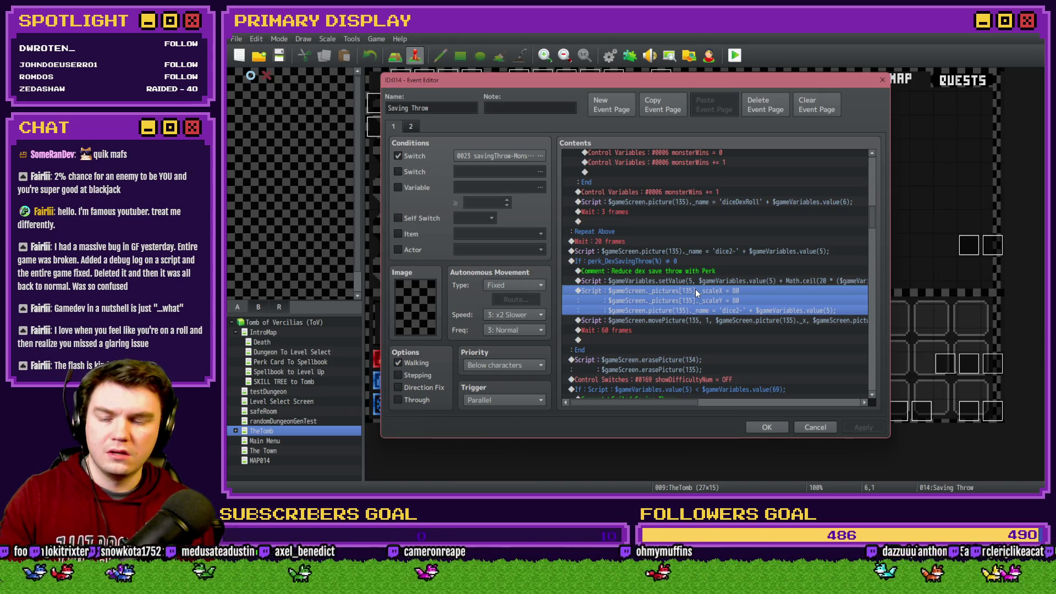
pyautogui.click(690, 321)
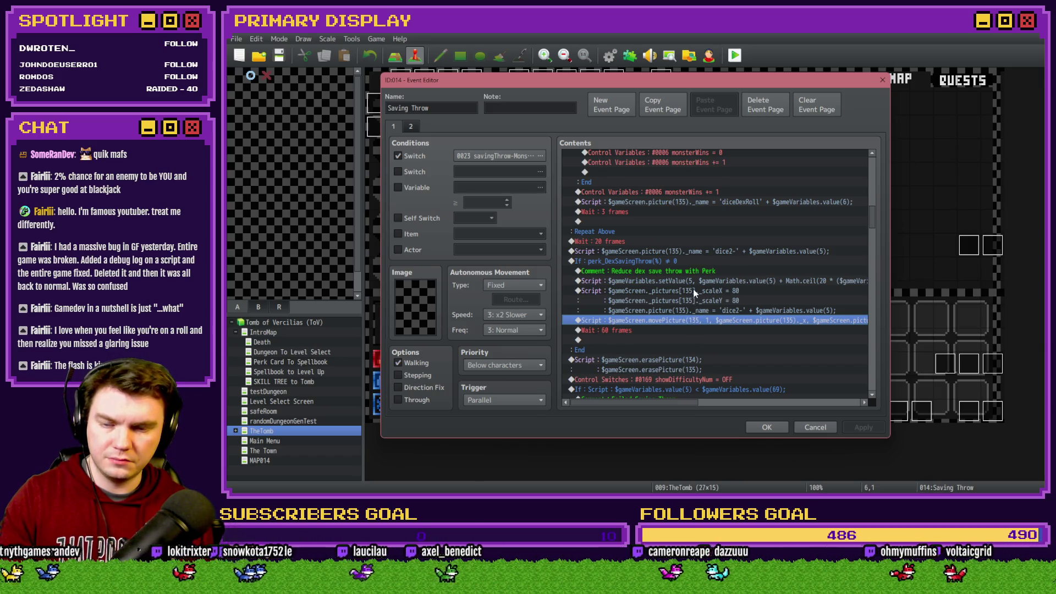
pyautogui.scroll(-2, 692, 288)
pyautogui.scroll(1, 693, 289)
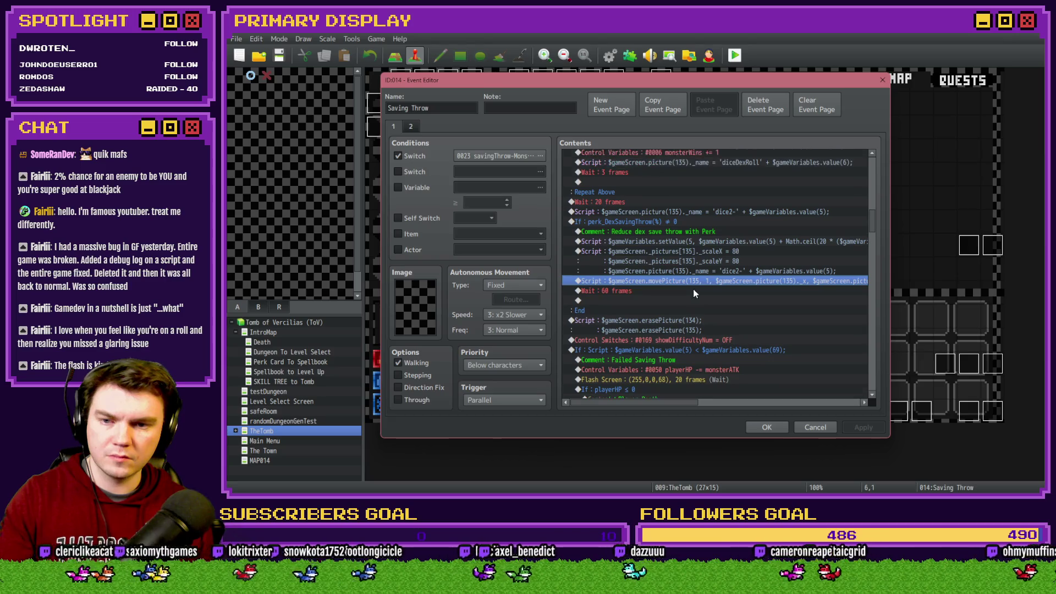
# Step: Open the three-line scaling script block holding the 'dice2-' picture name for editing
pyautogui.click(702, 272)
pyautogui.click(753, 271)
pyautogui.click(731, 257)
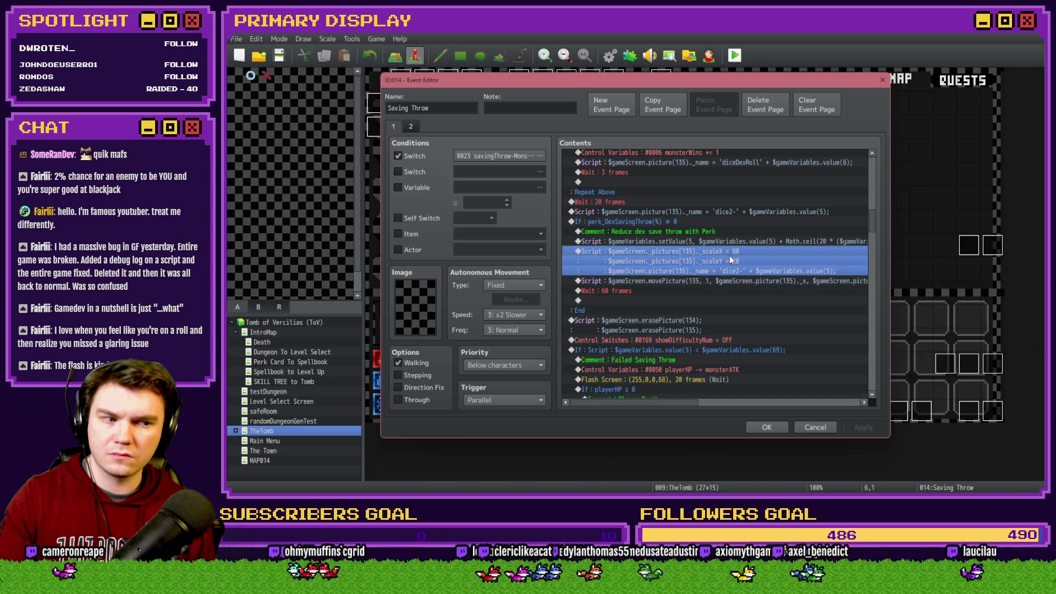
pyautogui.click(731, 256)
pyautogui.doubleClick(731, 256)
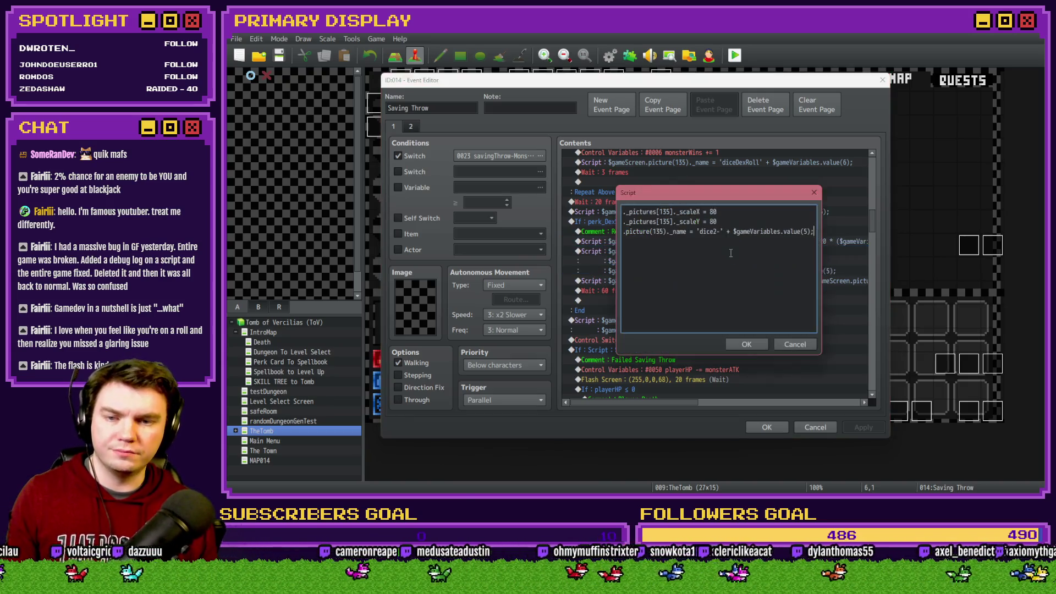
# Step: Begin the picture-name line with the condition if ($gameVariables.value(5) >= 1) {
pyautogui.press('Home')
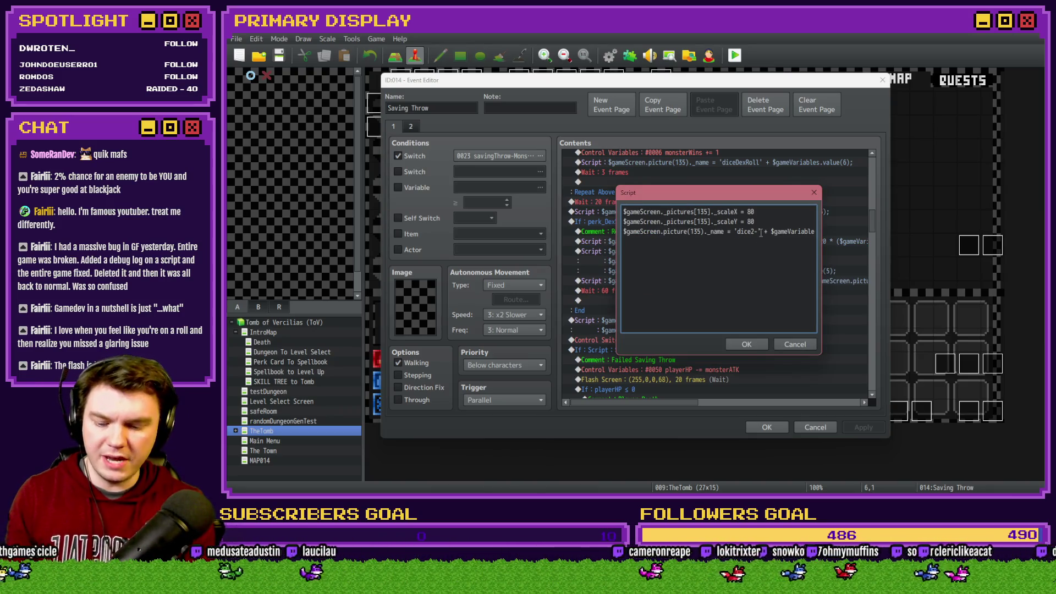
pyautogui.write('if ()')
pyautogui.press('End')
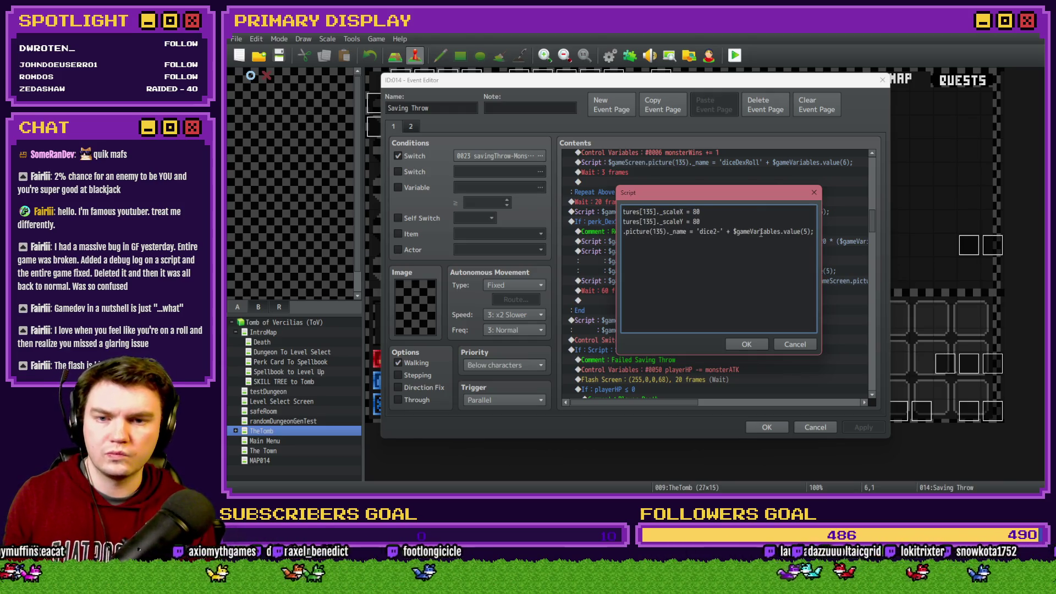
pyautogui.hotkey('ctrl', 'shift', 'Left')
pyautogui.hotkey('ctrl', 'shift', 'Left')
pyautogui.hotkey('ctrl', 'shift', 'Left')
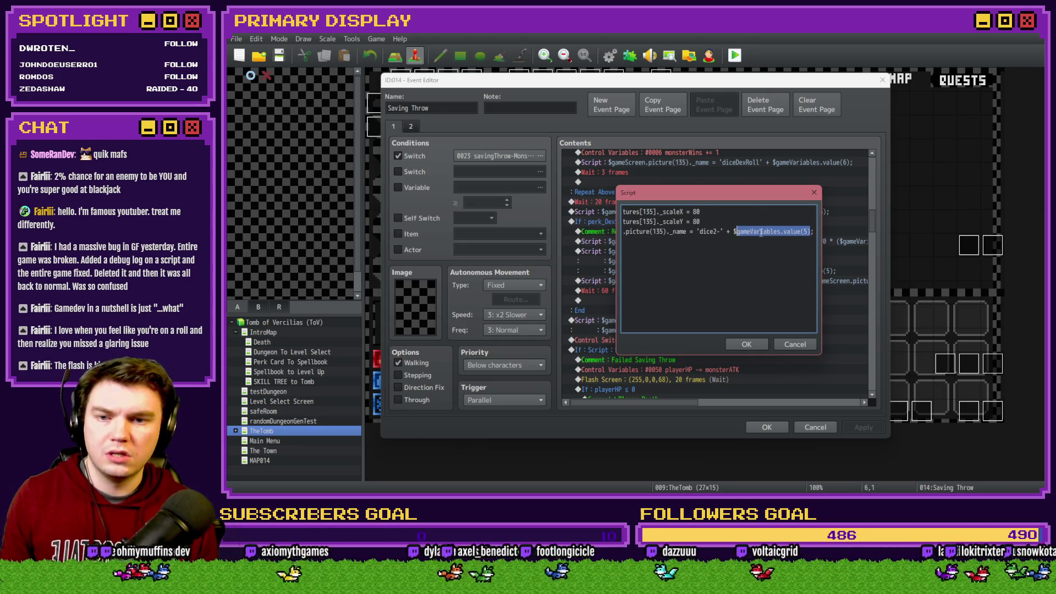
pyautogui.hotkey('ctrl', 'x')
pyautogui.press('Home')
pyautogui.press('Right')
pyautogui.press('Right')
pyautogui.press('Right')
pyautogui.hotkey('ctrl', 'v')
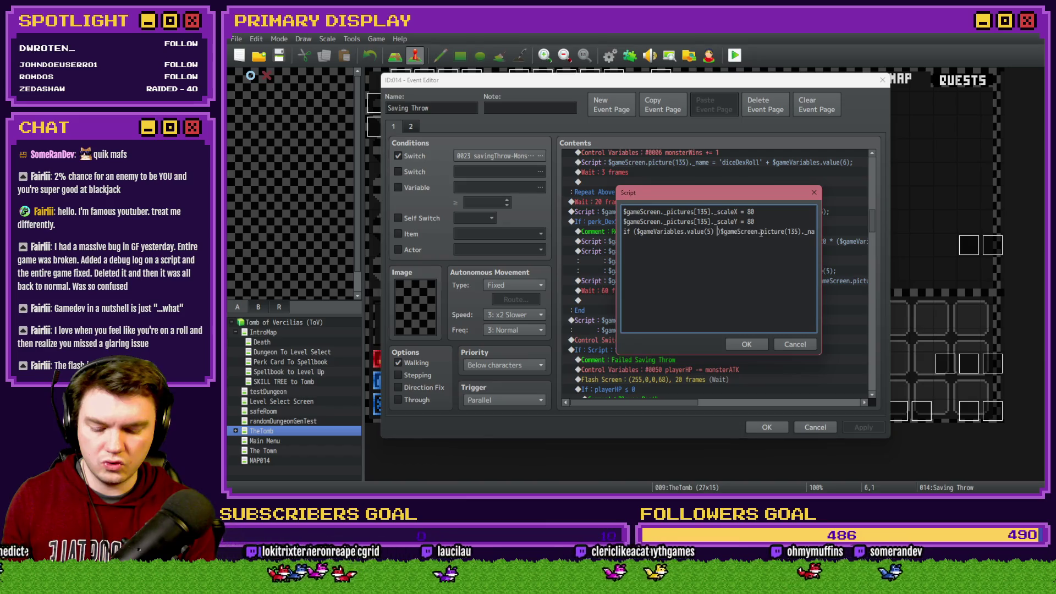
pyautogui.write('<= ')
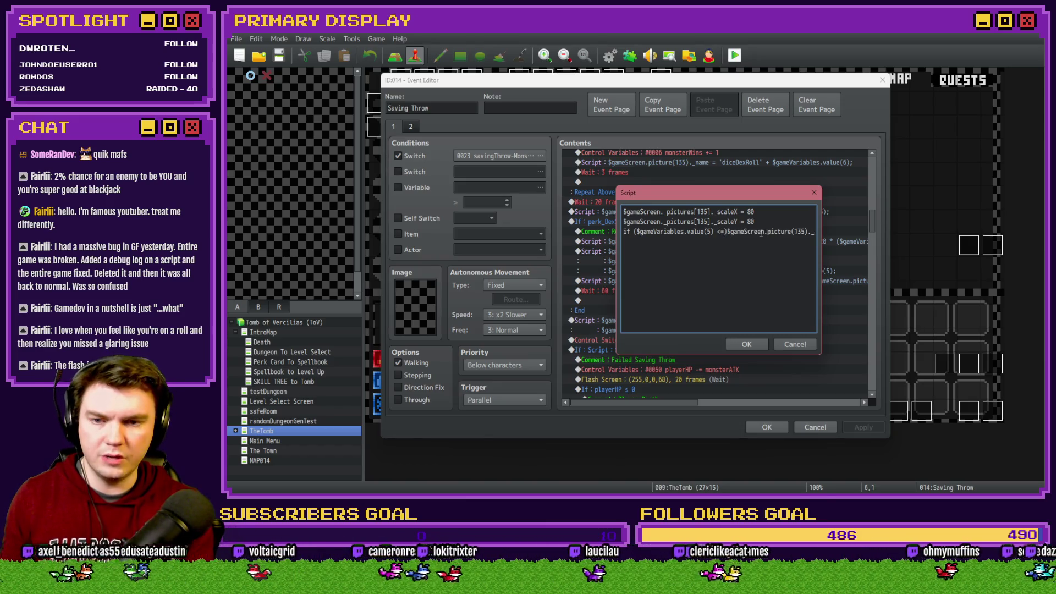
pyautogui.write('1)')
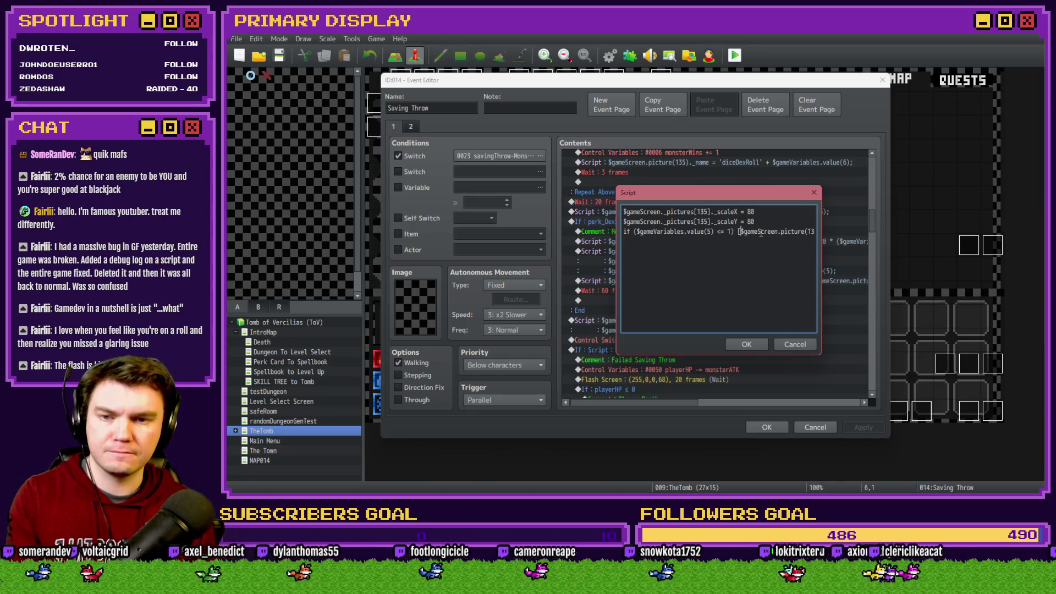
pyautogui.write(' {')
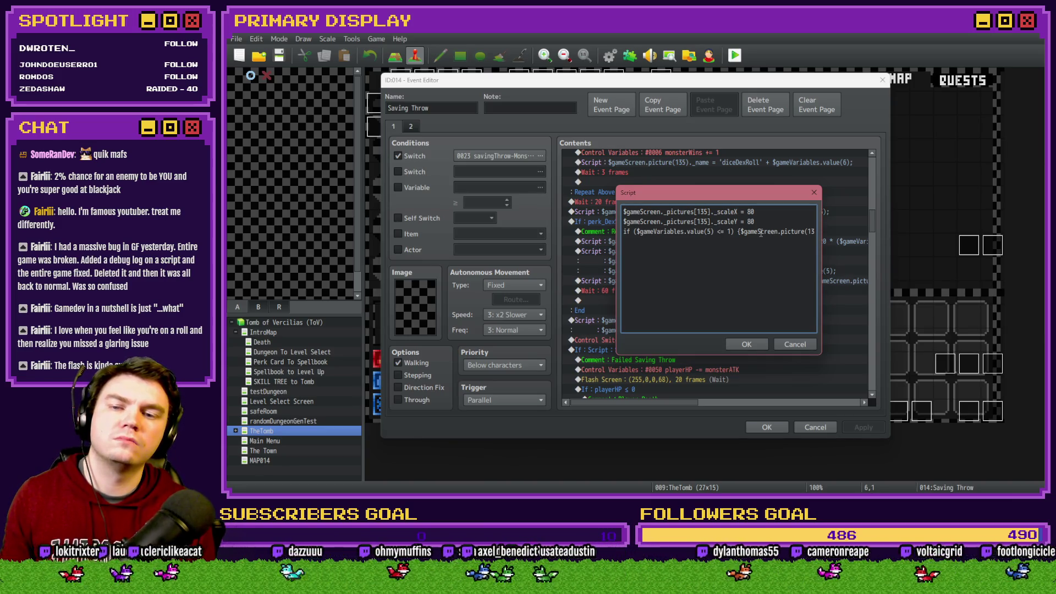
pyautogui.press('Delete')
pyautogui.write('>')
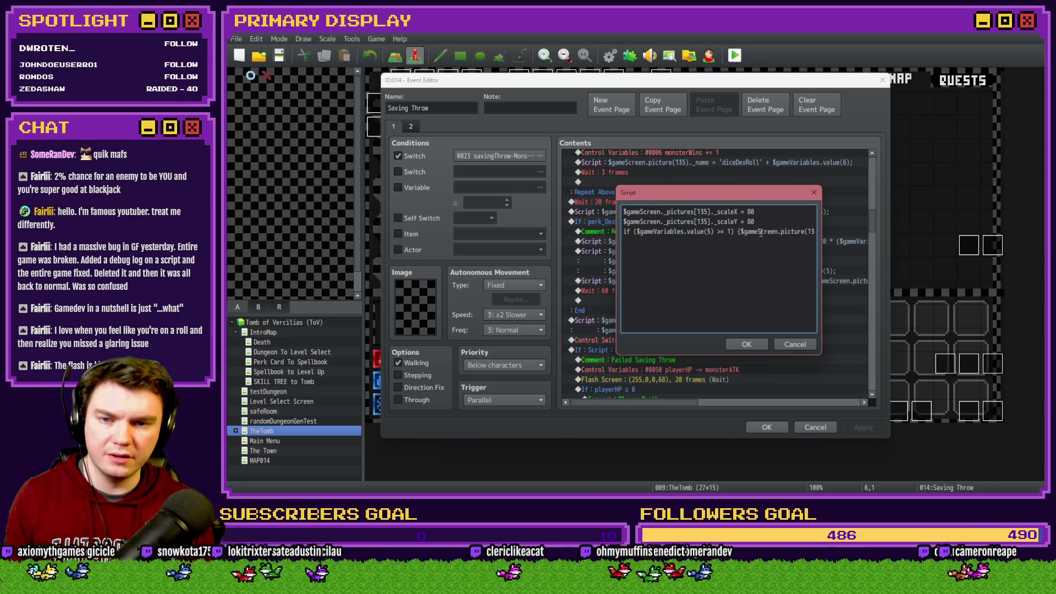
# Step: Finish the if branch with the 'dice2-' + variable 5 name assignment and add an else block
pyautogui.press('End')
pyautogui.write("5)._name = 'dice2-")
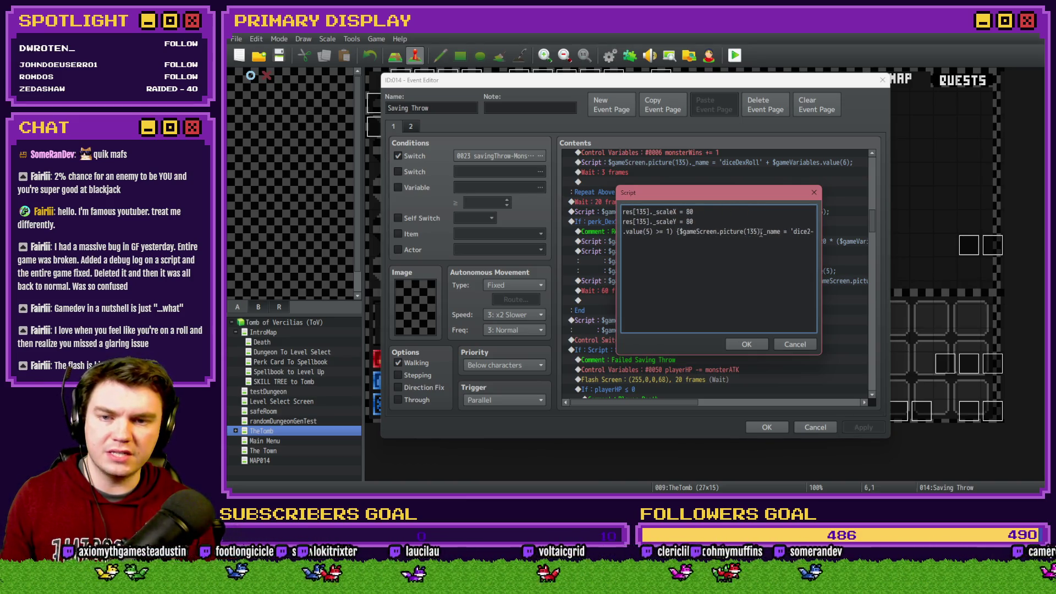
pyautogui.write("' + $gameVariables.value(5);")
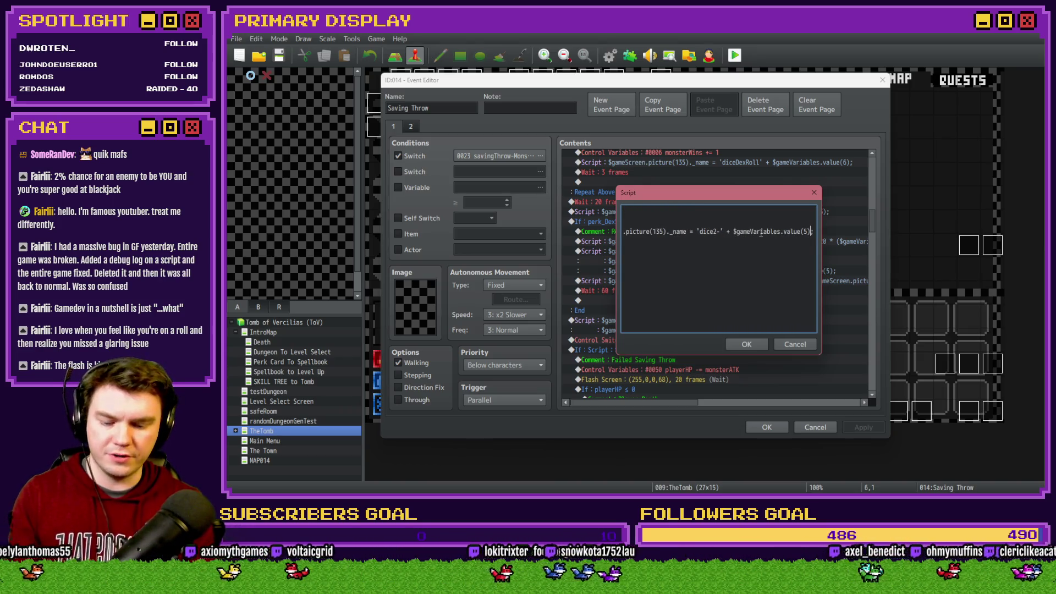
pyautogui.write(')')
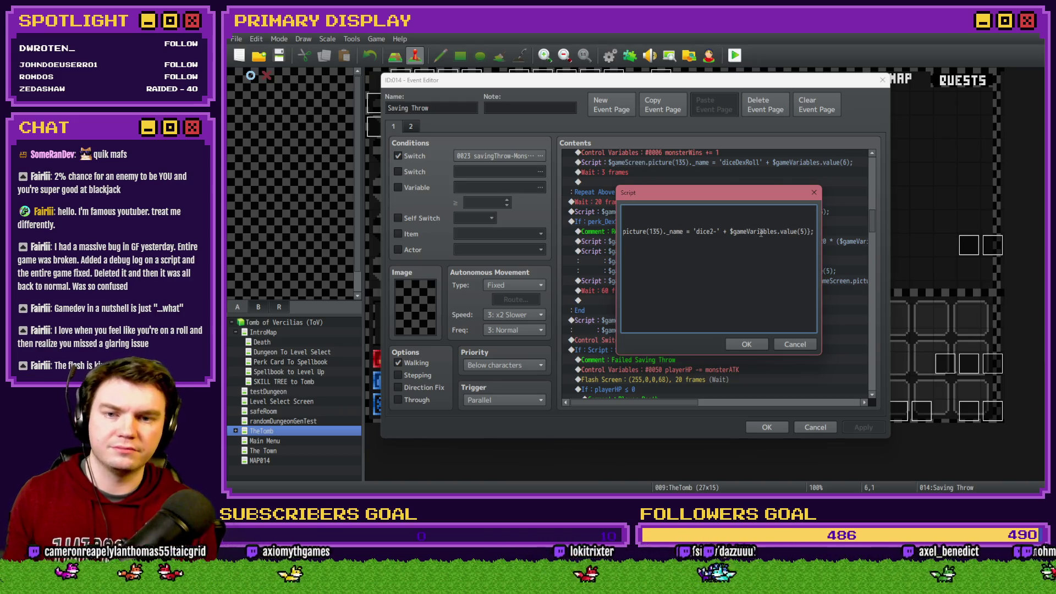
pyautogui.press('BackSpace')
pyautogui.press('Return')
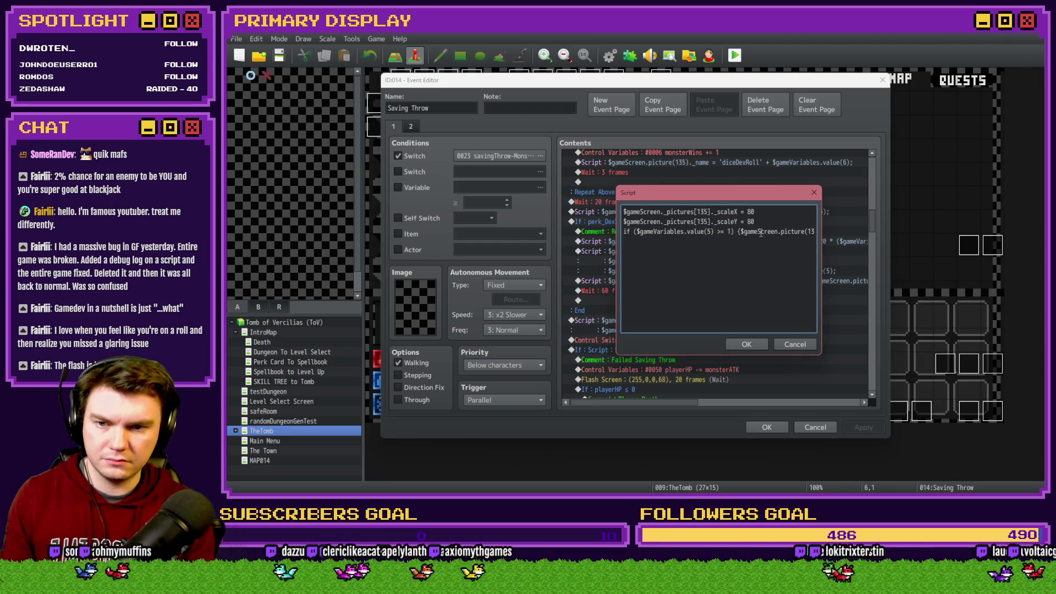
pyautogui.write('else')
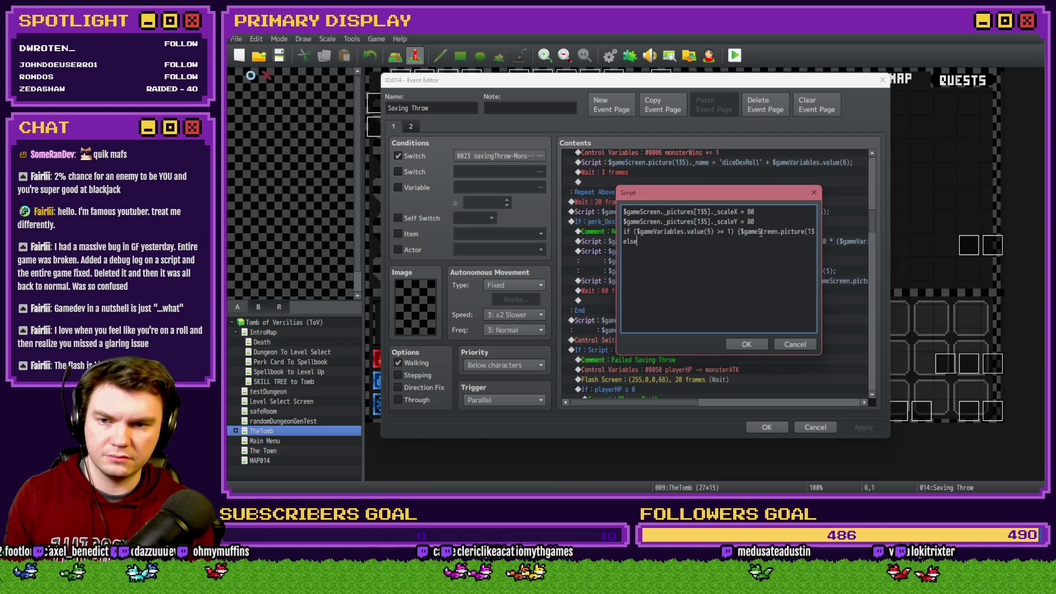
pyautogui.write(' {}')
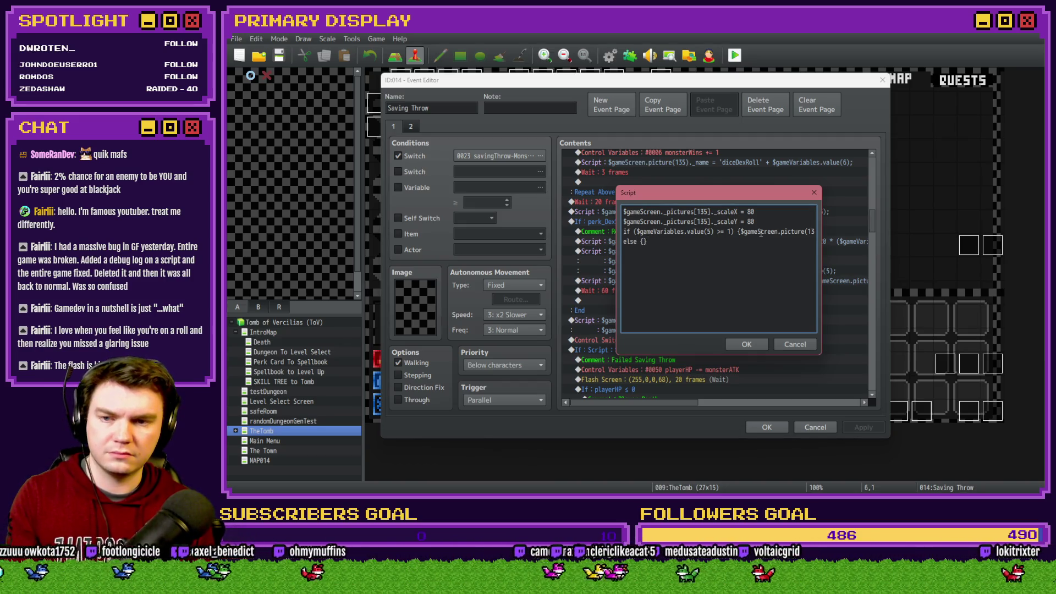
# Step: Make the else branch set the picture name to 'dice2-1', then confirm the script and apply
pyautogui.moveTo(737, 232)
pyautogui.mouseDown()
pyautogui.moveTo(850, 232)
pyautogui.moveTo(725, 231)
pyautogui.moveTo(696, 242)
pyautogui.mouseUp()
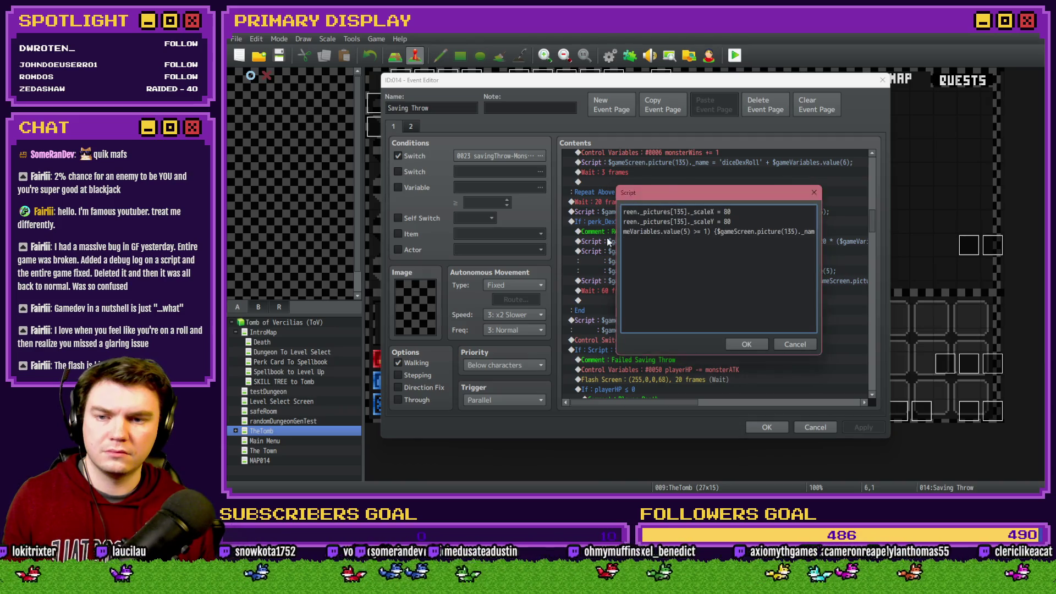
pyautogui.click(641, 241)
pyautogui.hotkey('ctrl', 'v')
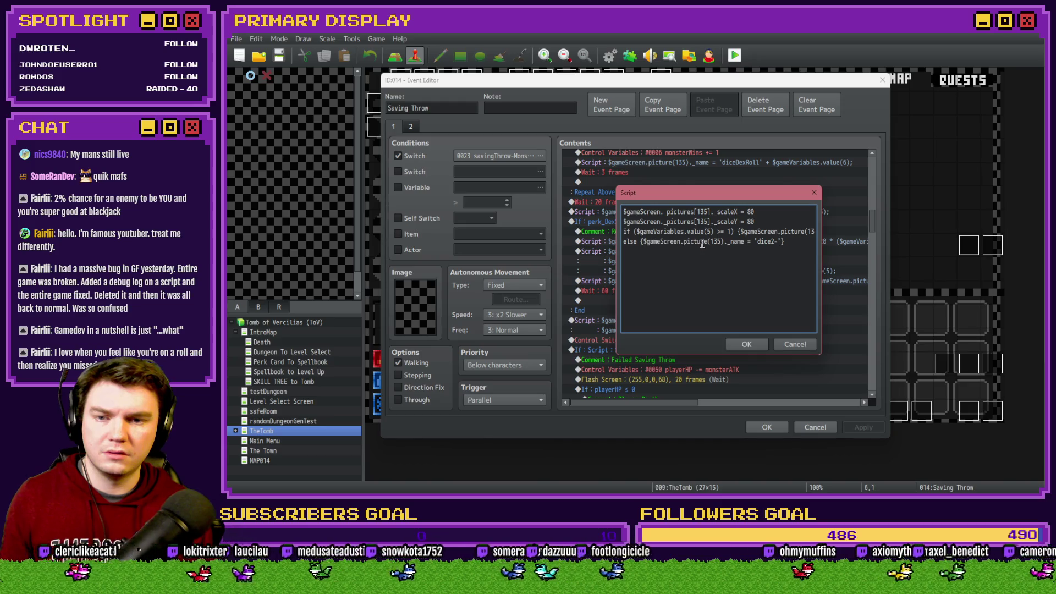
pyautogui.click(773, 242)
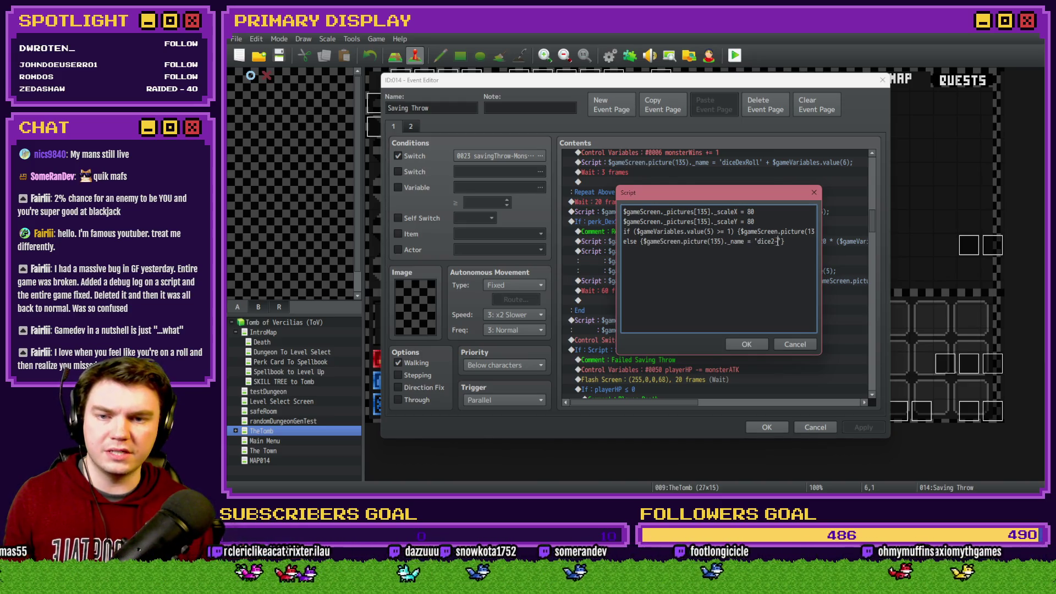
pyautogui.write('1')
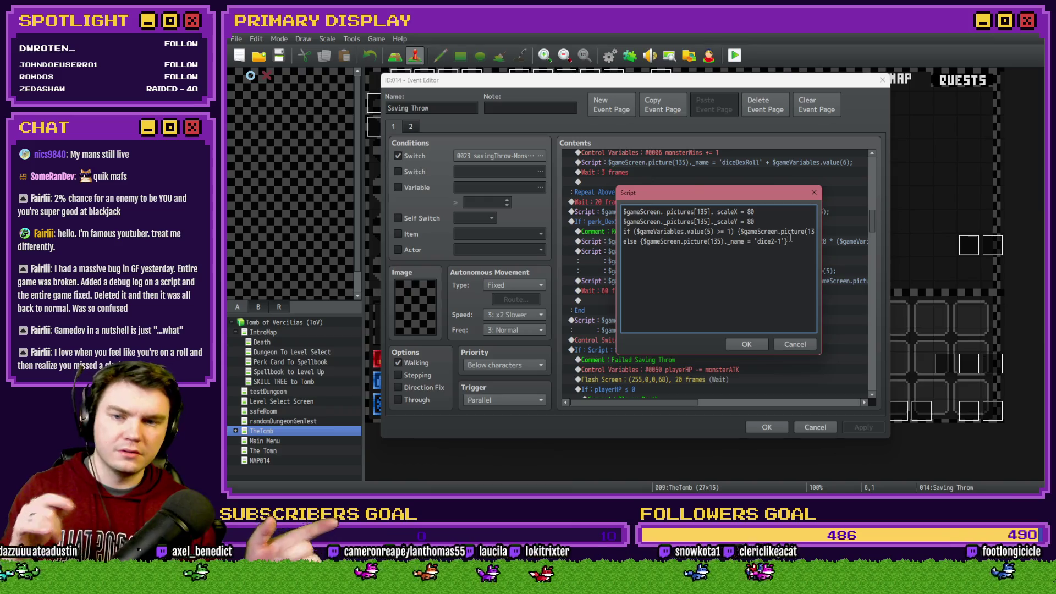
pyautogui.write(';')
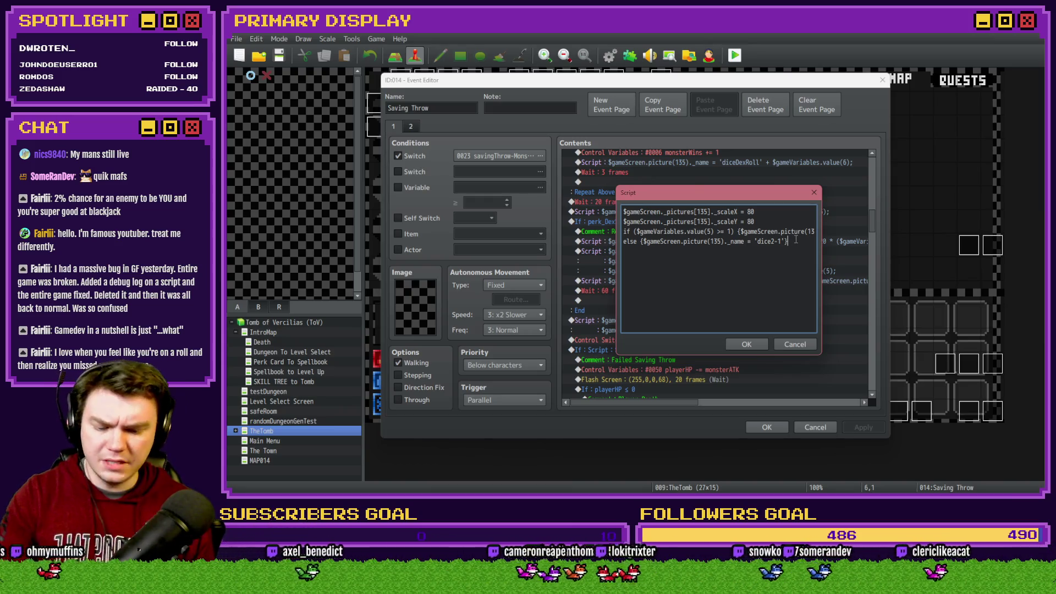
pyautogui.click(635, 232)
pyautogui.write('(')
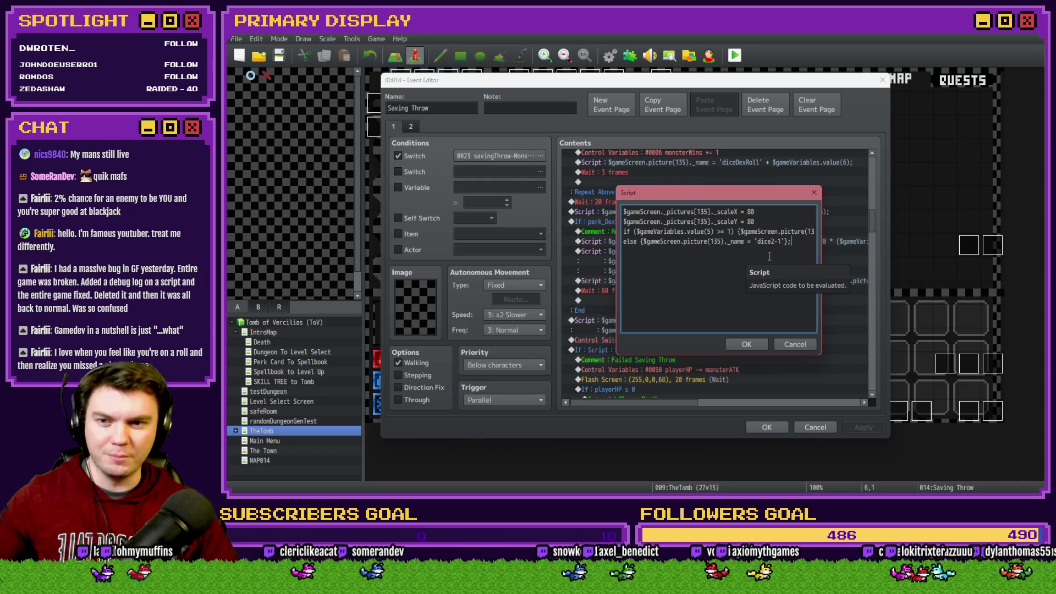
pyautogui.click(745, 343)
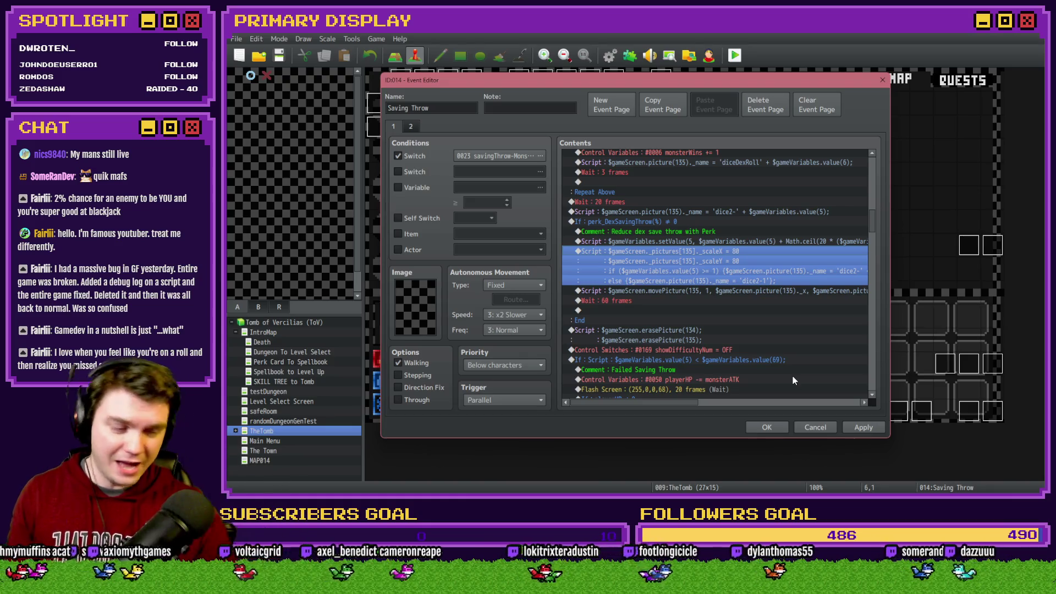
pyautogui.click(864, 427)
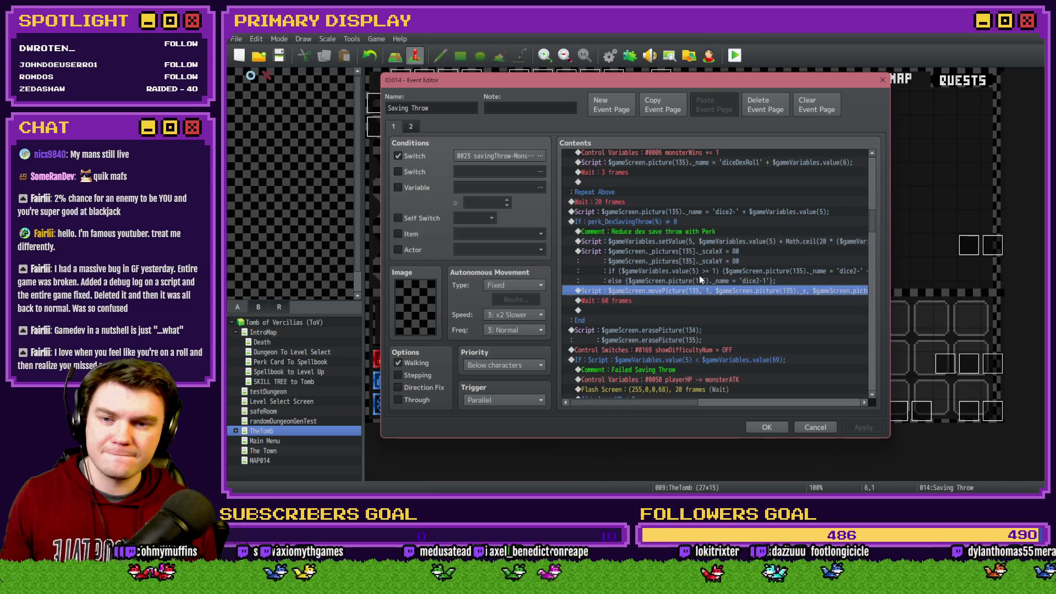
# Step: Paste a copy of the 'playerWins = Random 1..20' line below the perk comment and open it
pyautogui.click(708, 250)
pyautogui.click(708, 243)
pyautogui.scroll(4, 707, 245)
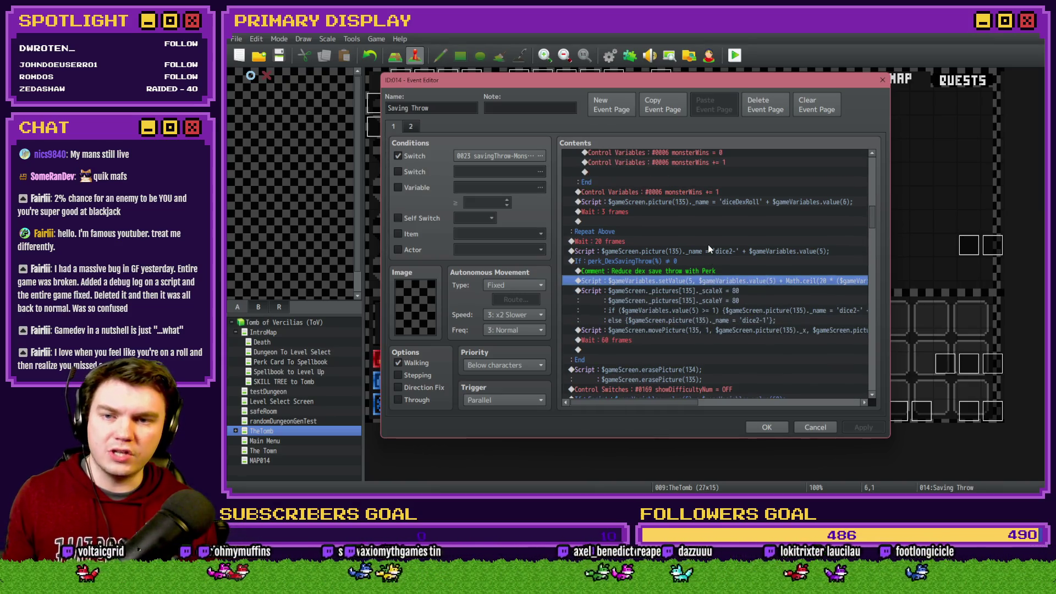
pyautogui.click(710, 242)
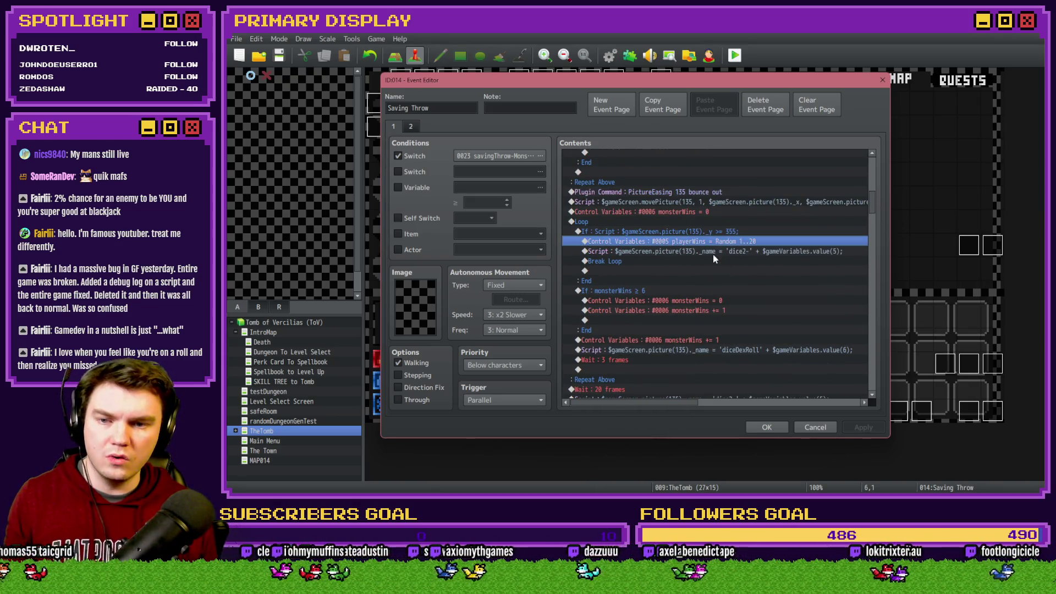
pyautogui.scroll(-3, 688, 296)
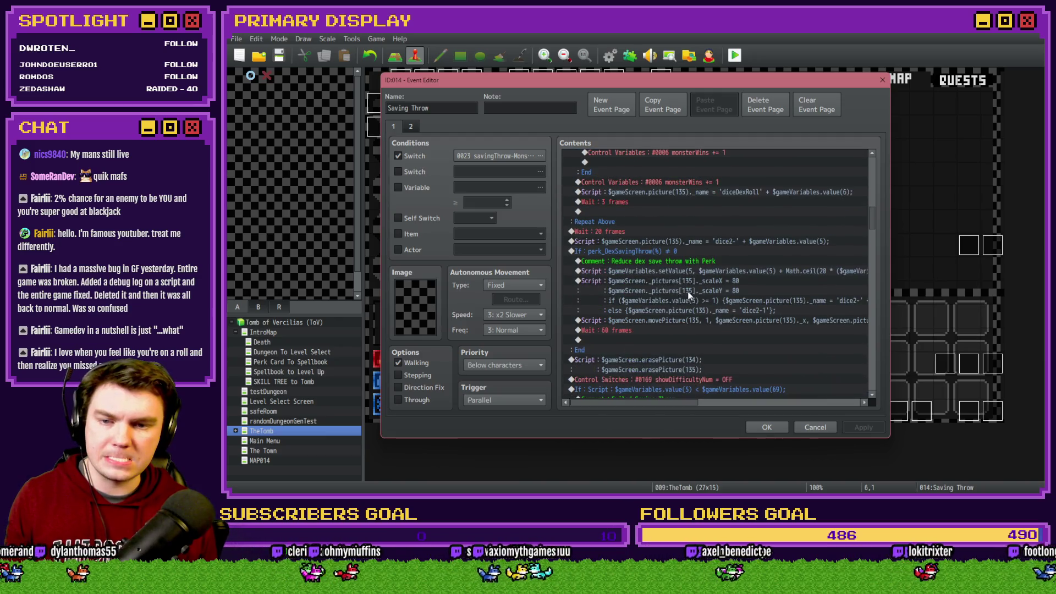
pyautogui.click(665, 261)
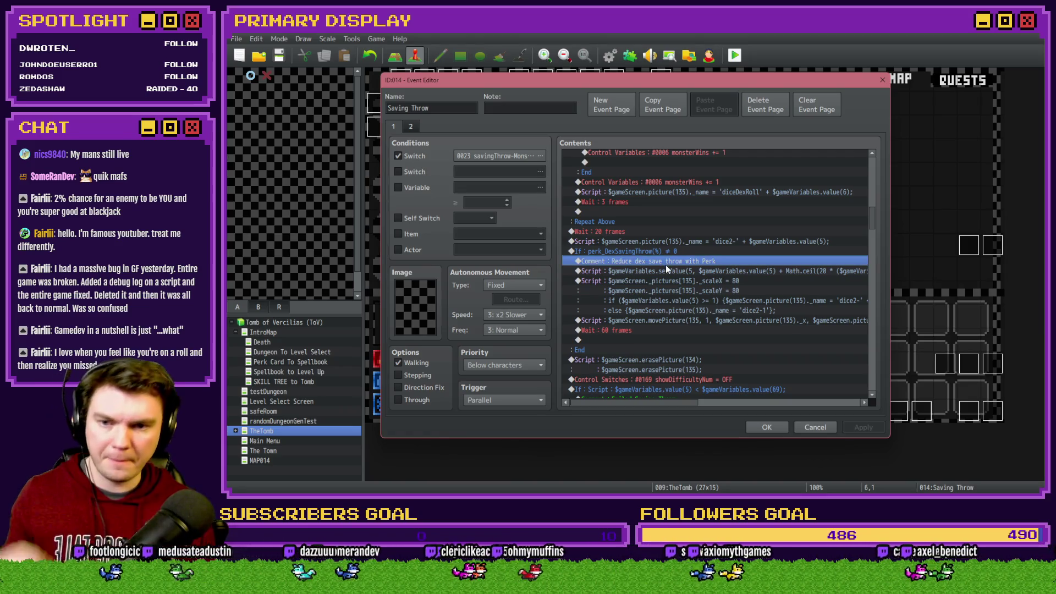
pyautogui.hotkey('ctrl', 'v')
pyautogui.doubleClick(671, 270)
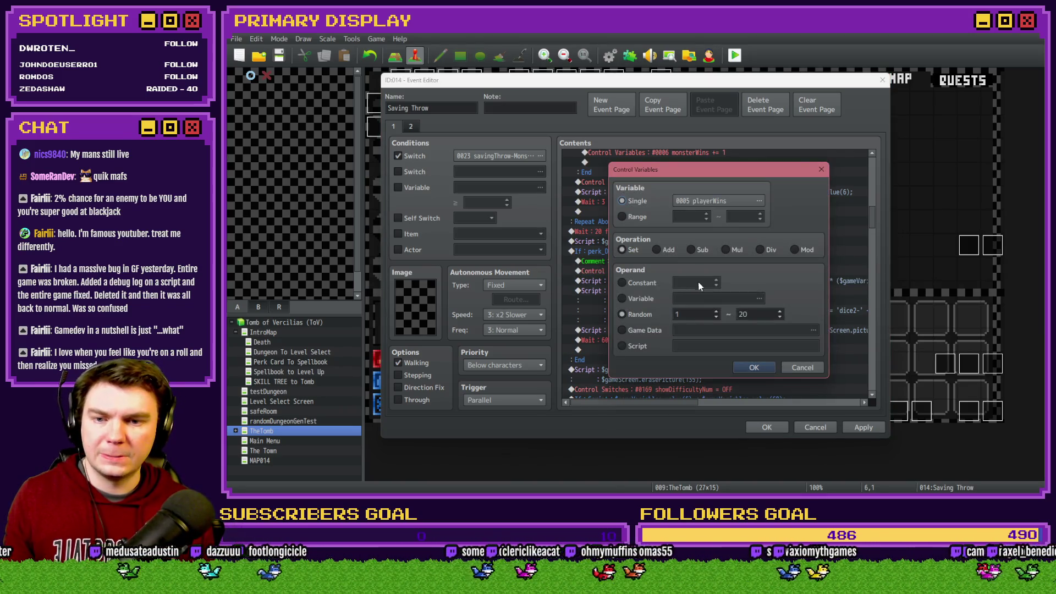
# Step: Change the pasted line's random range to 1–2, save the Saving Throw event and start a playtest
pyautogui.doubleClick(749, 314)
pyautogui.write('2')
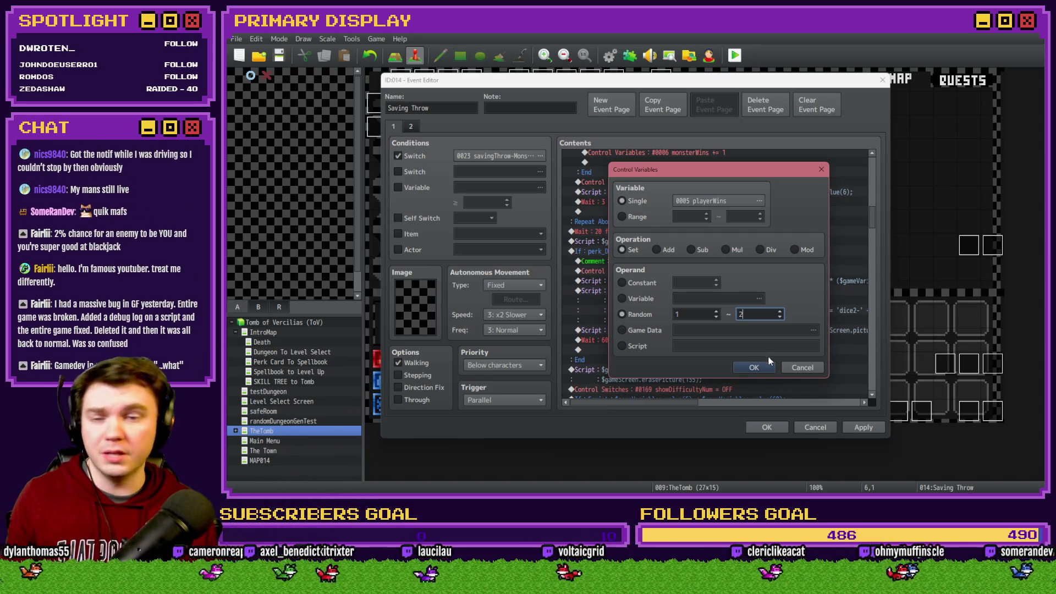
pyautogui.click(761, 370)
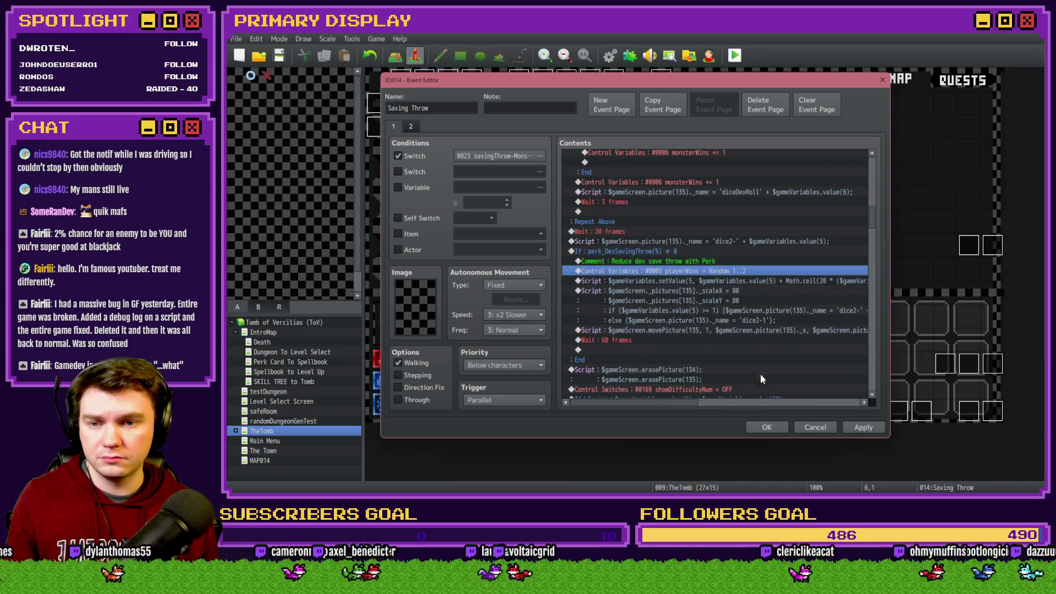
pyautogui.click(766, 428)
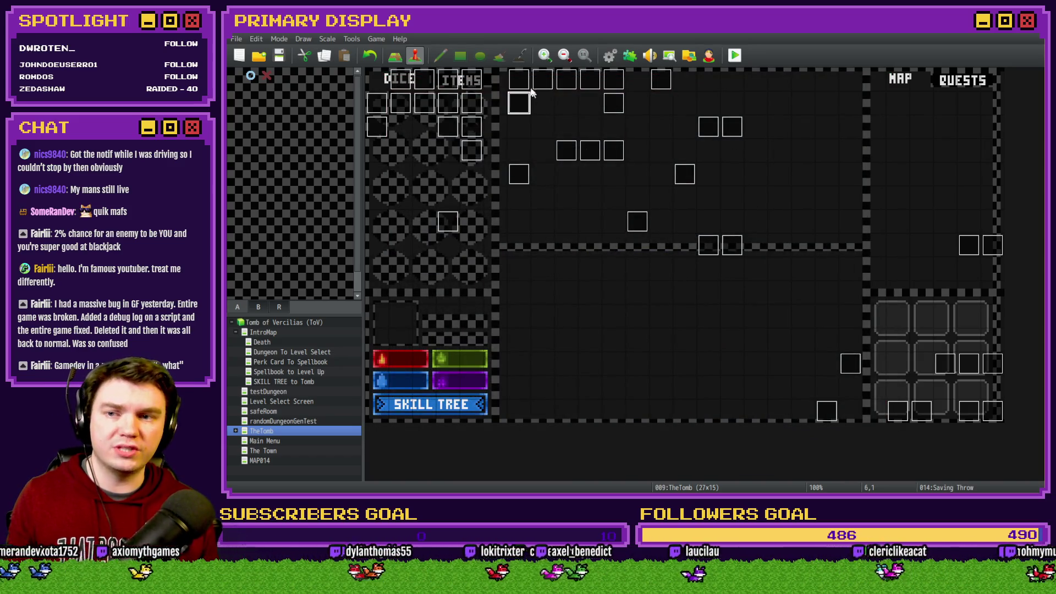
pyautogui.doubleClick(518, 102)
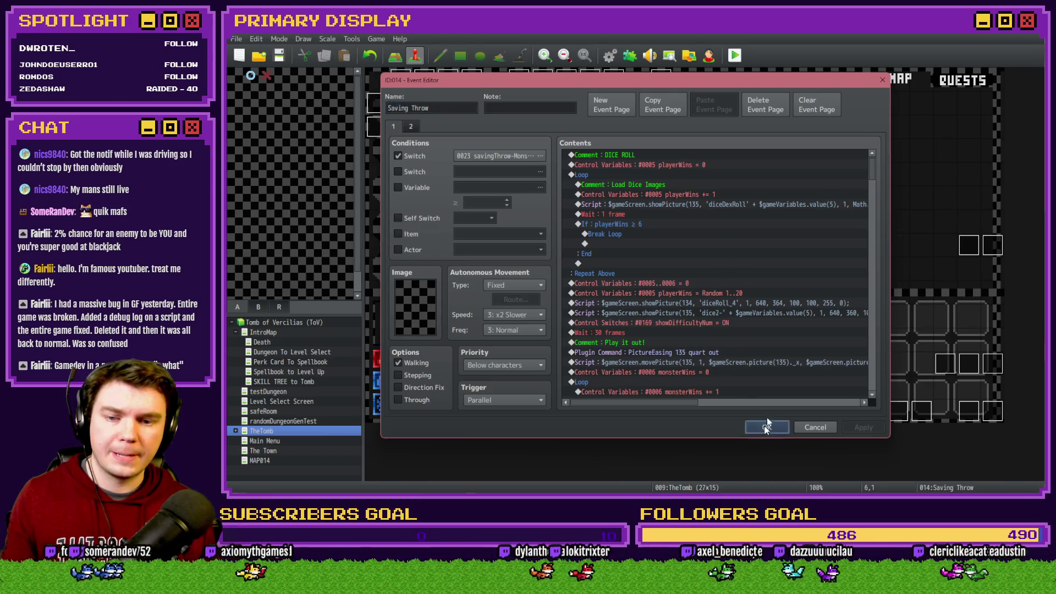
pyautogui.click(766, 427)
pyautogui.click(736, 55)
# Step: Take Spiked Pauldron, walk into the orc room and split the pair of aces, triggering the TypeError
pyautogui.click(594, 276)
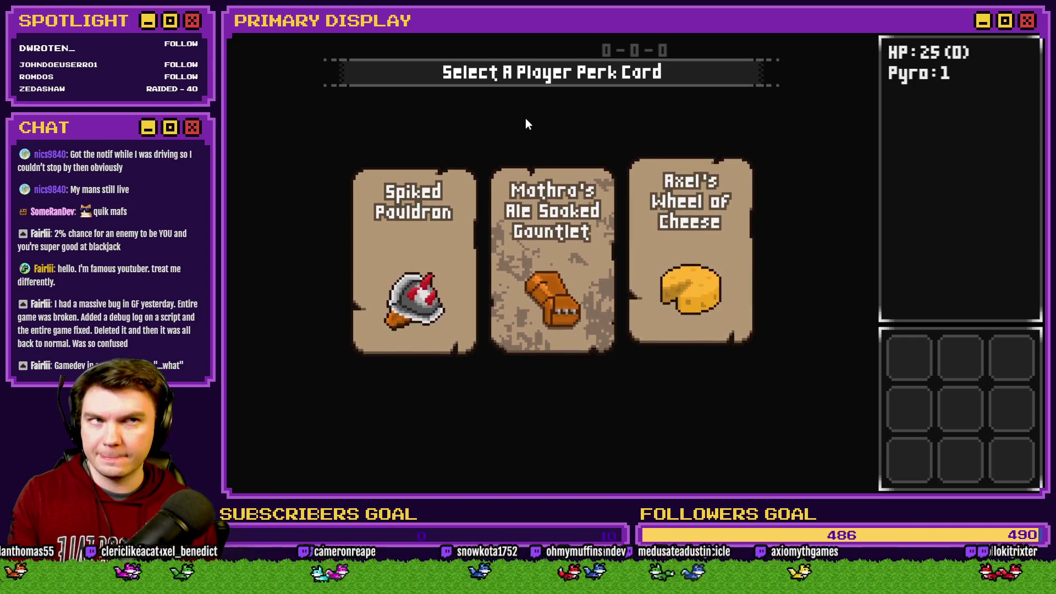
pyautogui.click(435, 190)
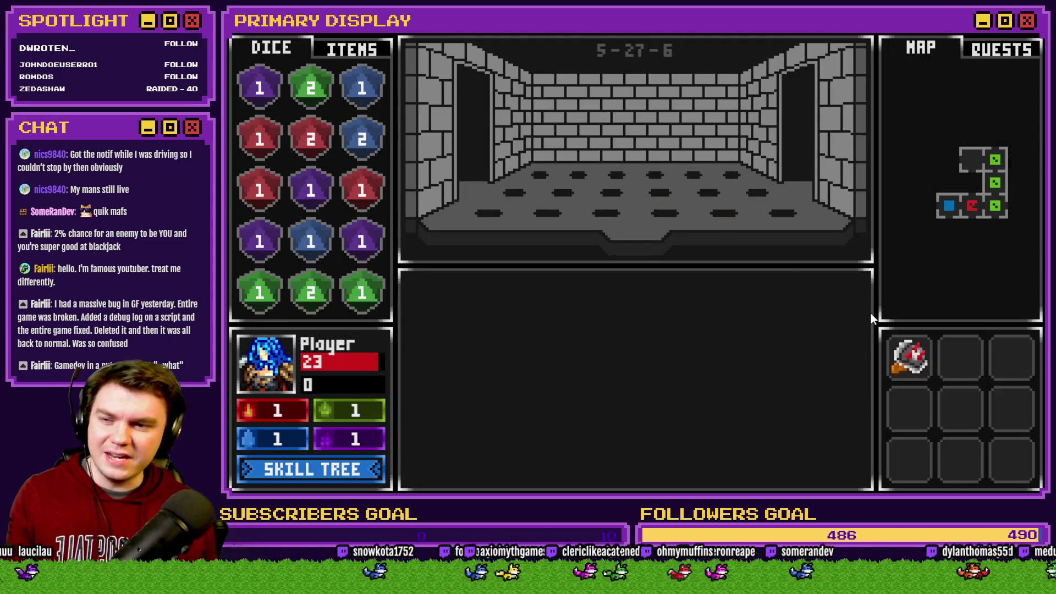
pyautogui.press('w')
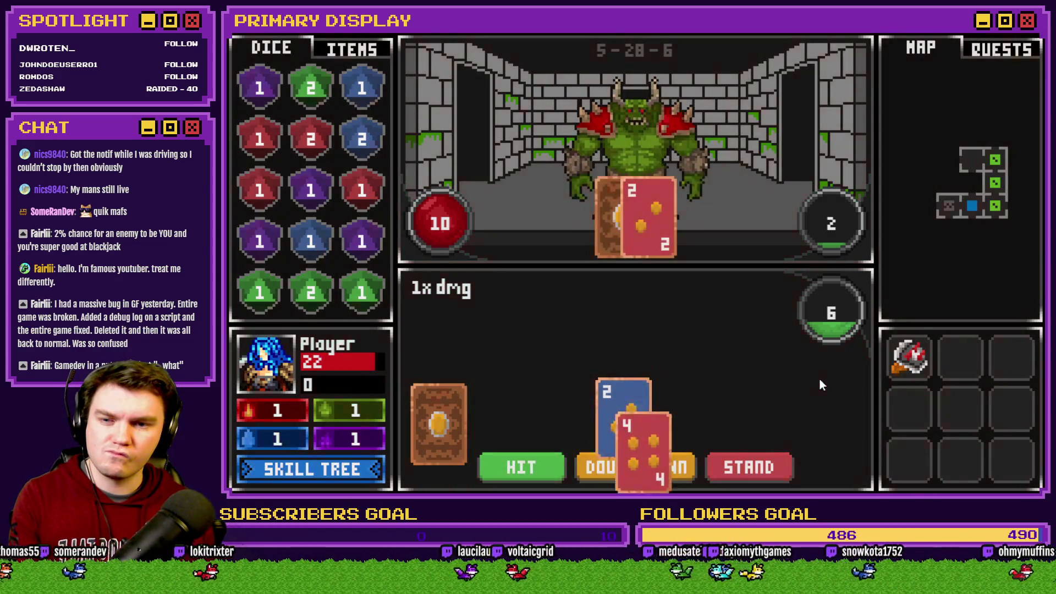
pyautogui.press('w')
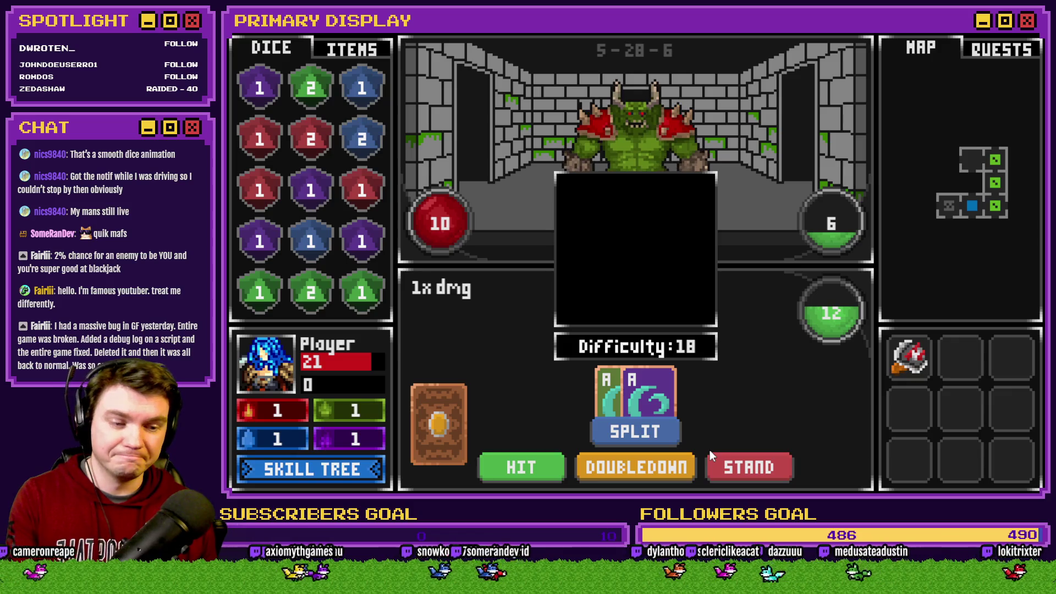
pyautogui.click(660, 432)
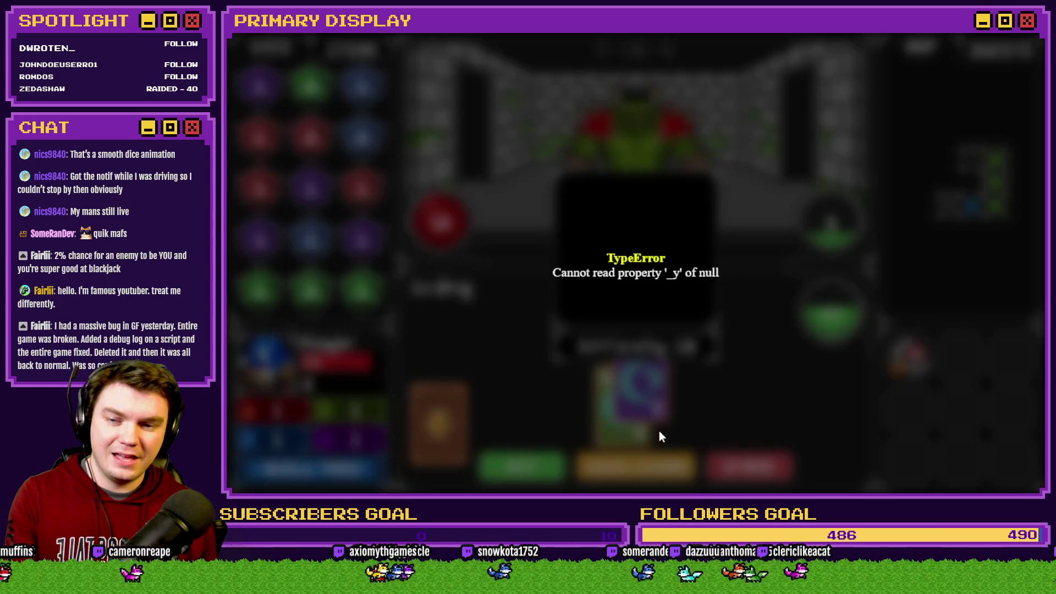
# Step: Restart the game after the crash, walk down the corridor and rotate the first glyphs
pyautogui.click(753, 394)
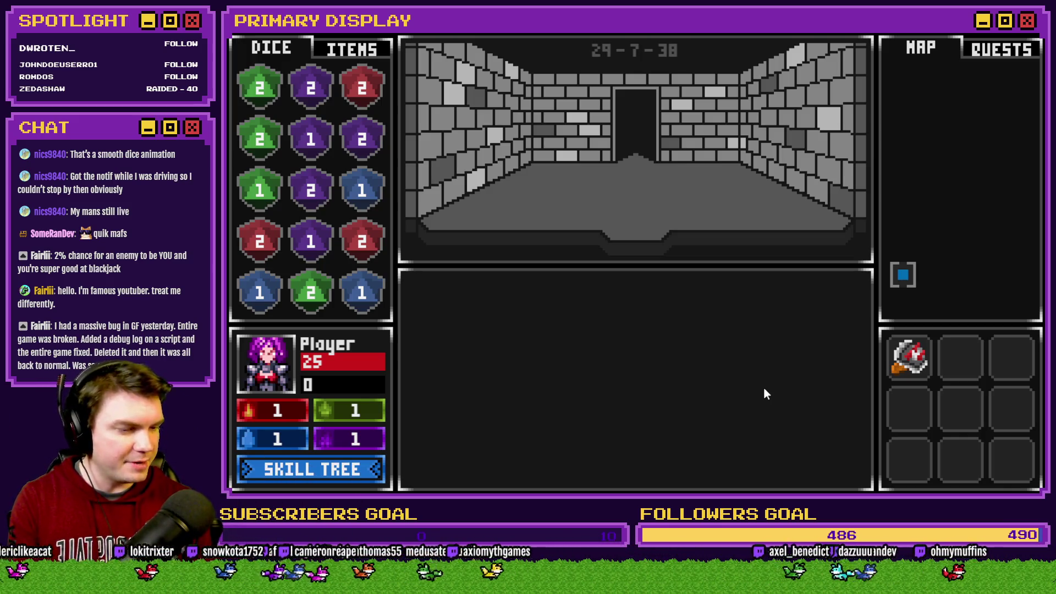
pyautogui.press('w')
pyautogui.press('w')
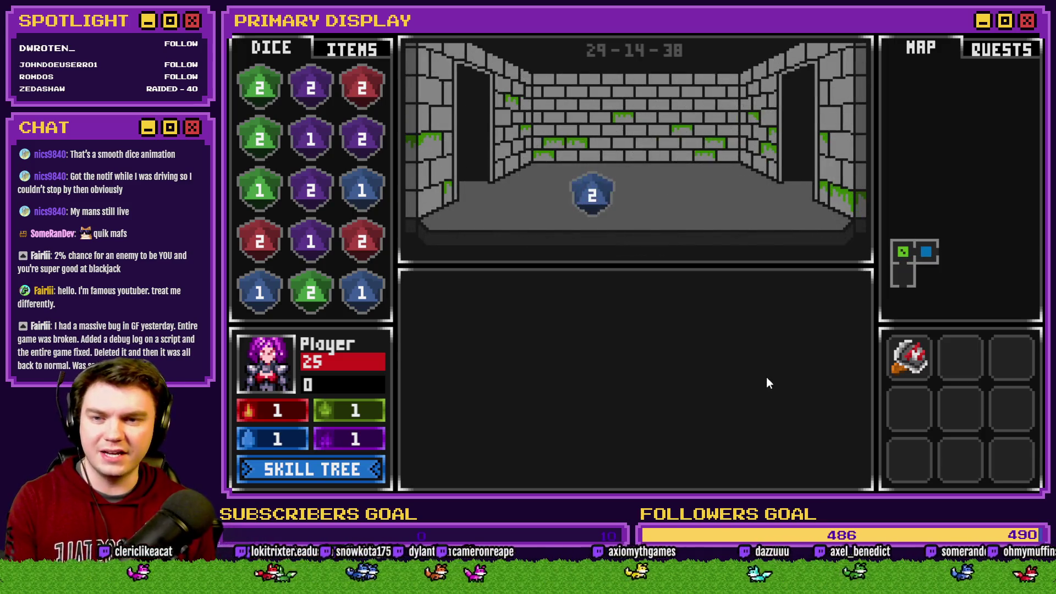
pyautogui.press('w')
pyautogui.press('w')
pyautogui.press('w')
pyautogui.press('w')
pyautogui.press('w')
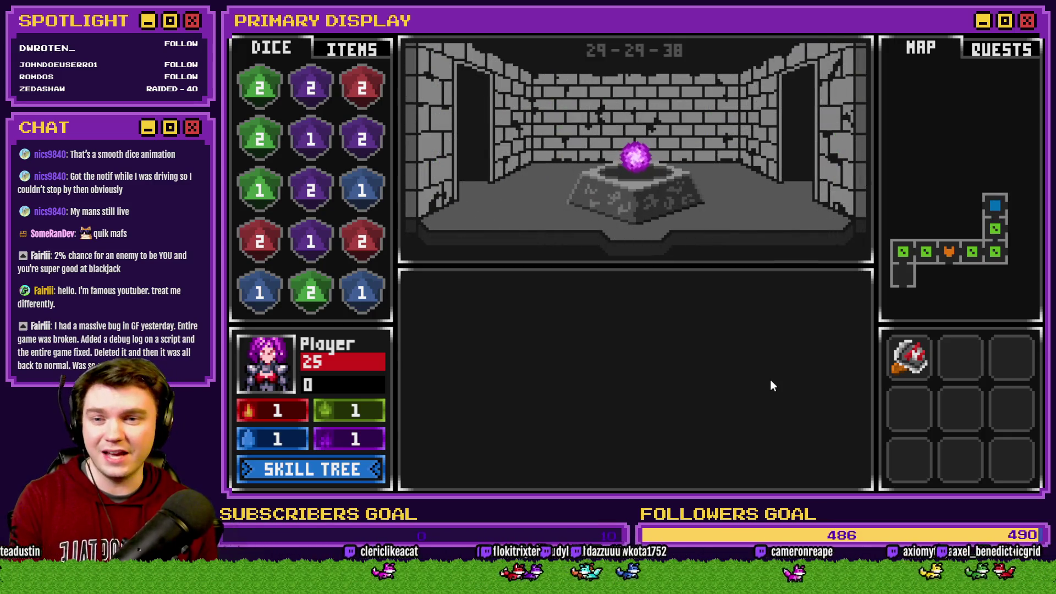
pyautogui.press('w')
pyautogui.press('w')
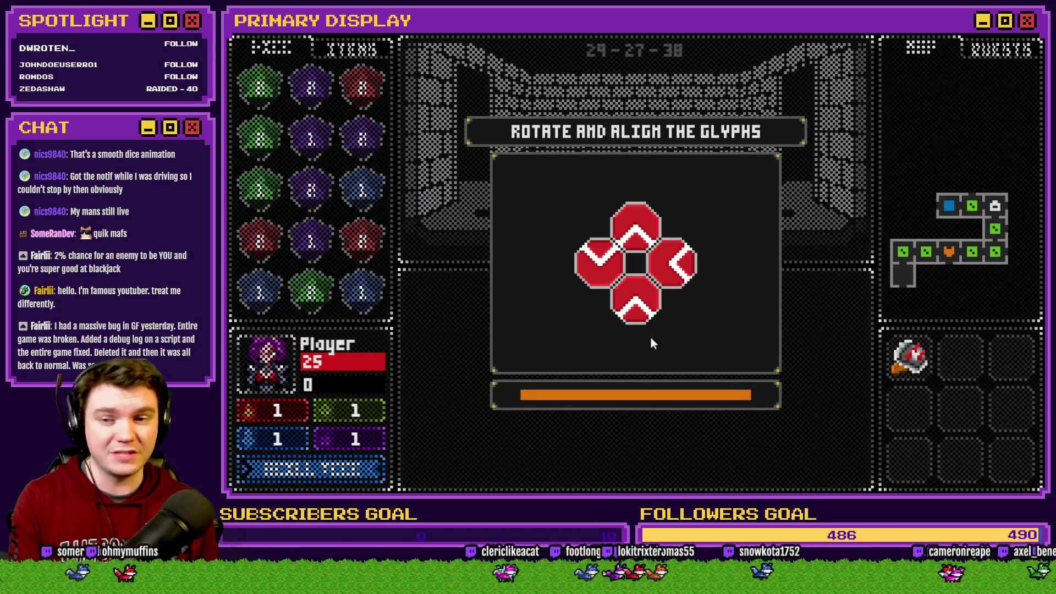
pyautogui.press('Left')
pyautogui.press('Right')
pyautogui.press('Right')
pyautogui.press('Down')
pyautogui.press('Down')
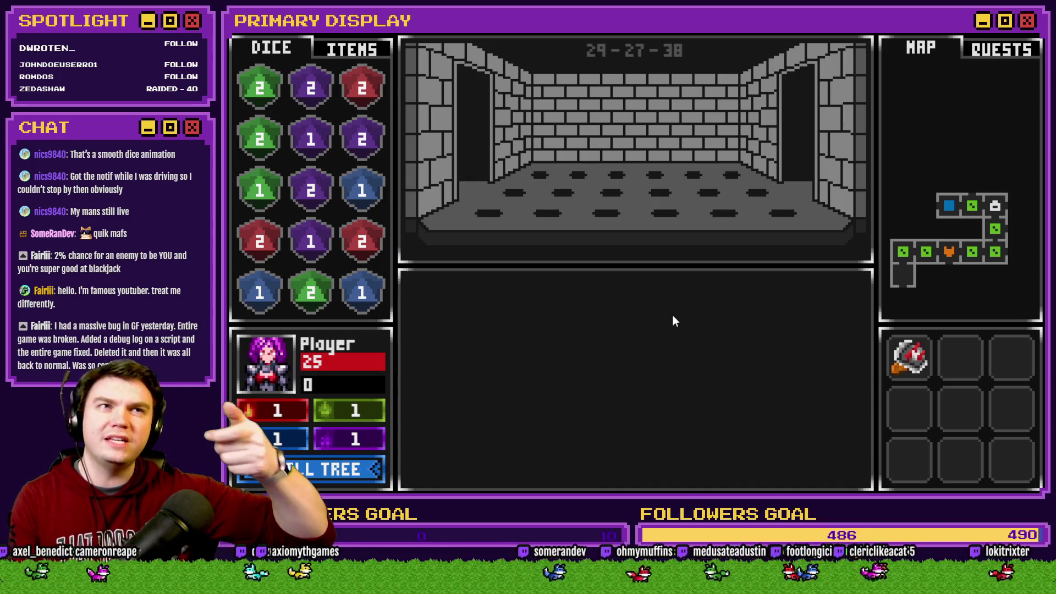
# Step: Move through the rooms, align the top glyph, enter the skeleton's room and open the F9 debug list
pyautogui.press('Up')
pyautogui.press('Up')
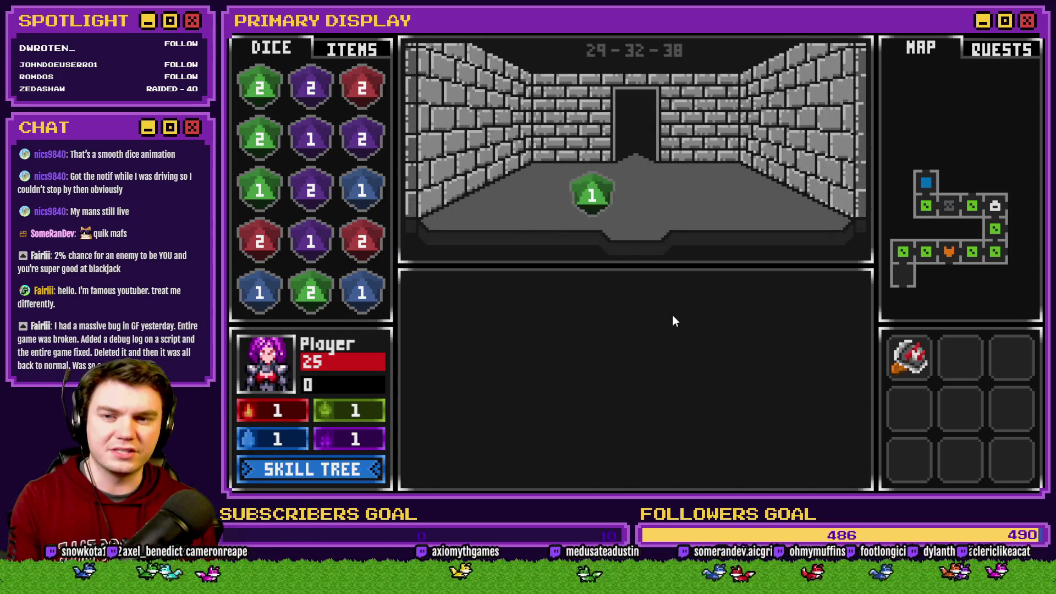
pyautogui.press('Up')
pyautogui.press('Right')
pyautogui.press('Right')
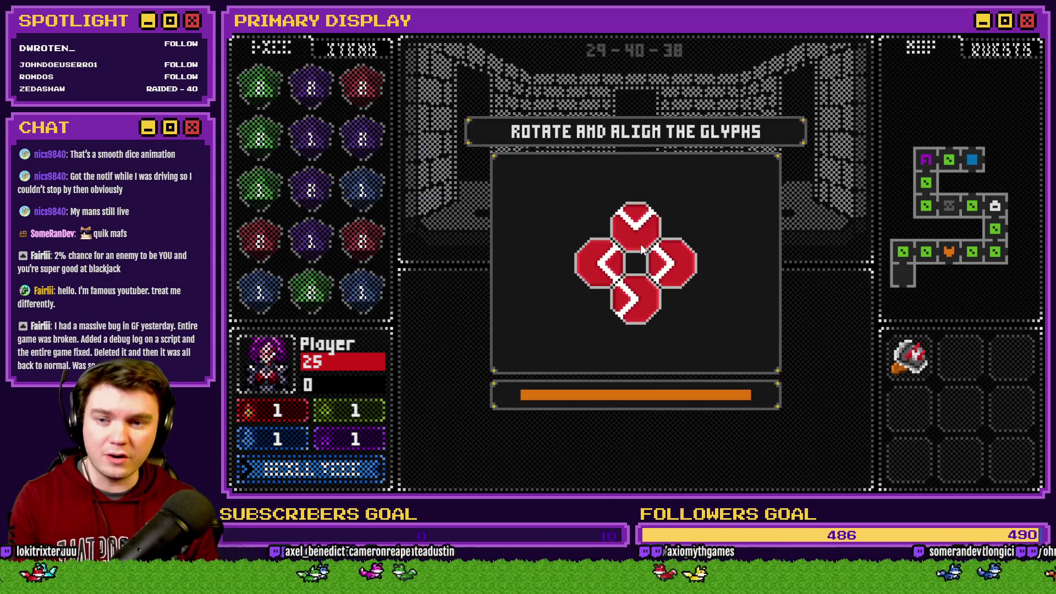
pyautogui.click(640, 248)
pyautogui.click(640, 248)
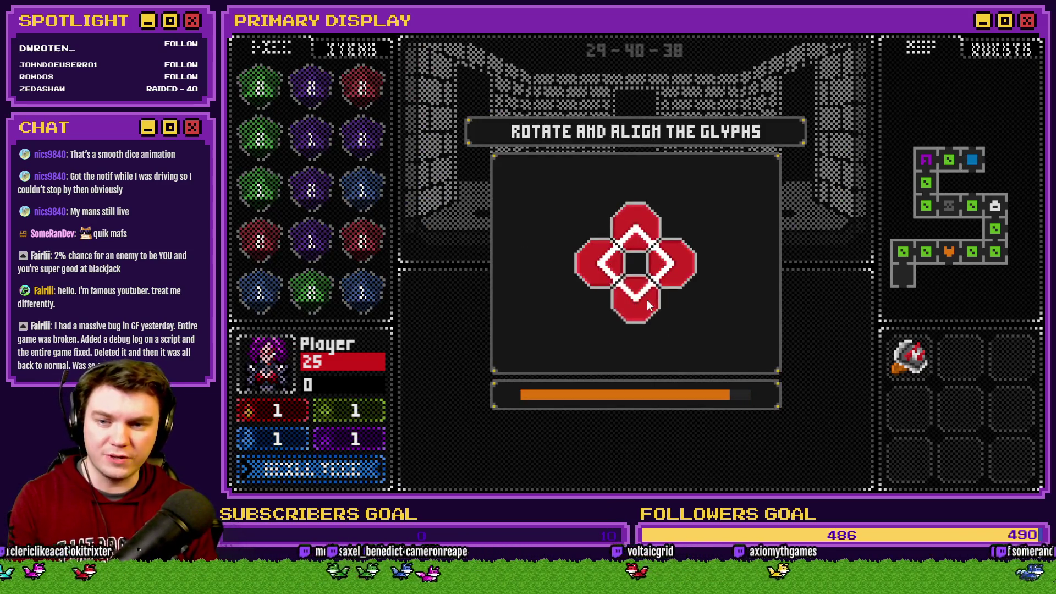
pyautogui.press('Right')
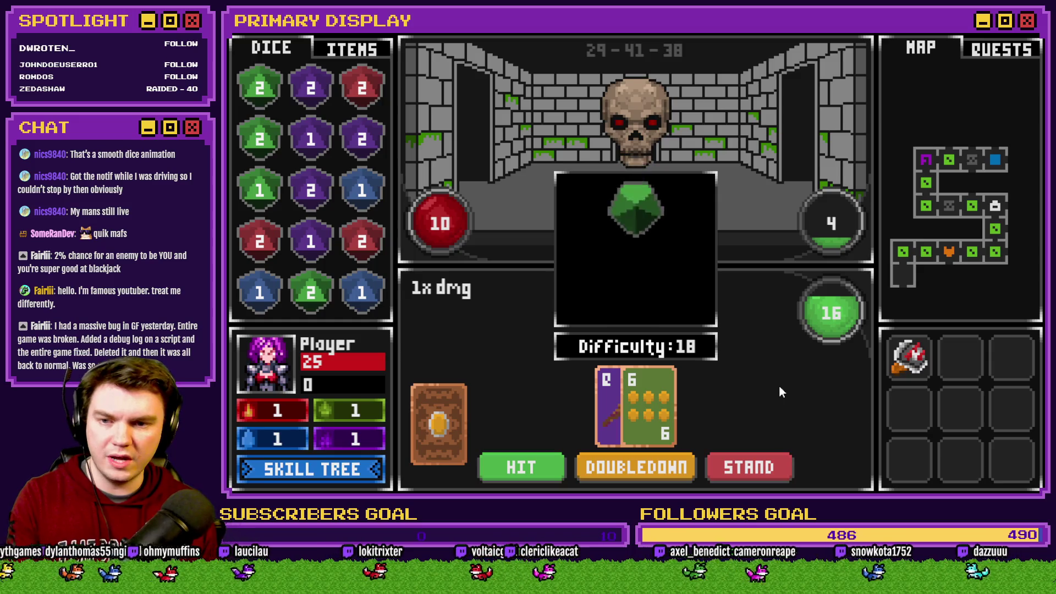
pyautogui.press('F9')
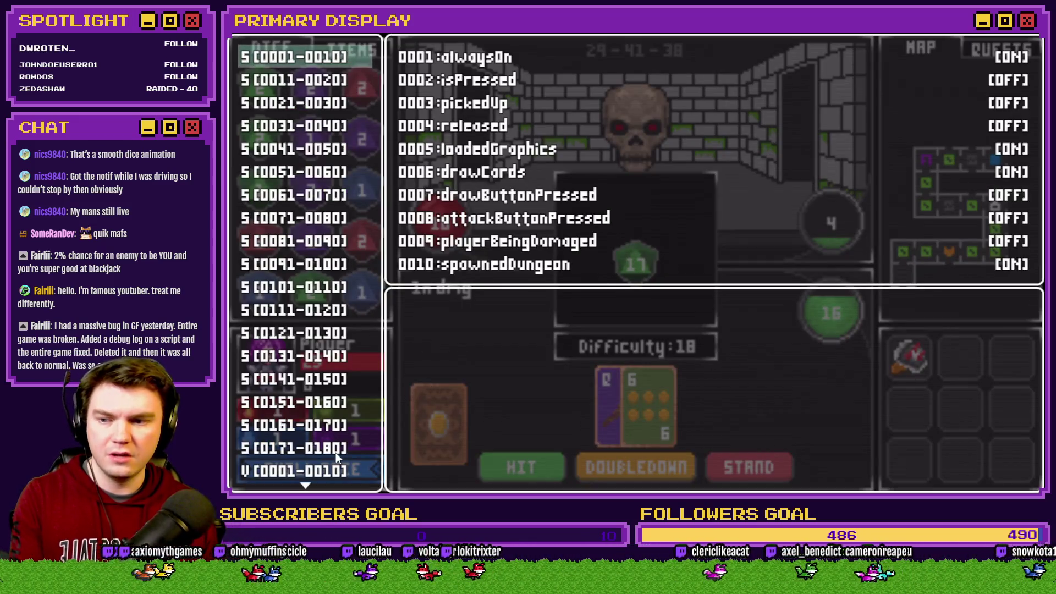
# Step: View variables 0001–0010, refresh them to confirm playerWins is -1 after rolling 1, then close the playtest
pyautogui.click(330, 471)
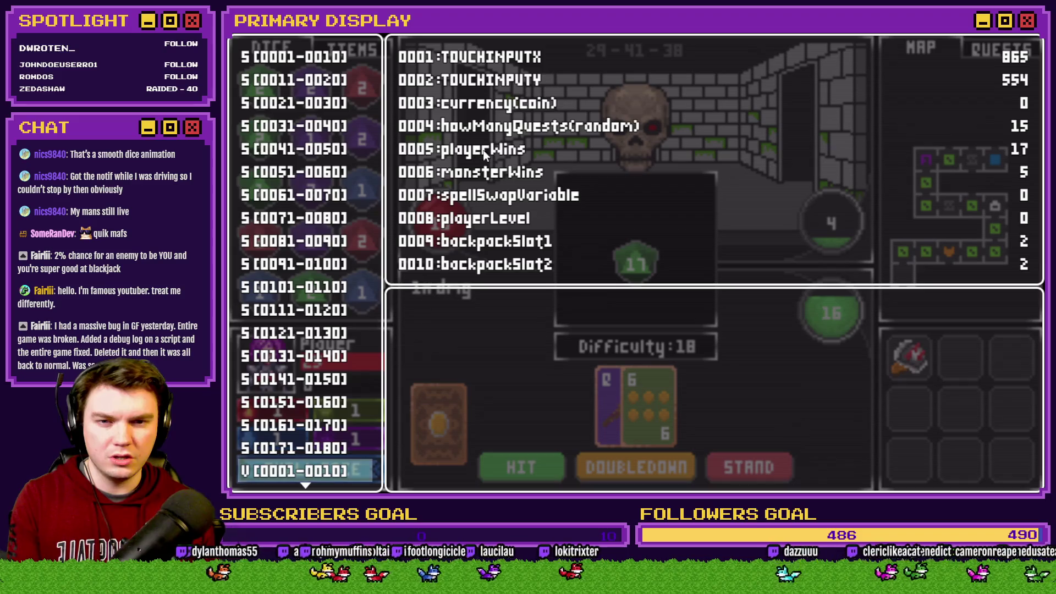
pyautogui.press('Escape')
pyautogui.press('F9')
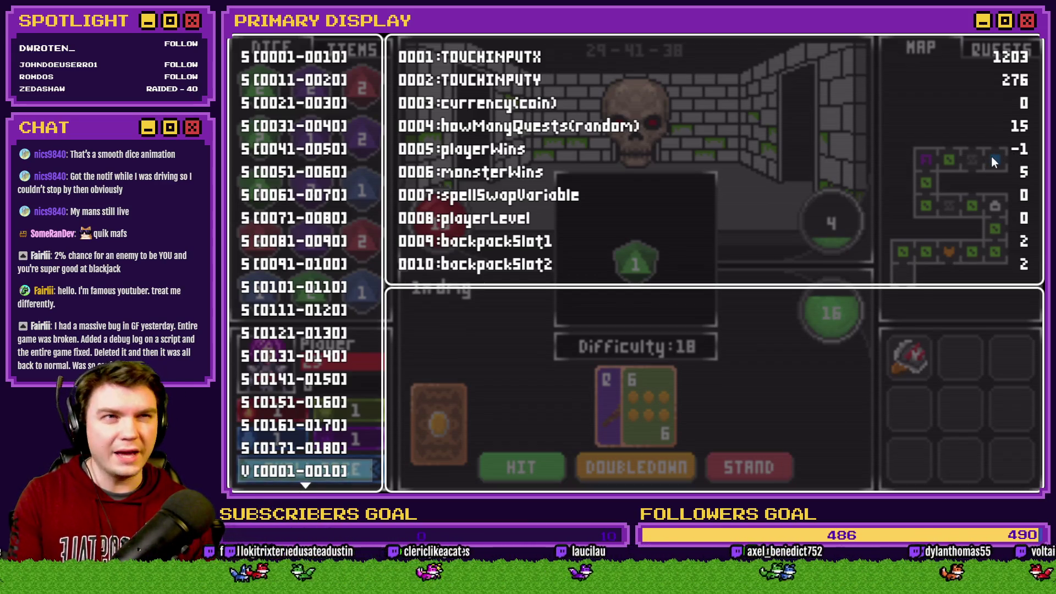
pyautogui.hotkey('alt', 'F4')
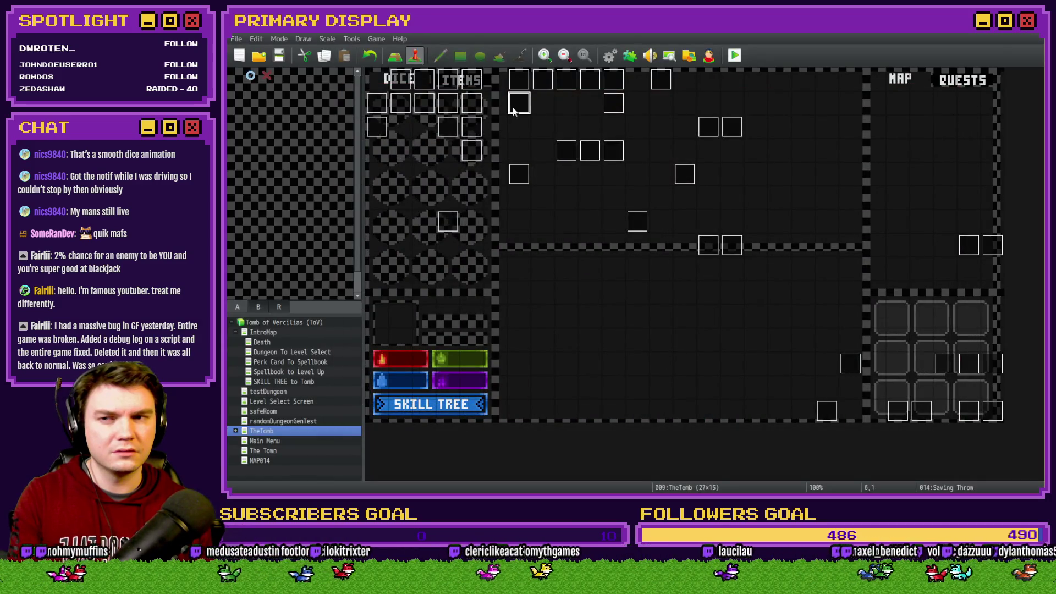
# Step: Open the Saving Throw event and inspect its dice script, comment and playerWins roll lines
pyautogui.doubleClick(512, 107)
pyautogui.scroll(-8, 699, 206)
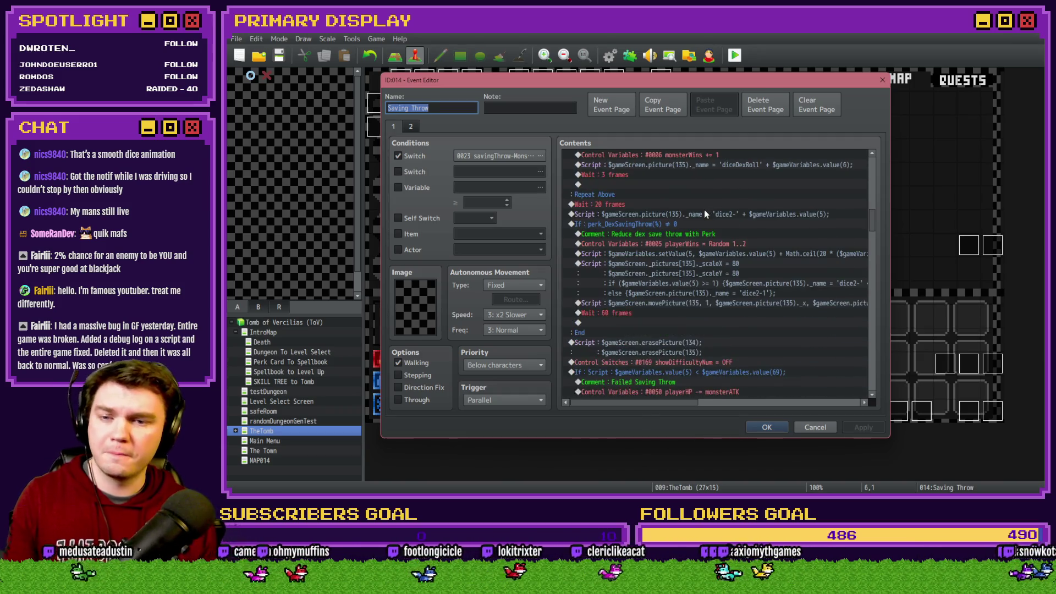
pyautogui.click(695, 269)
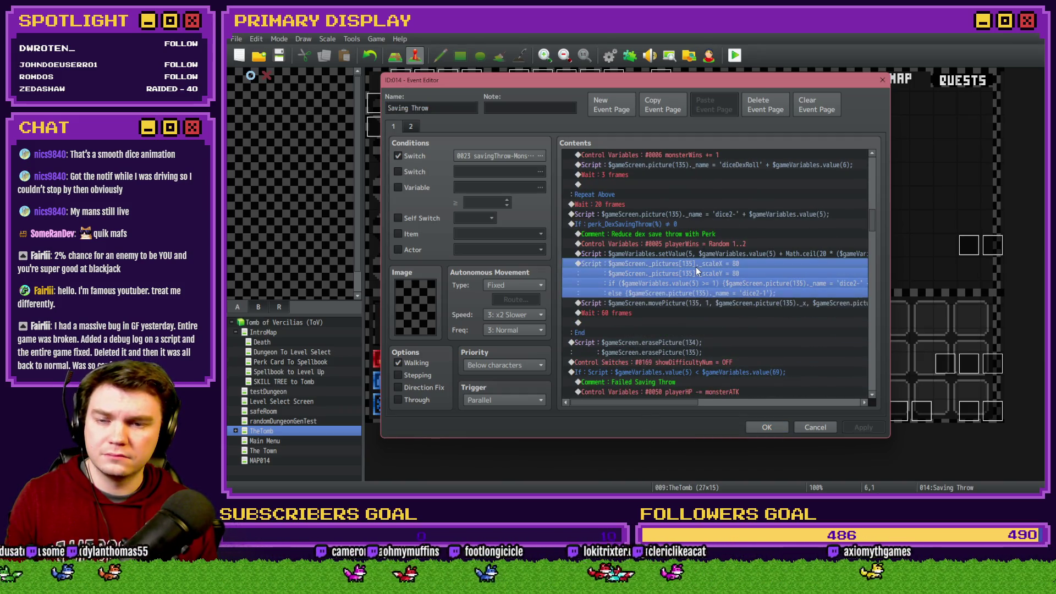
pyautogui.click(702, 255)
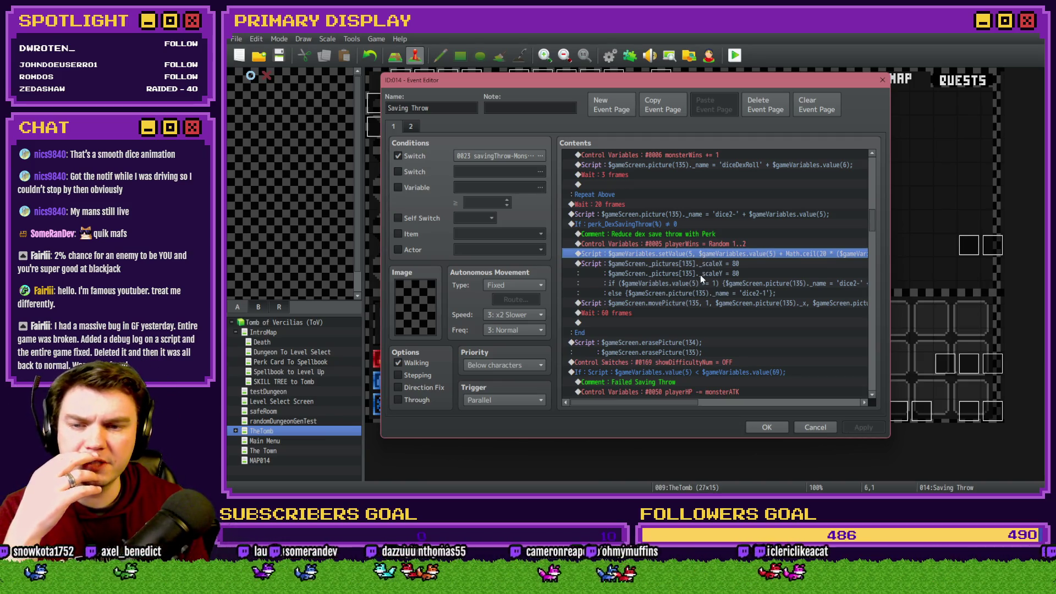
pyautogui.moveTo(680, 402); pyautogui.dragTo(754, 402)
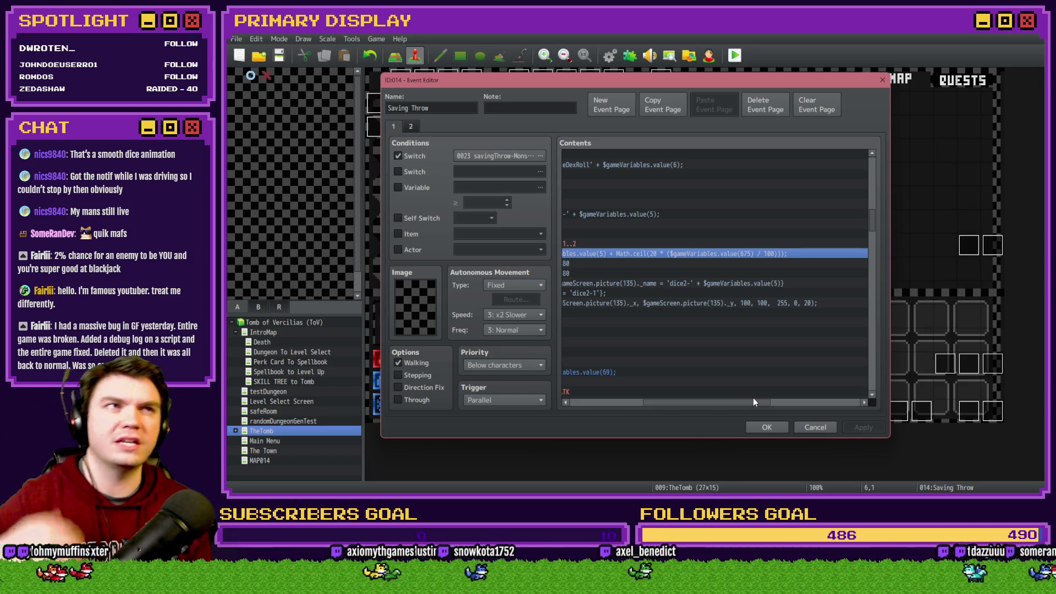
pyautogui.moveTo(753, 399); pyautogui.dragTo(686, 401)
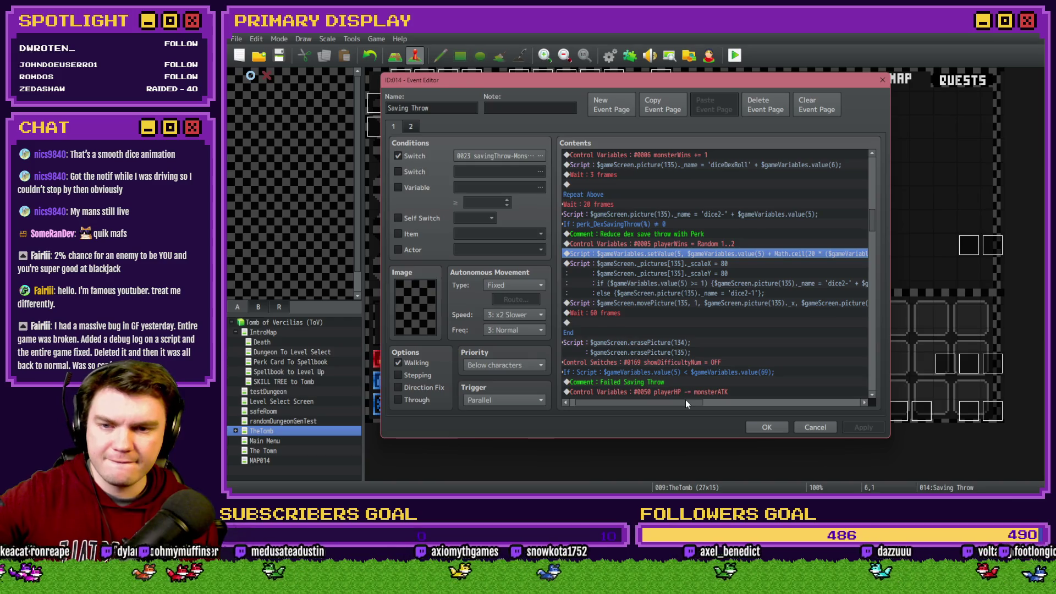
pyautogui.click(693, 235)
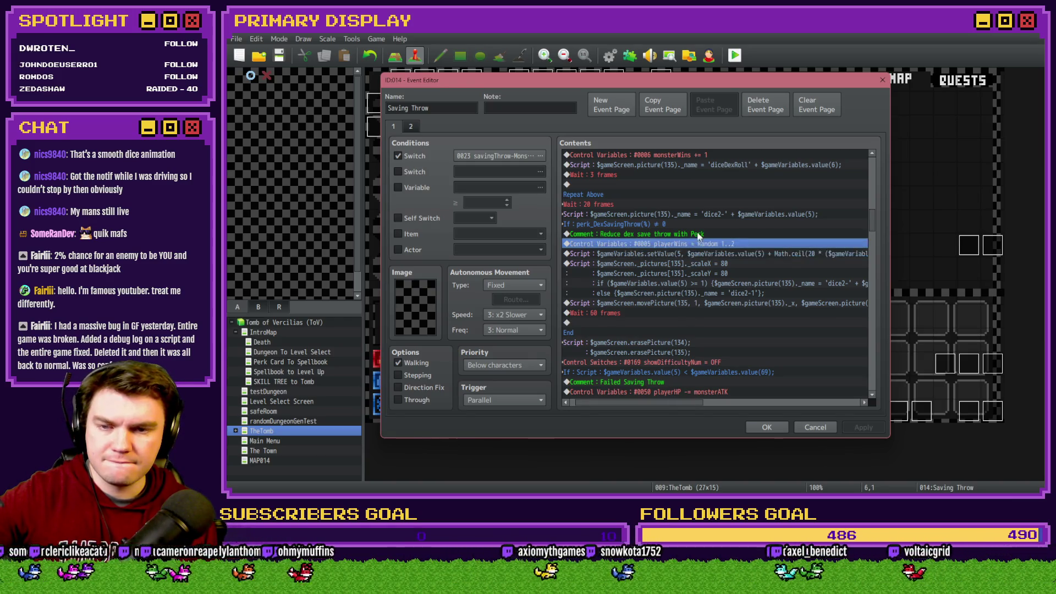
pyautogui.click(697, 244)
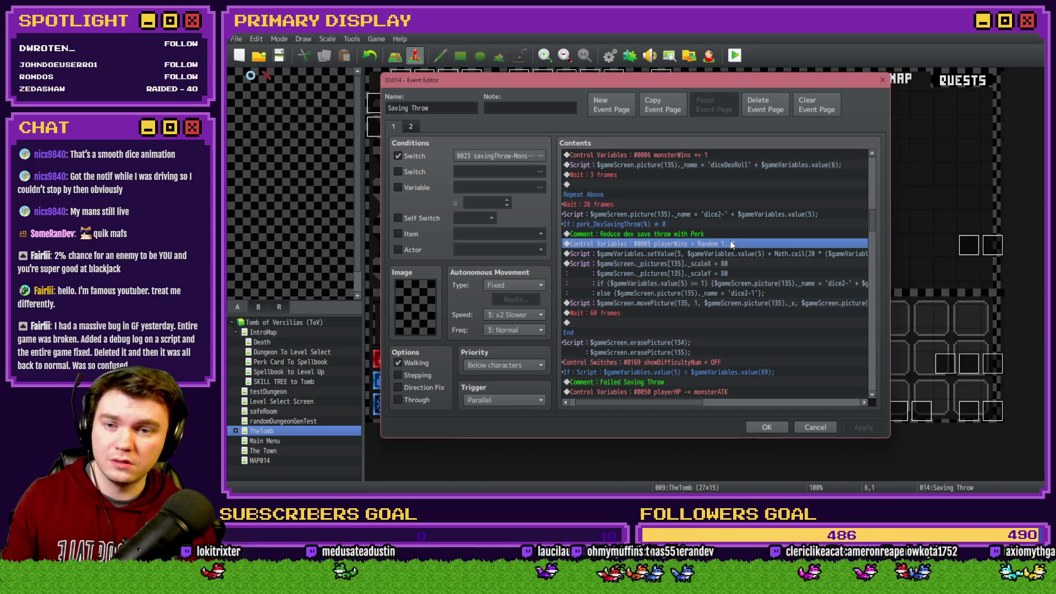
pyautogui.click(737, 254)
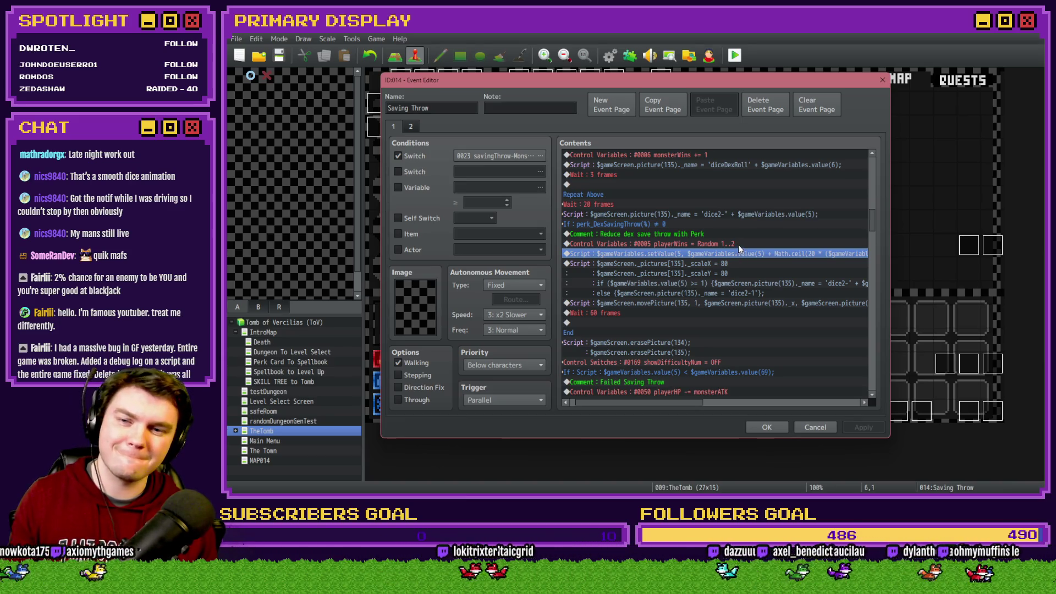
pyautogui.click(738, 245)
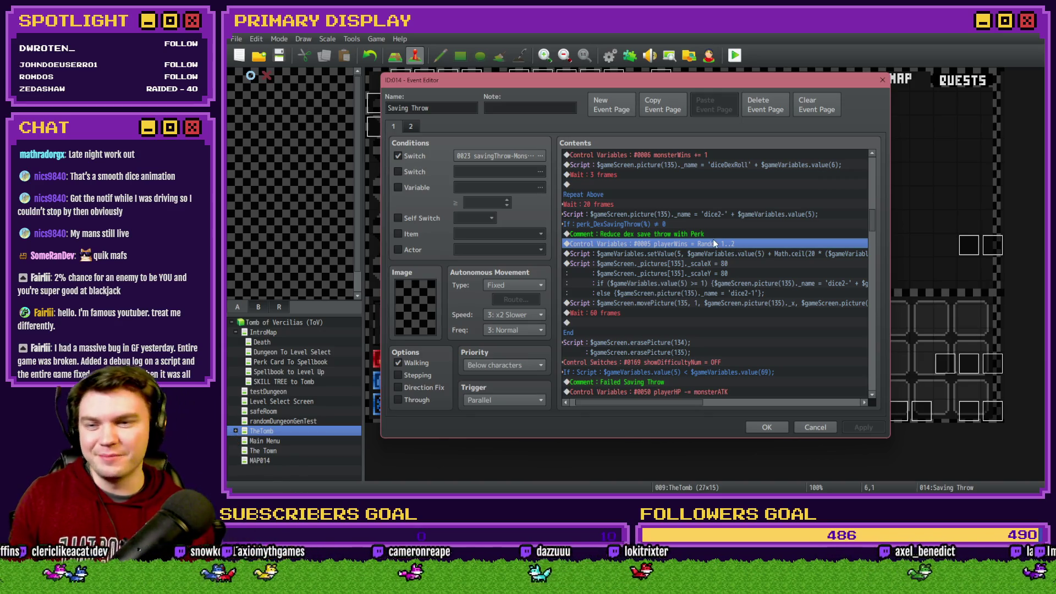
pyautogui.moveTo(685, 405); pyautogui.dragTo(670, 405)
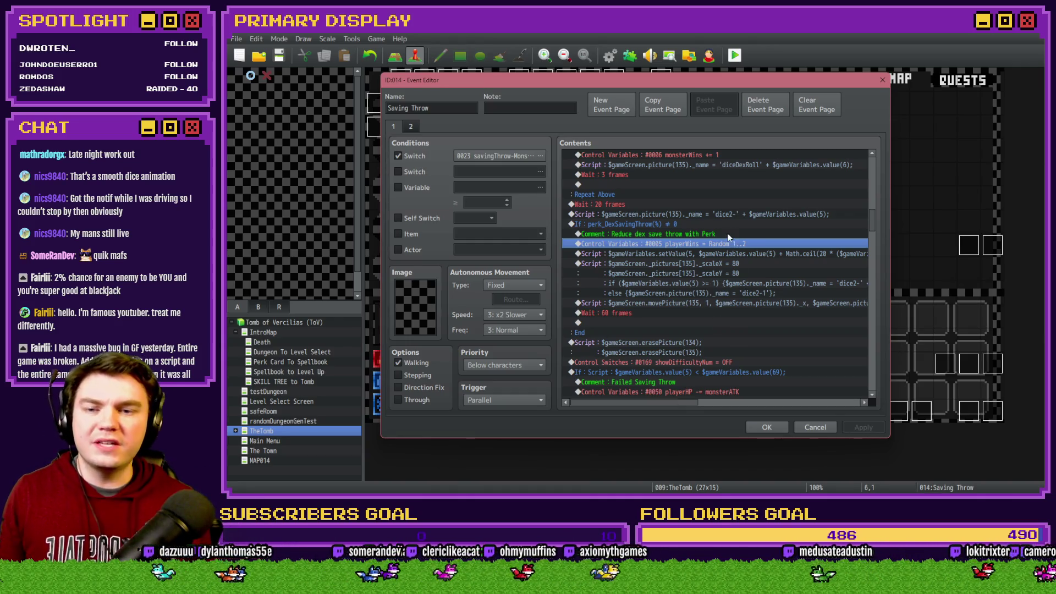
# Step: Move the playerWins Random 1..2 roll above the dice2- script line, then start a playtest
pyautogui.hotkey('ctrl', 'x')
pyautogui.click(694, 215)
pyautogui.hotkey('ctrl', 'v')
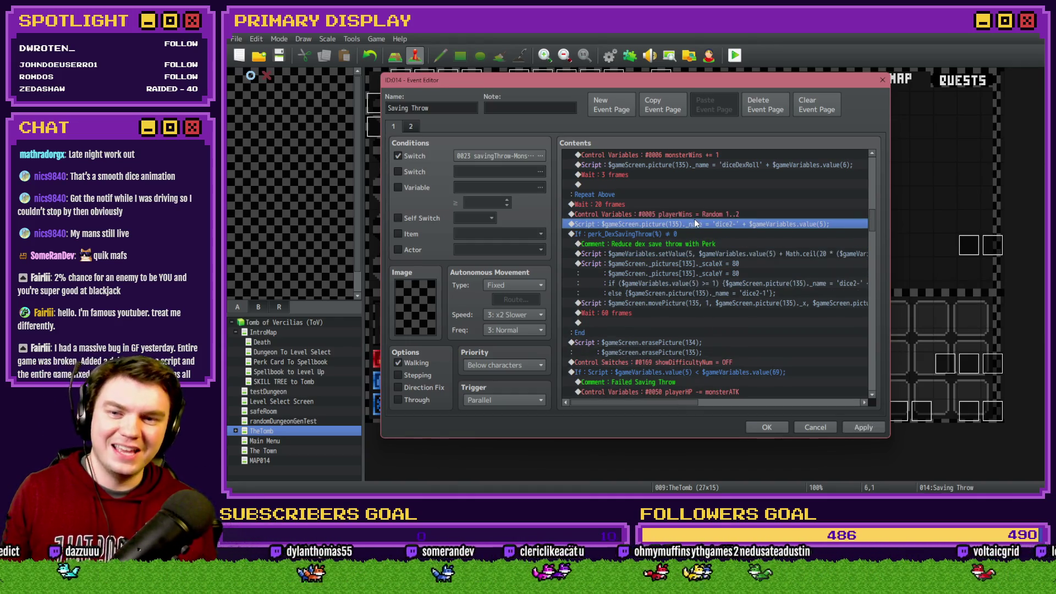
pyautogui.click(766, 427)
pyautogui.click(733, 59)
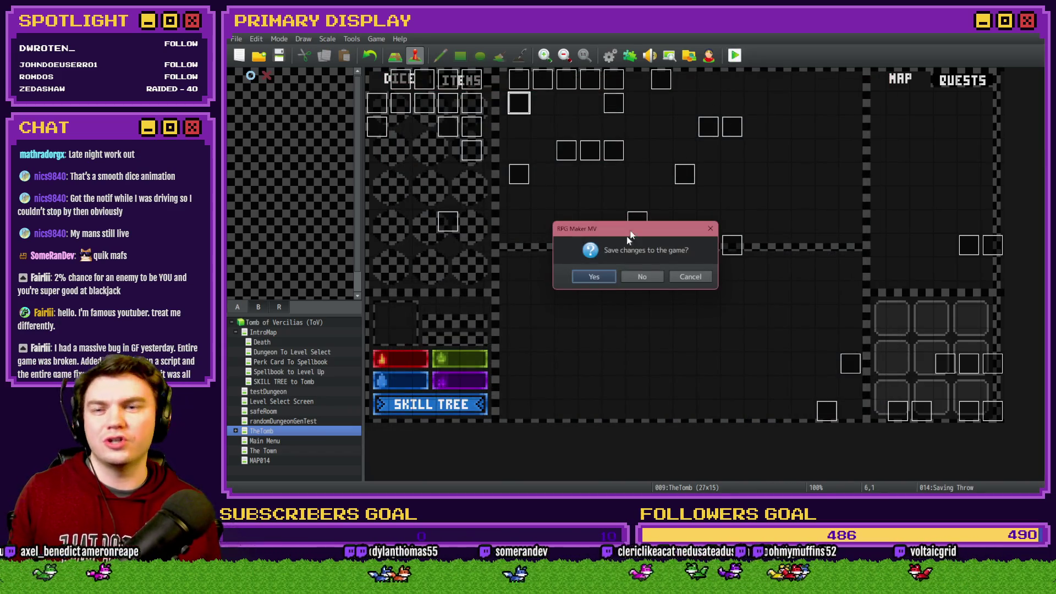
# Step: Save, take the Spiked Pauldron perk, walk into the orc encounter, then close the playtest
pyautogui.click(599, 273)
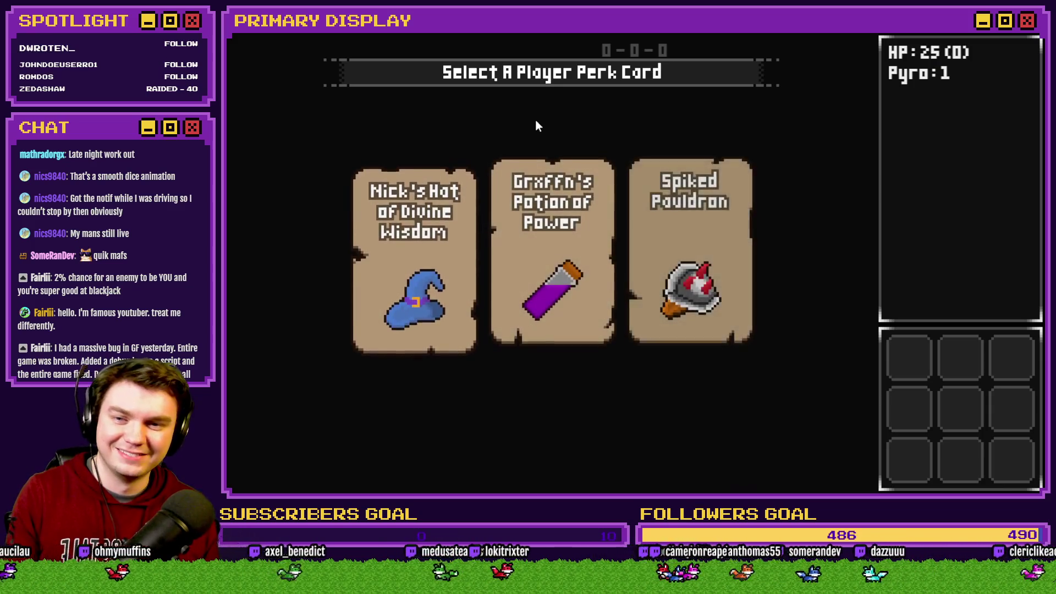
pyautogui.click(710, 209)
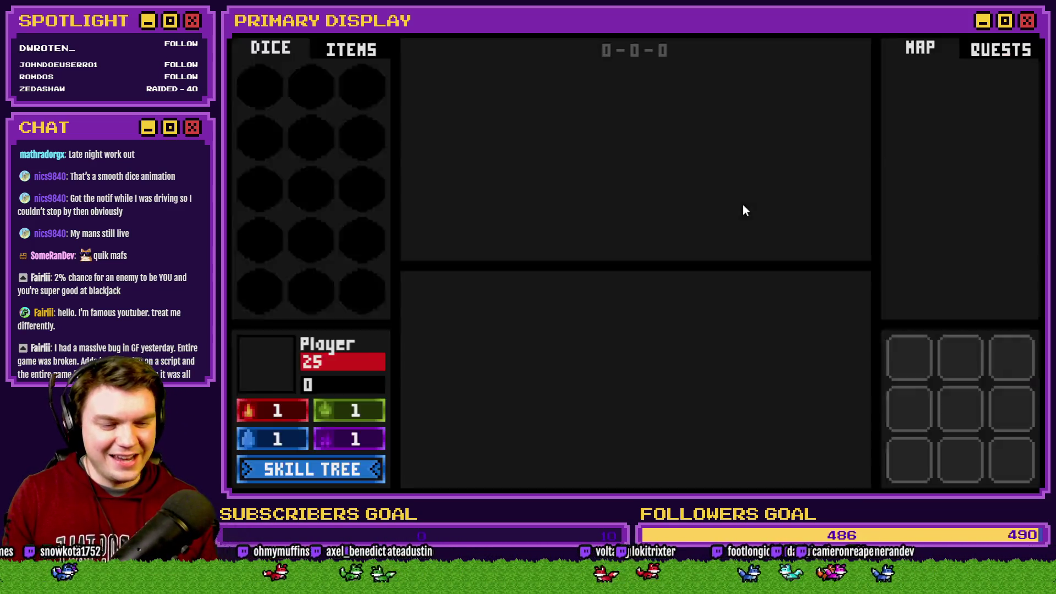
pyautogui.press('w')
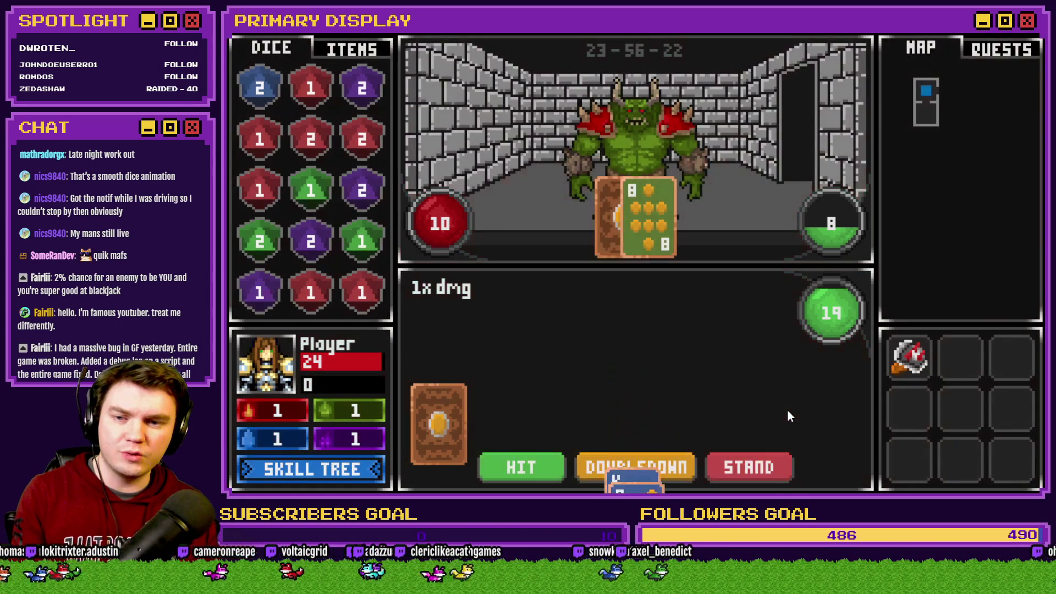
pyautogui.click(1033, 34)
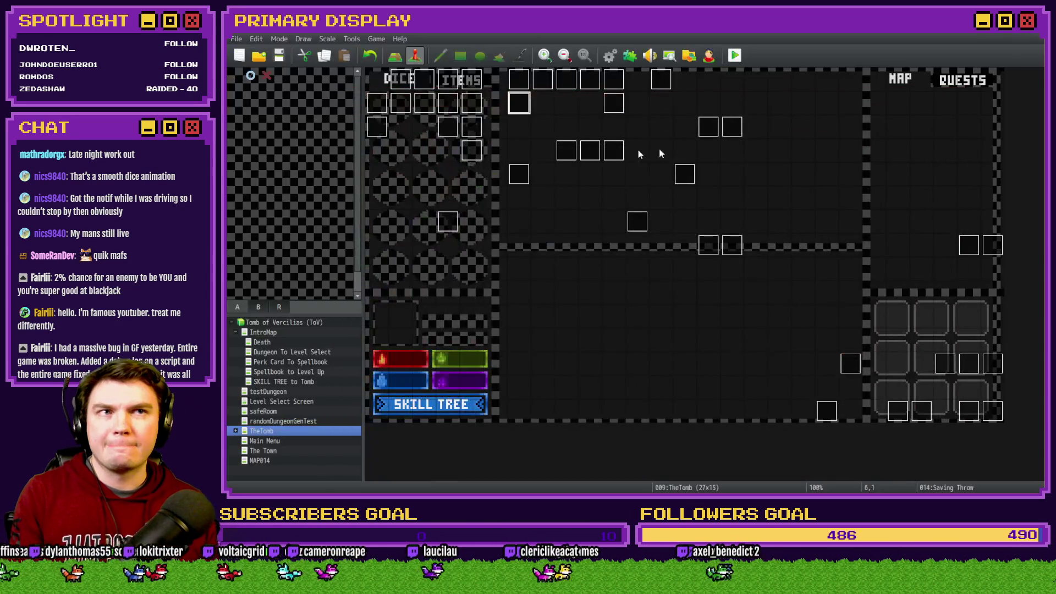
# Step: Change the Saving Throw event's playerWins roll to Random 2..2 and launch a playtest
pyautogui.doubleClick(522, 108)
pyautogui.scroll(-10, 688, 297)
pyautogui.scroll(-4, 688, 293)
pyautogui.scroll(1, 678, 252)
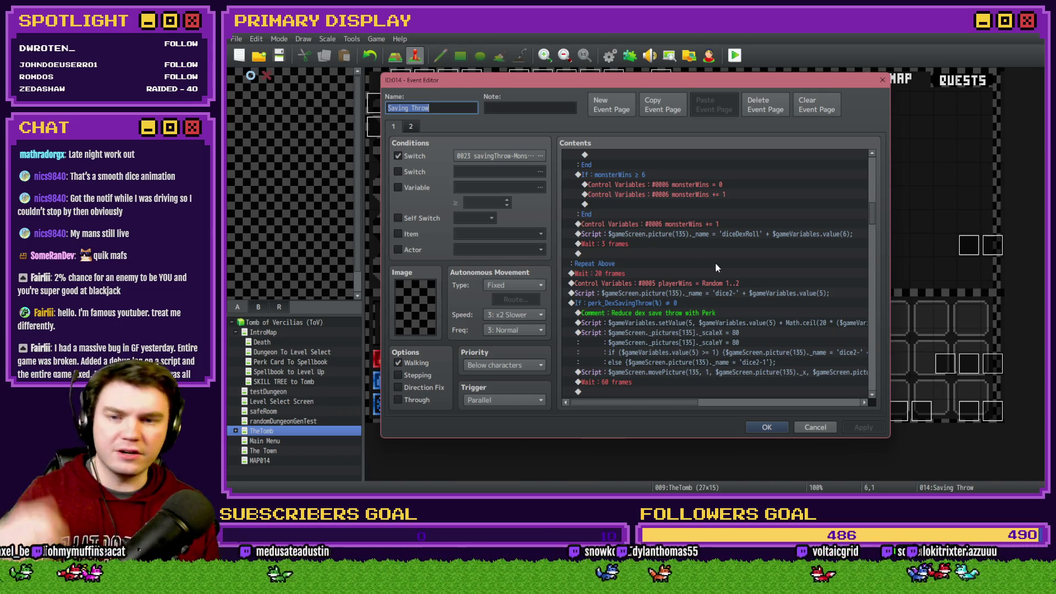
pyautogui.doubleClick(720, 282)
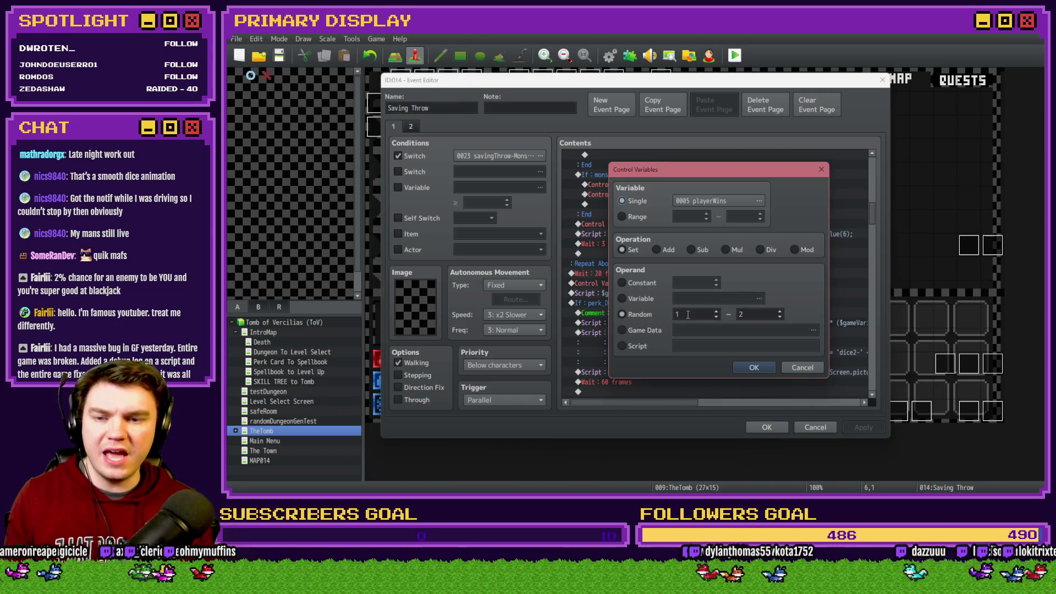
pyautogui.click(752, 365)
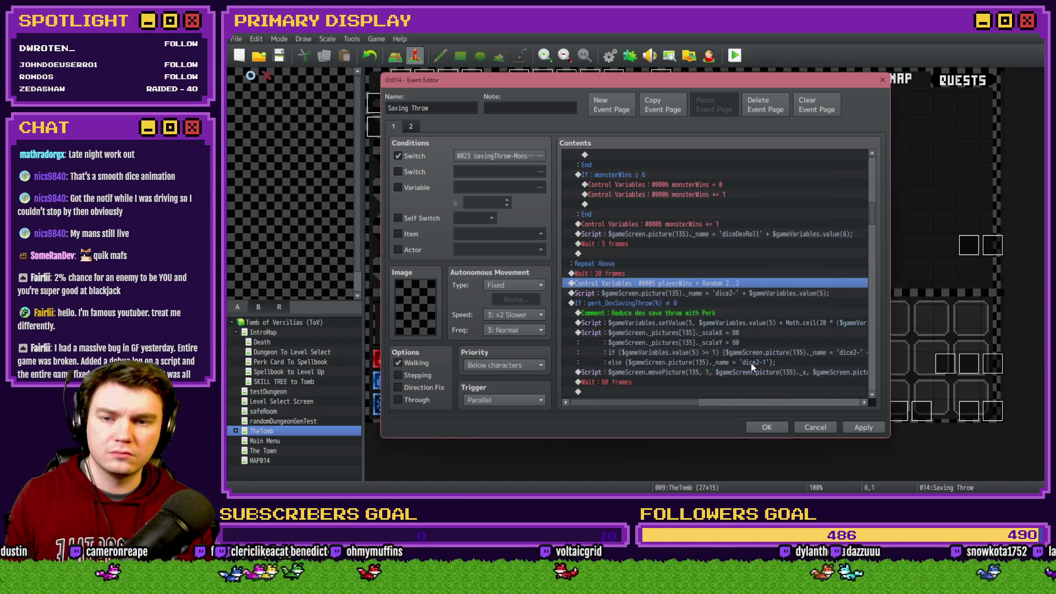
pyautogui.click(764, 427)
pyautogui.hotkey('alt', 'F4')
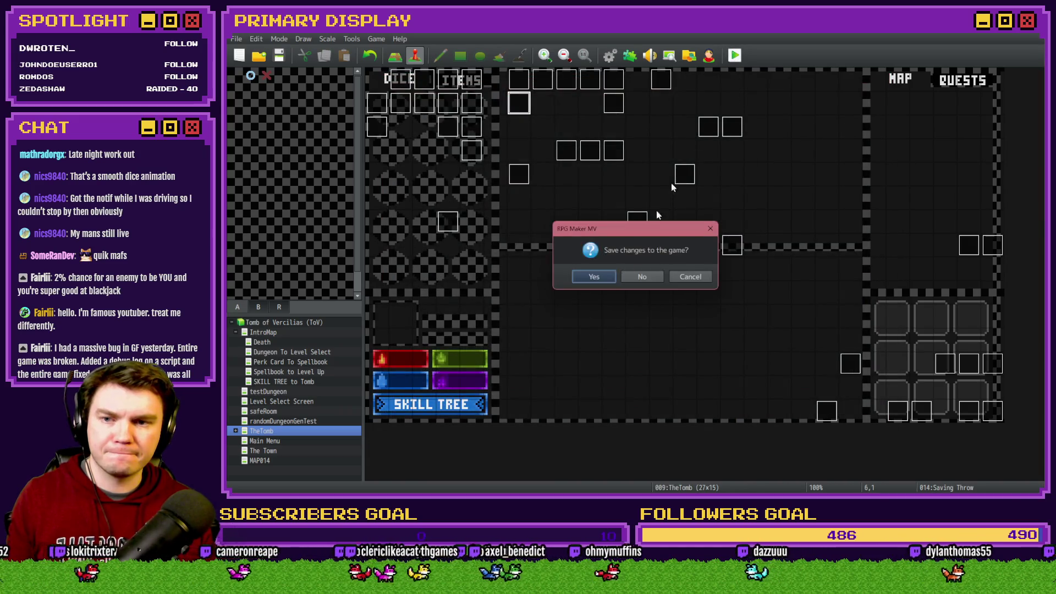
# Step: Save, pick a perk card, walk forward and align the three glyphs to clear the puzzle
pyautogui.click(601, 280)
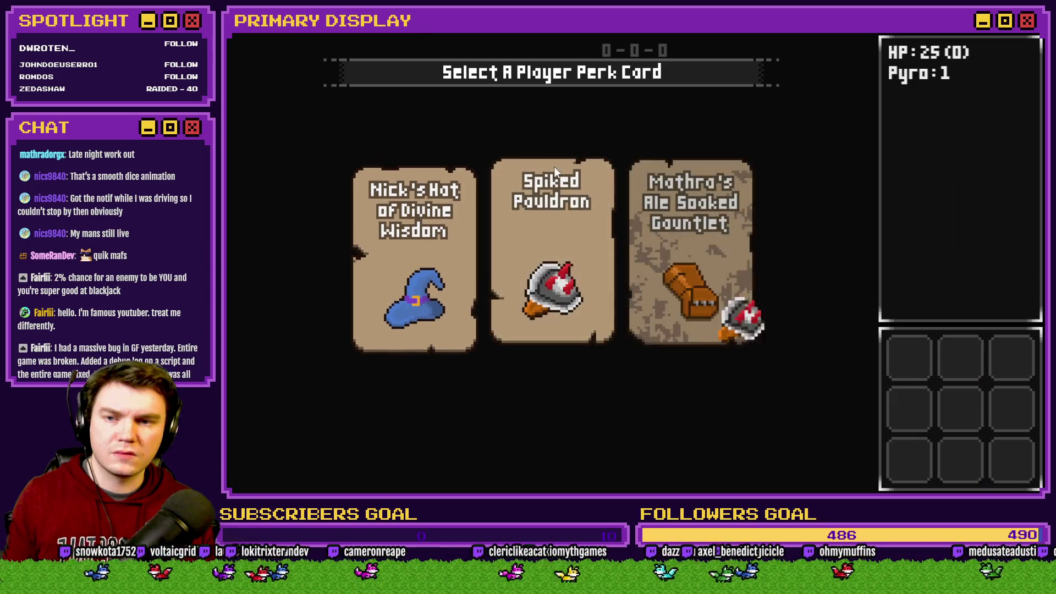
pyautogui.click(553, 166)
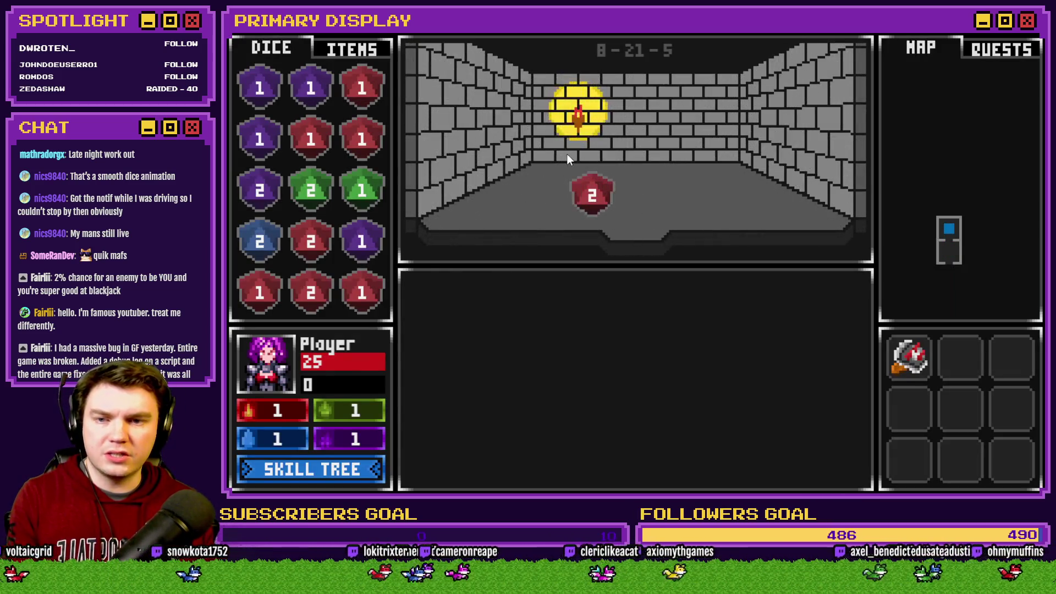
pyautogui.press('Up')
pyautogui.press('Up')
pyautogui.press('Up')
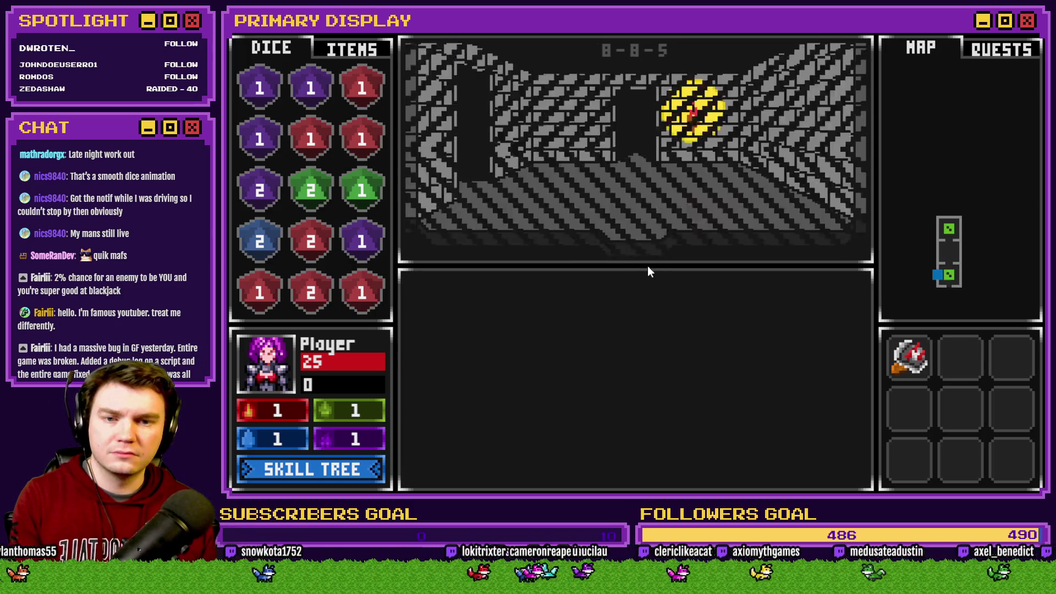
pyautogui.press('Up')
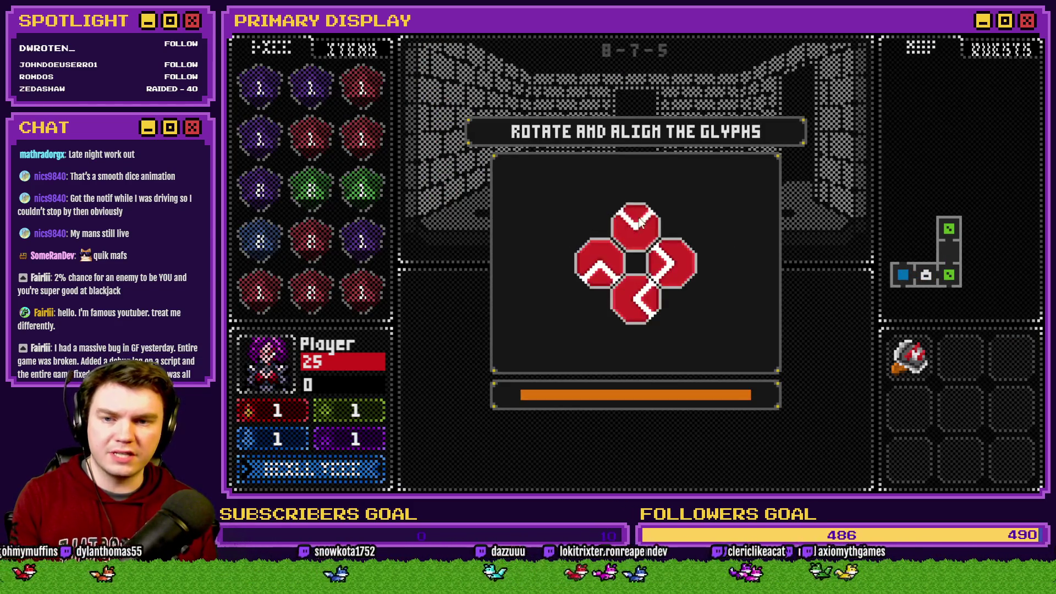
pyautogui.click(677, 273)
pyautogui.click(636, 299)
pyautogui.click(603, 266)
pyautogui.press('Up')
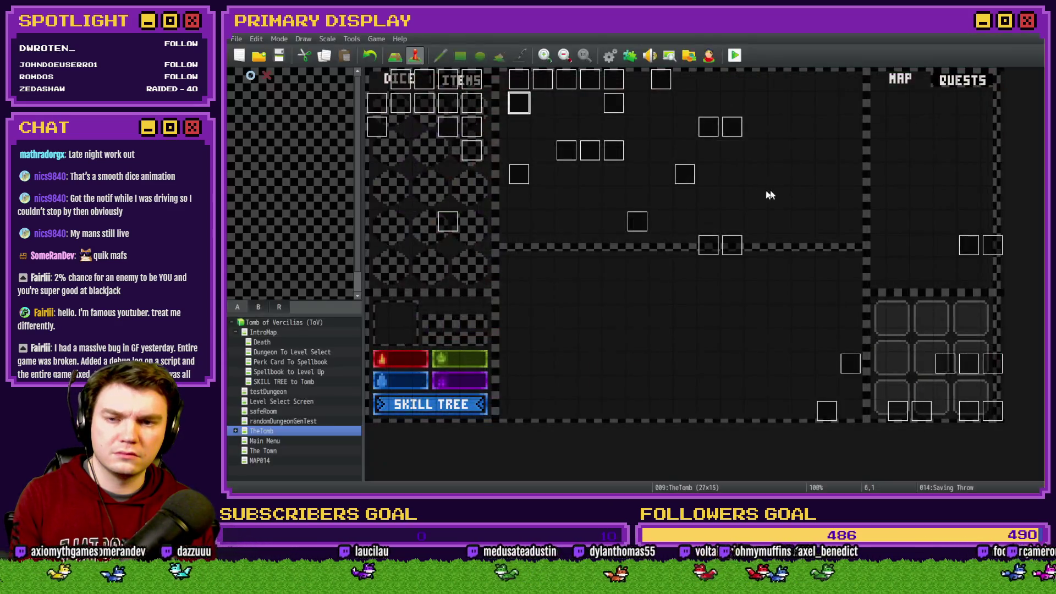
# Step: Reopen the Saving Throw event and scroll through its Contents to review the dice-roll commands
pyautogui.doubleClick(519, 104)
pyautogui.scroll(-10, 876, 188)
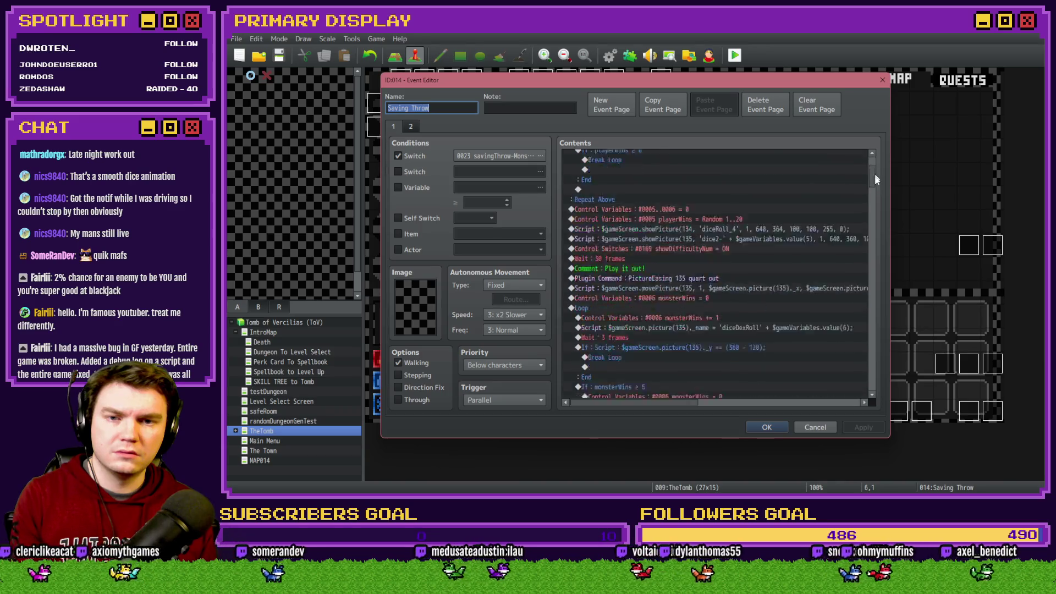
pyautogui.scroll(-5, 879, 206)
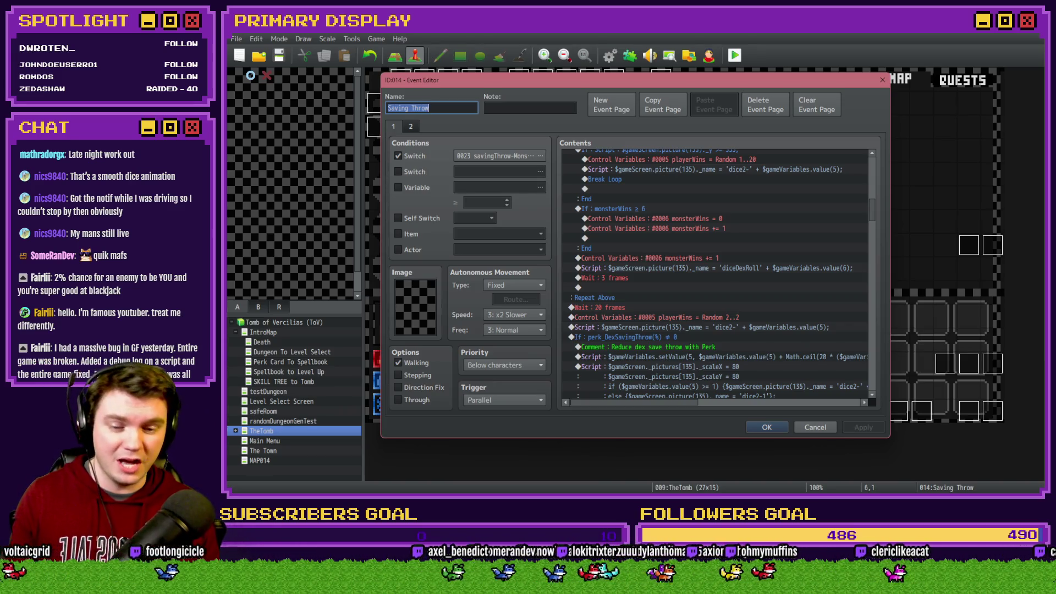
pyautogui.hotkey('alt', 'Tab')
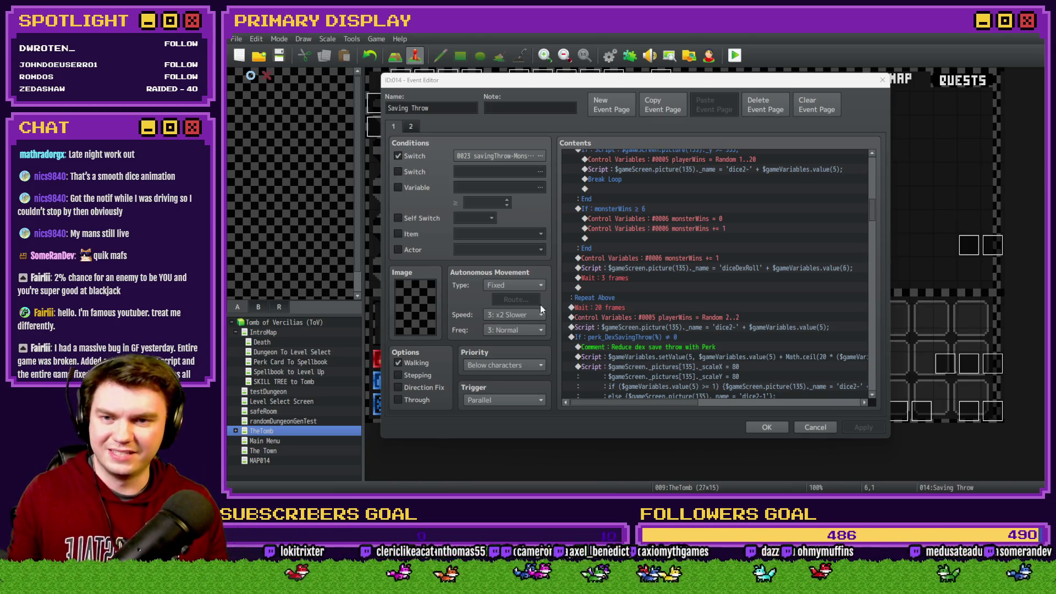
pyautogui.click(610, 152)
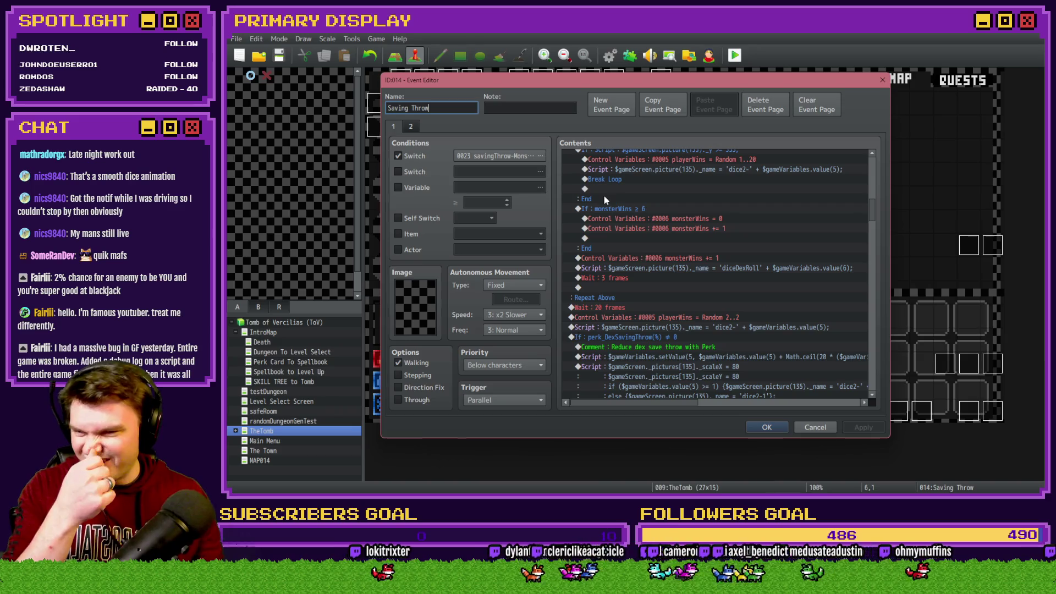
pyautogui.scroll(2, 633, 297)
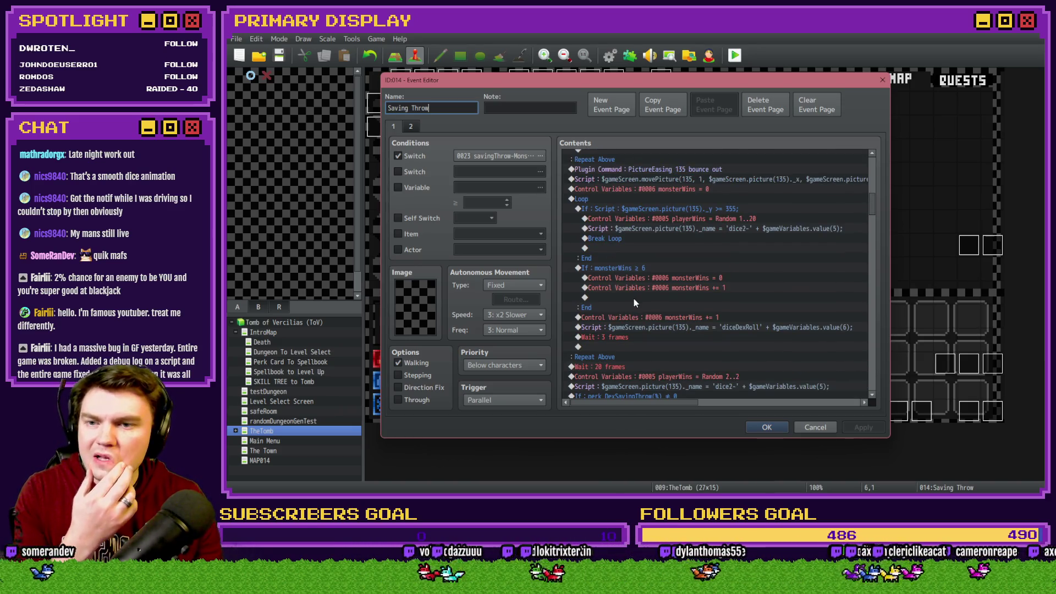
pyautogui.click(648, 199)
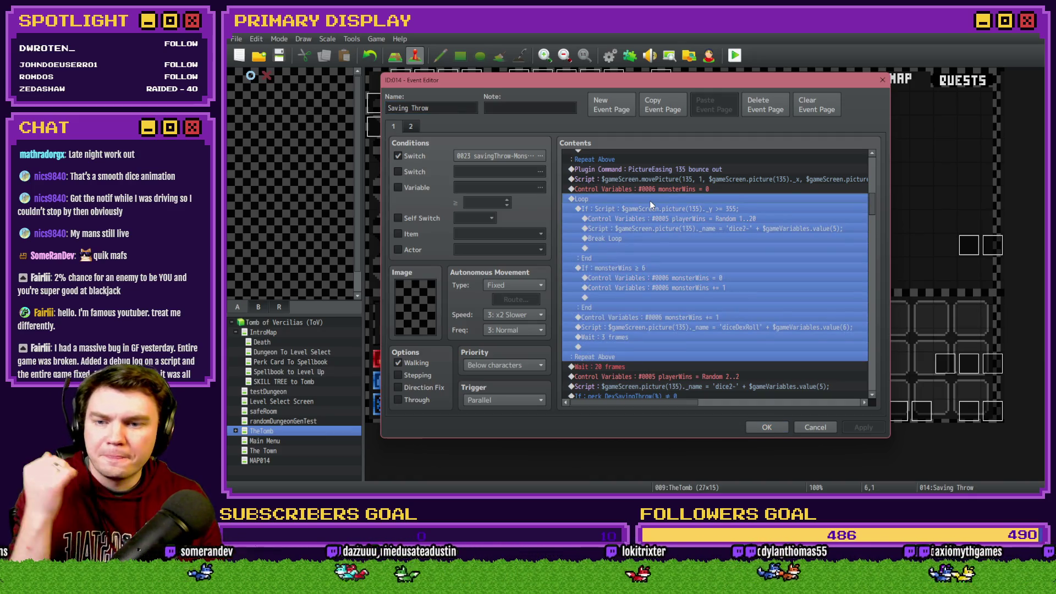
pyautogui.click(650, 209)
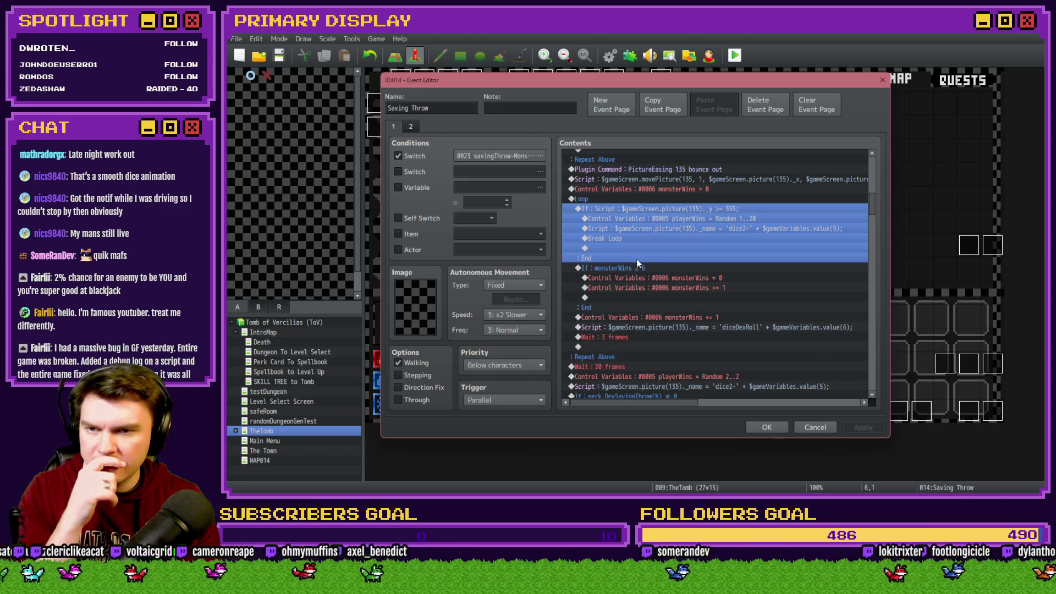
pyautogui.scroll(7, 626, 275)
pyautogui.click(612, 230)
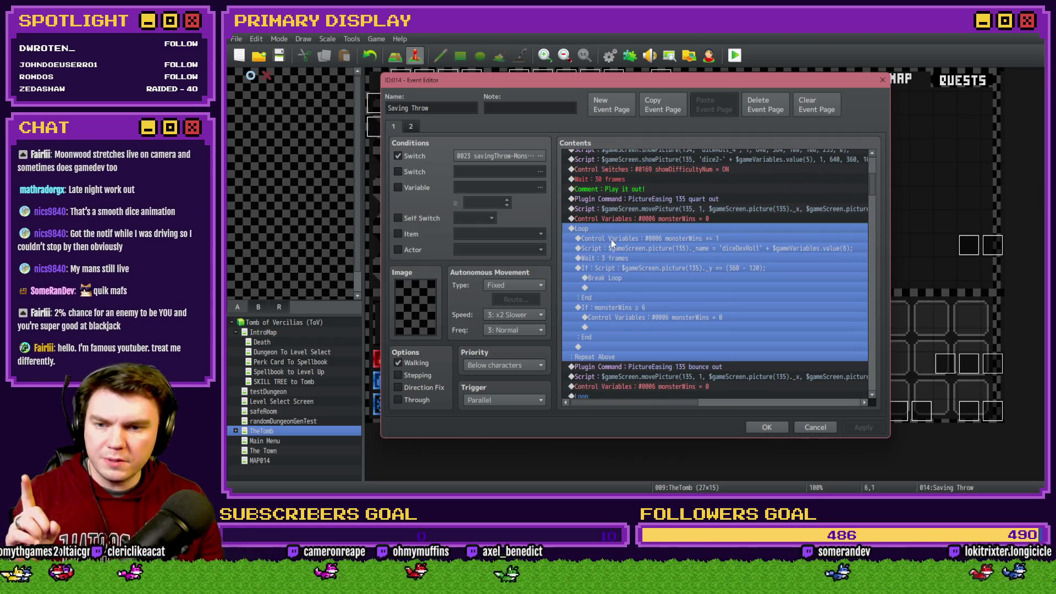
pyautogui.scroll(-3, 611, 242)
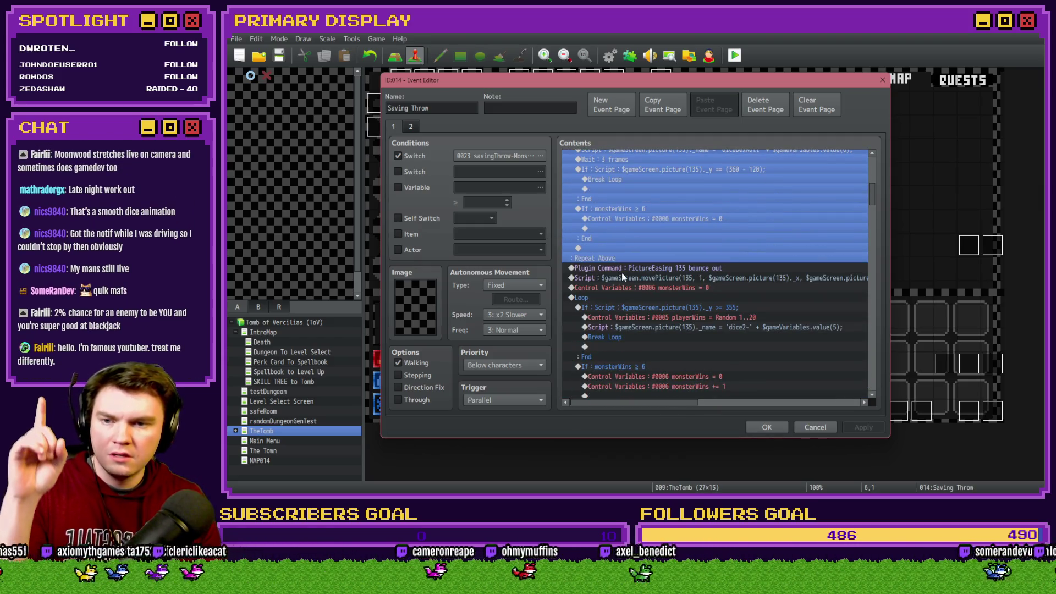
pyautogui.click(623, 296)
pyautogui.scroll(-2, 622, 299)
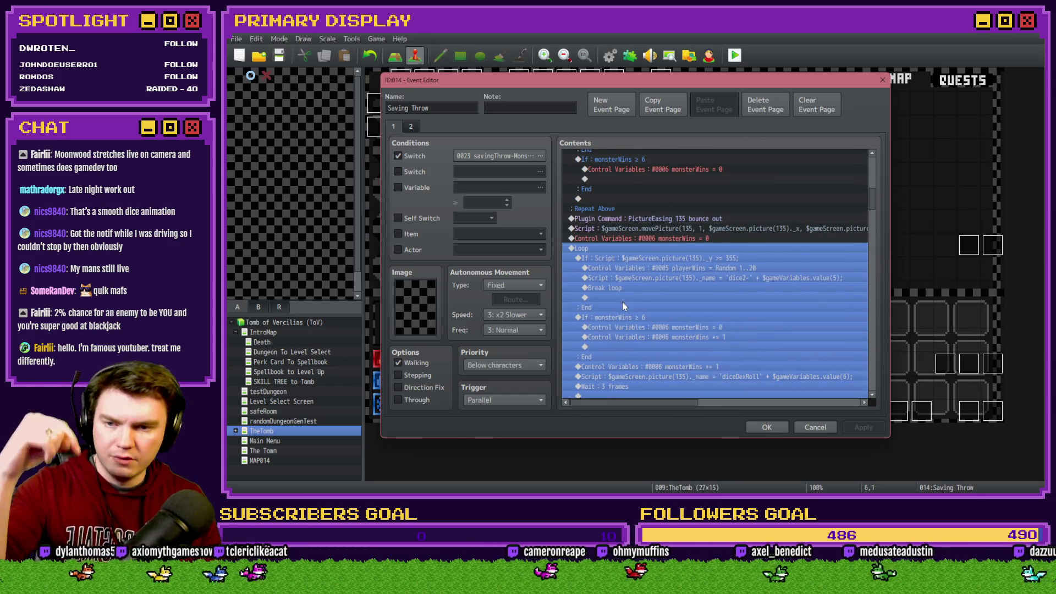
pyautogui.scroll(-4, 622, 301)
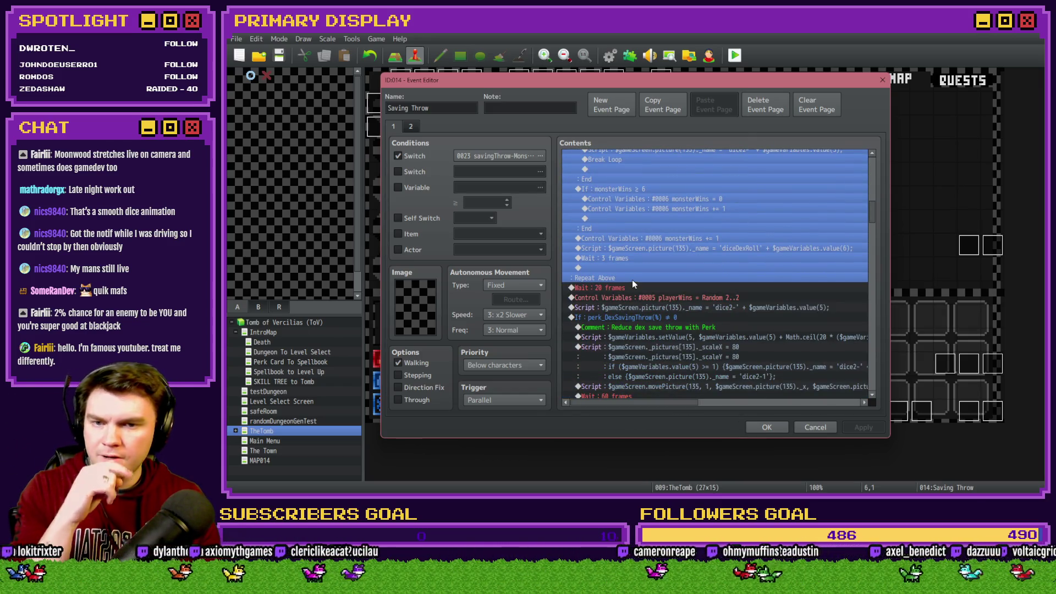
pyautogui.click(668, 267)
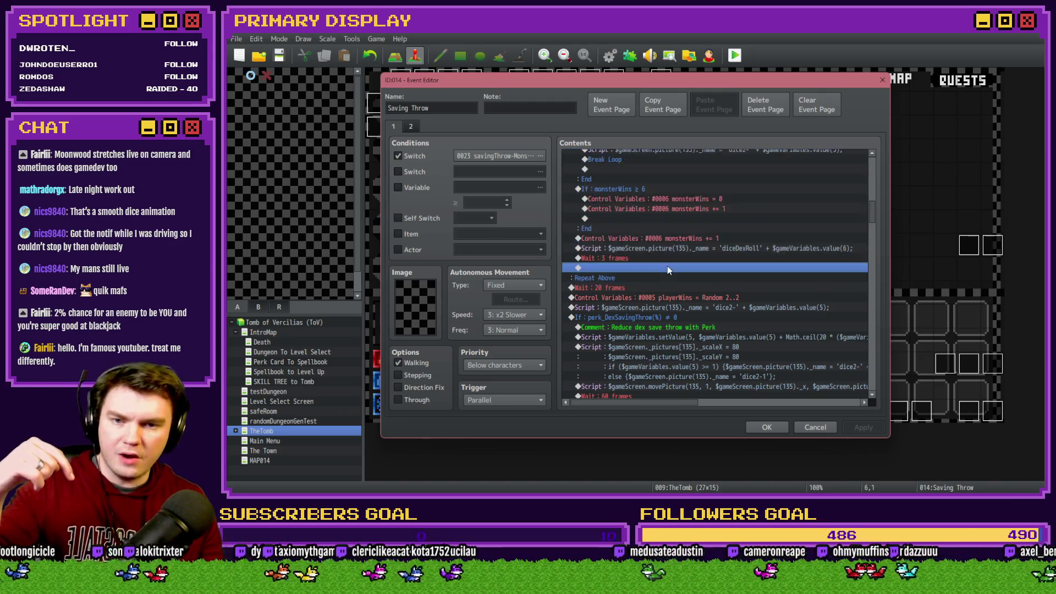
pyautogui.scroll(3, 667, 272)
pyautogui.moveTo(637, 404)
pyautogui.mouseDown()
pyautogui.moveTo(714, 402)
pyautogui.moveTo(598, 401)
pyautogui.mouseUp()
pyautogui.scroll(-4, 605, 245)
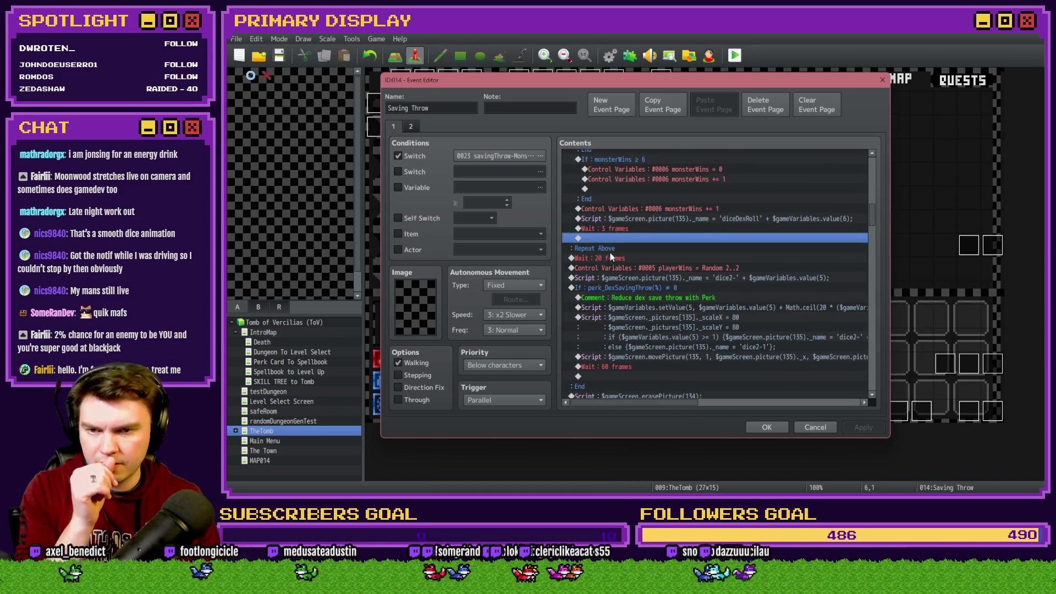
pyautogui.click(612, 259)
pyautogui.click(621, 269)
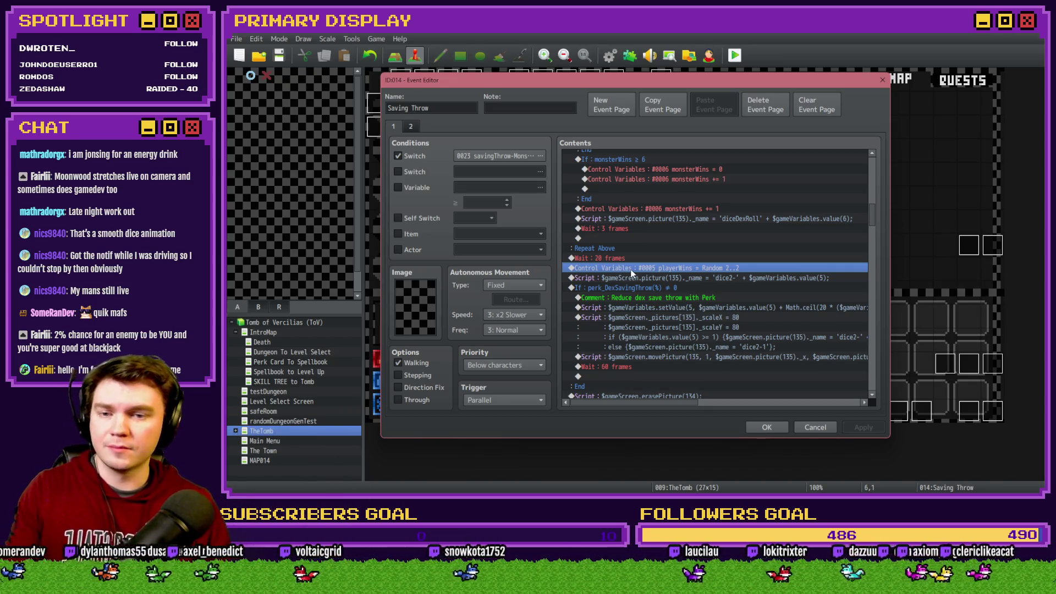
pyautogui.moveTo(632, 271); pyautogui.dragTo(635, 258)
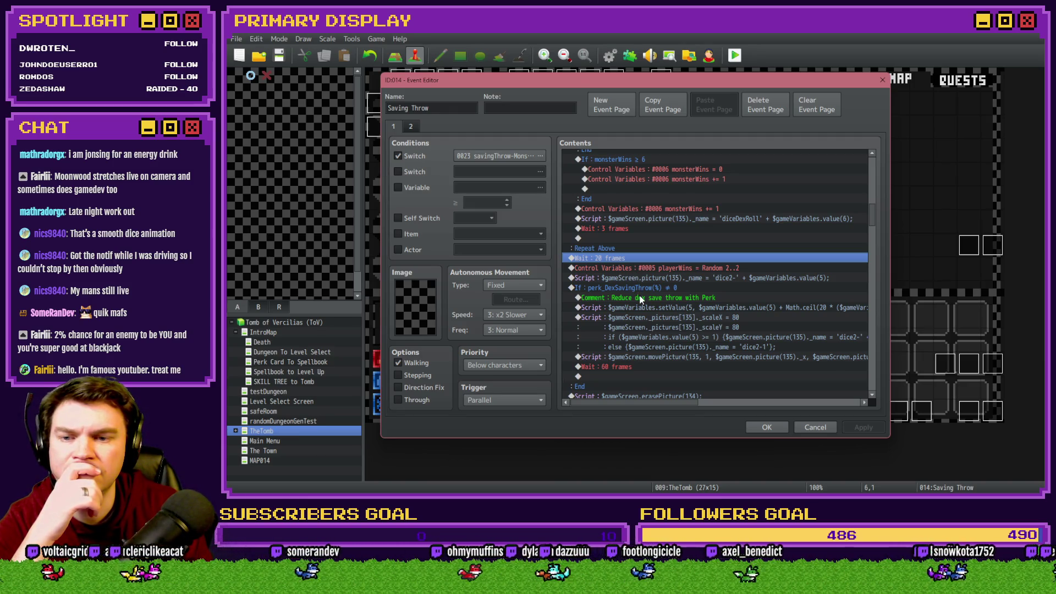
pyautogui.scroll(-2, 639, 295)
pyautogui.click(648, 240)
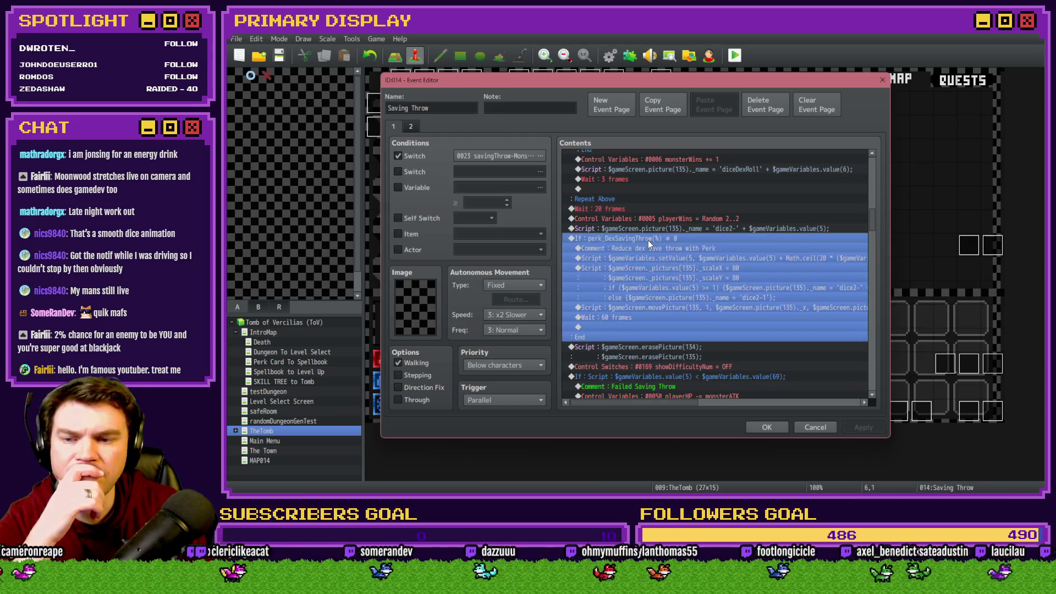
pyautogui.scroll(-2, 649, 261)
pyautogui.scroll(3, 649, 286)
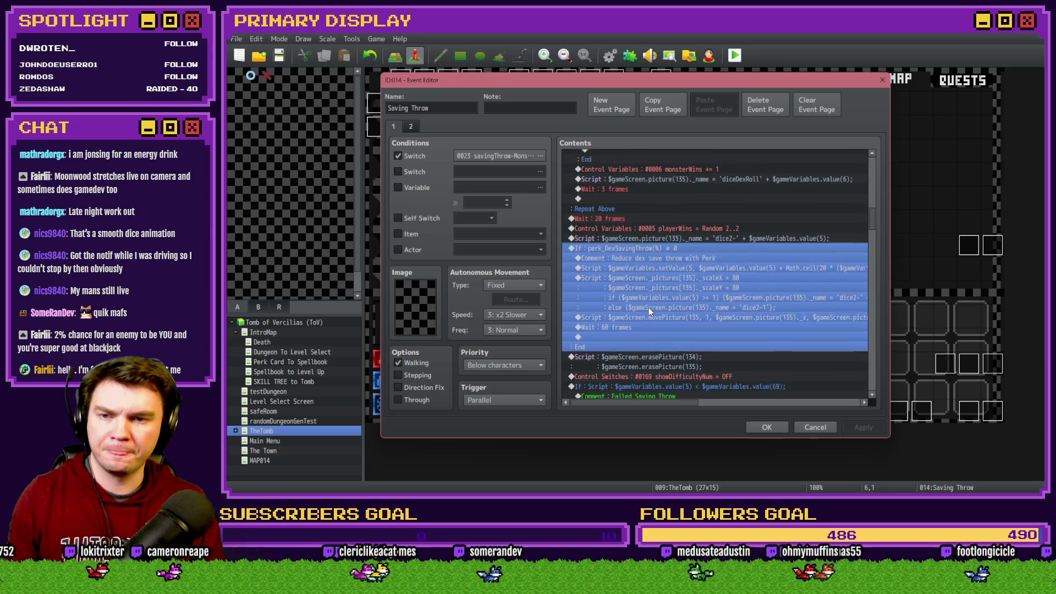
pyautogui.click(679, 240)
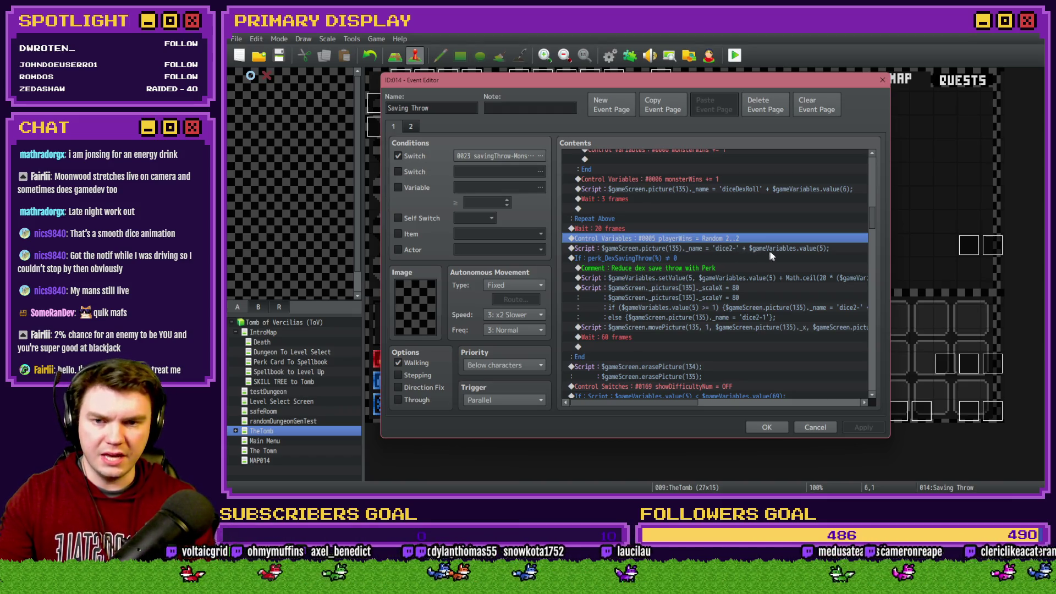
pyautogui.click(814, 253)
pyautogui.click(814, 240)
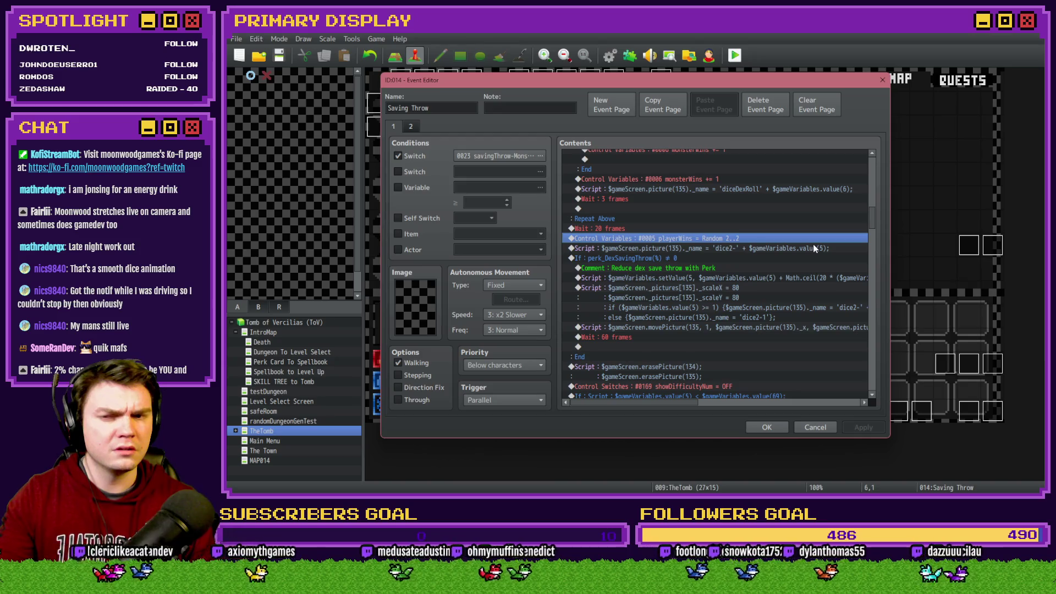
pyautogui.click(785, 252)
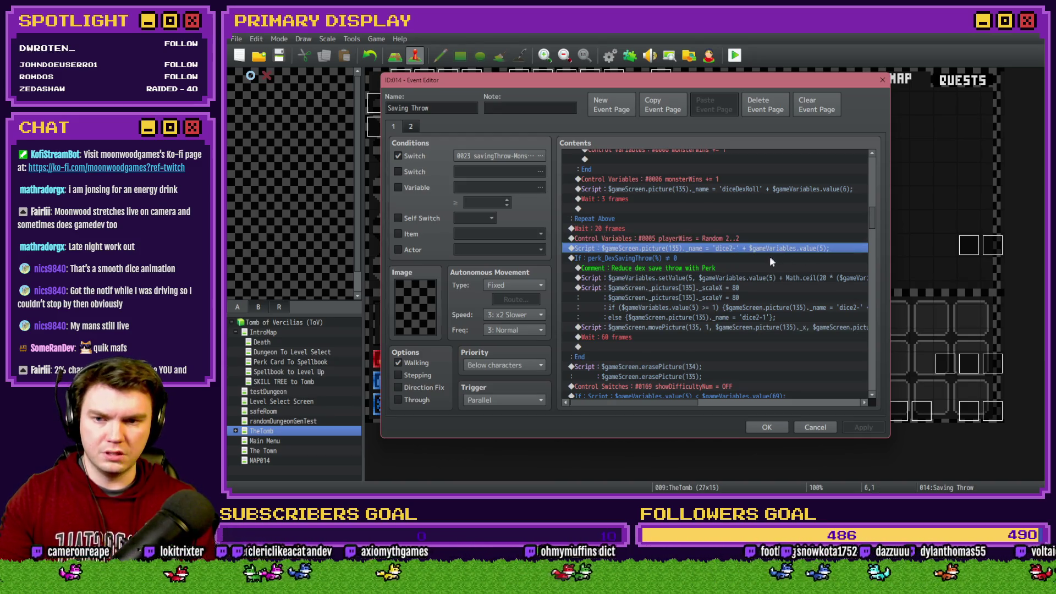
pyautogui.click(768, 258)
pyautogui.click(770, 249)
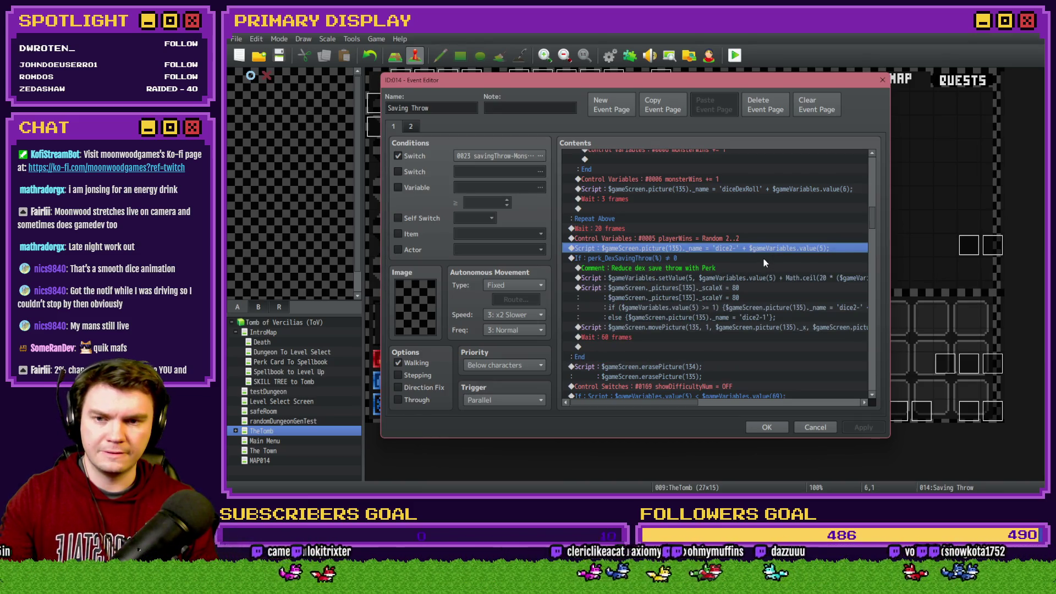
pyautogui.press('Insert')
# Step: Insert a Flash Screen command with intensity 102 into the Saving Throw event
pyautogui.click(619, 128)
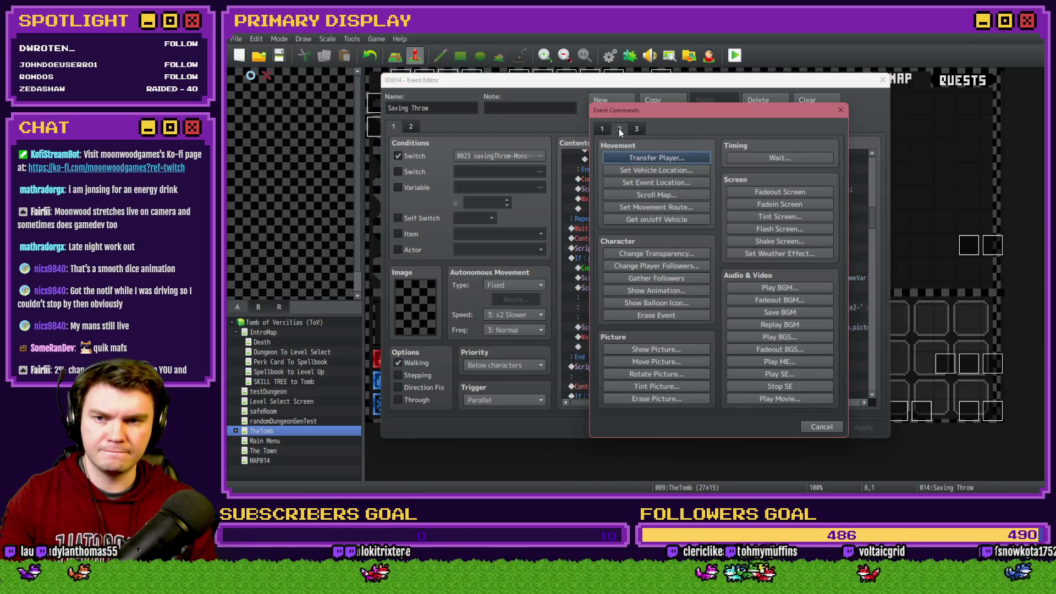
pyautogui.click(761, 165)
pyautogui.click(756, 296)
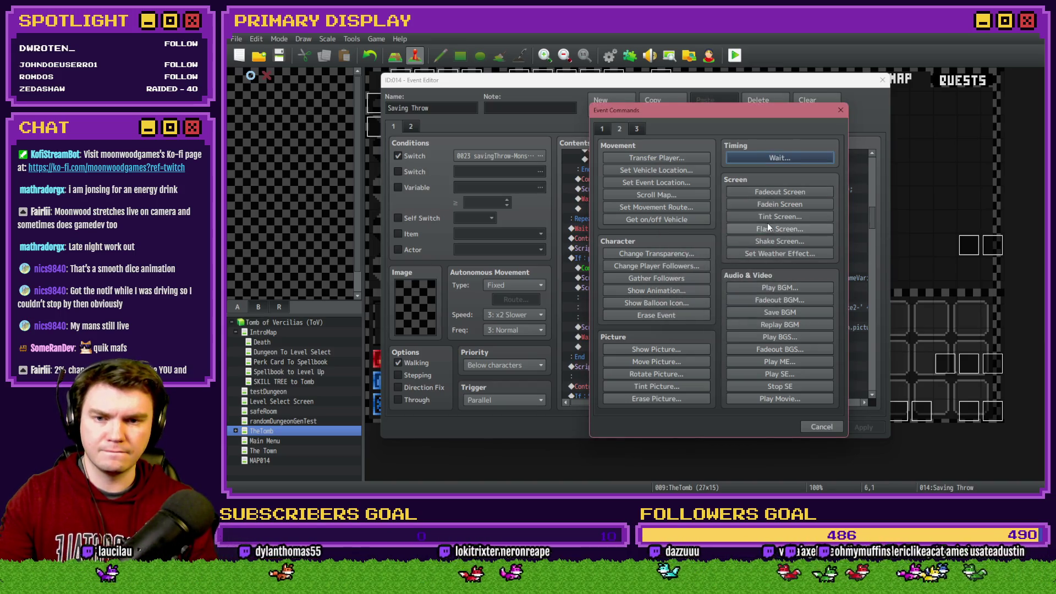
pyautogui.click(770, 226)
pyautogui.moveTo(706, 277); pyautogui.dragTo(687, 276)
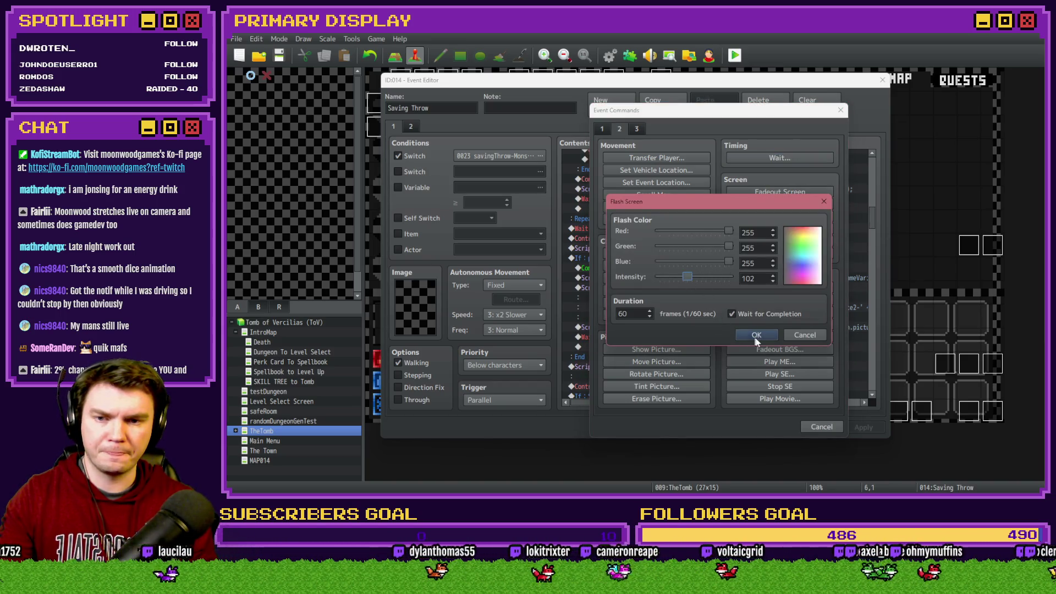
pyautogui.click(757, 333)
# Step: Review the perk comment lines, close the event, then save and start a playtest
pyautogui.scroll(-1, 715, 275)
pyautogui.click(704, 270)
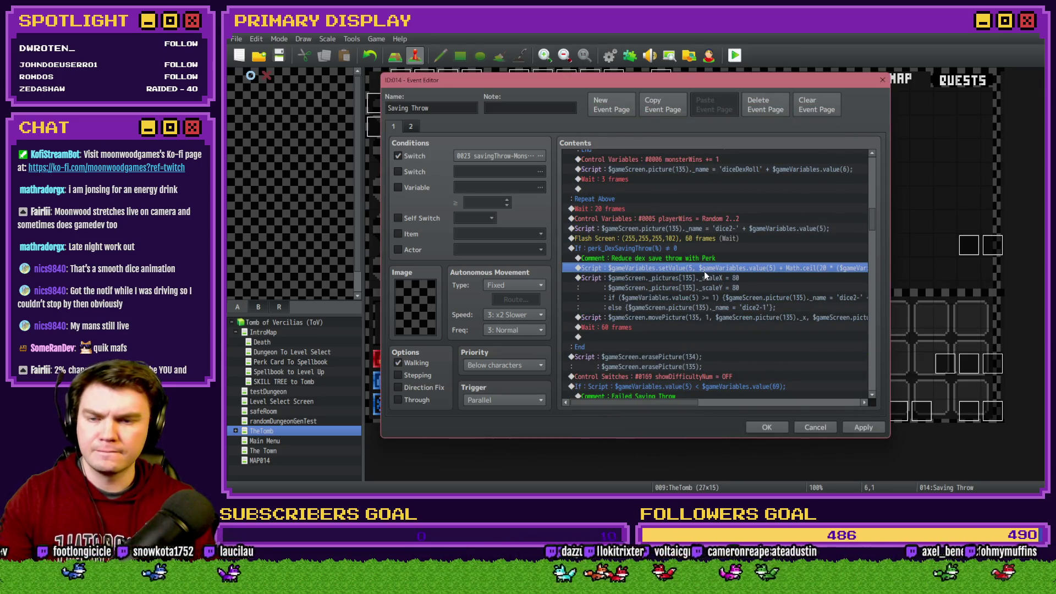
pyautogui.click(716, 258)
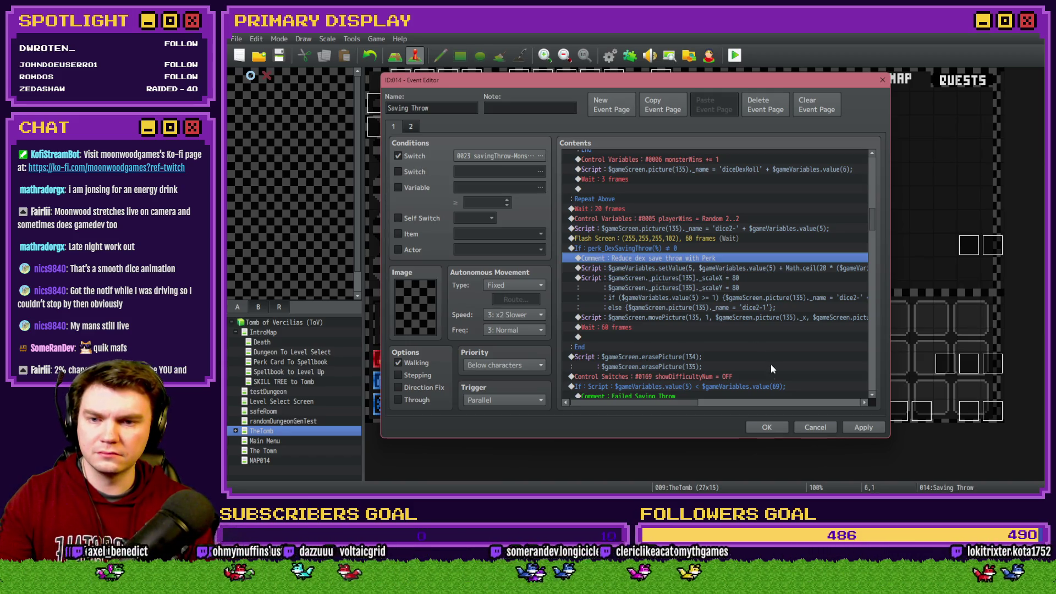
pyautogui.click(780, 431)
pyautogui.click(734, 55)
pyautogui.click(605, 277)
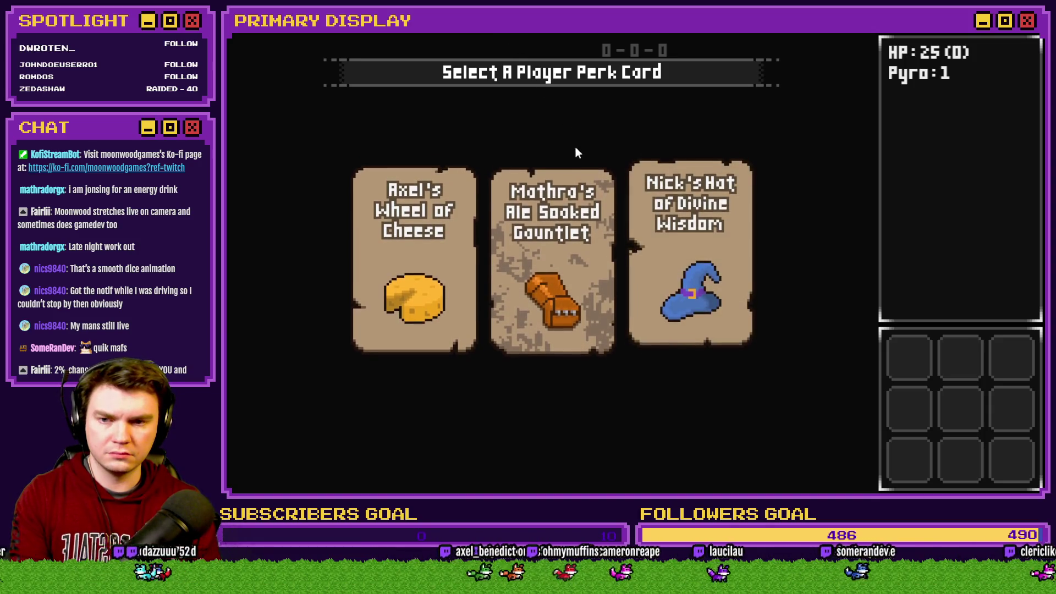
# Step: Choose the Ale Soaked Gauntlet perk, walk ahead and press the eight buttons to disarm the trap
pyautogui.click(567, 230)
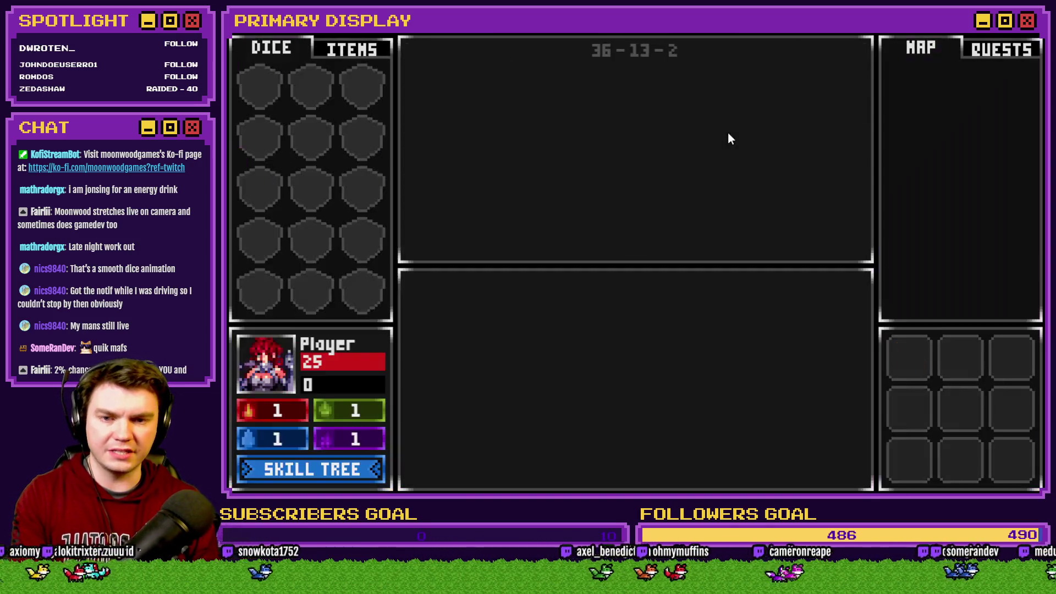
pyautogui.press('Right')
pyautogui.press('Up')
pyautogui.press('Up')
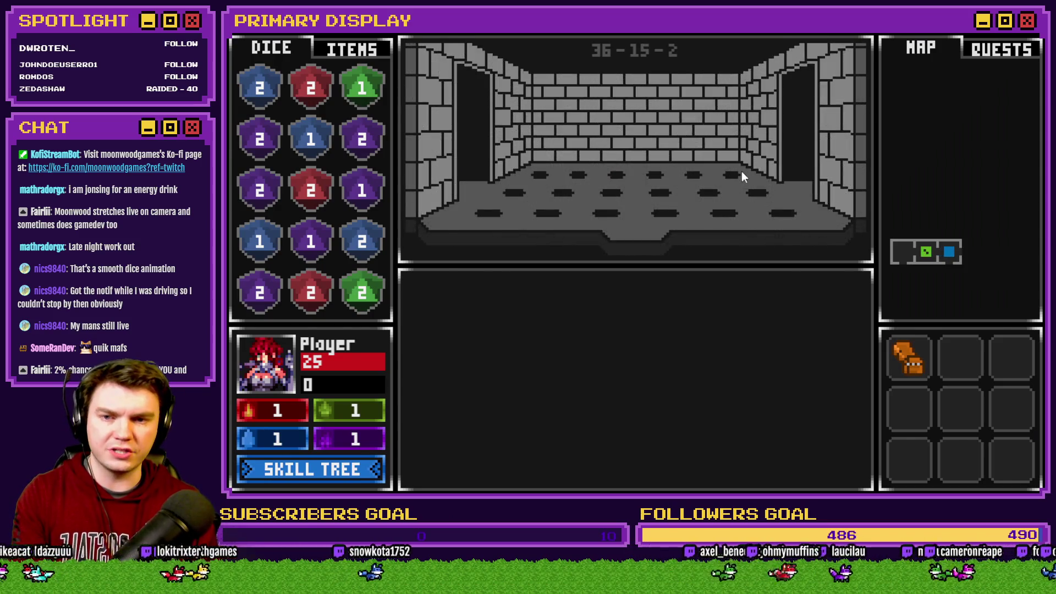
pyautogui.click(559, 223)
pyautogui.click(560, 258)
pyautogui.click(630, 216)
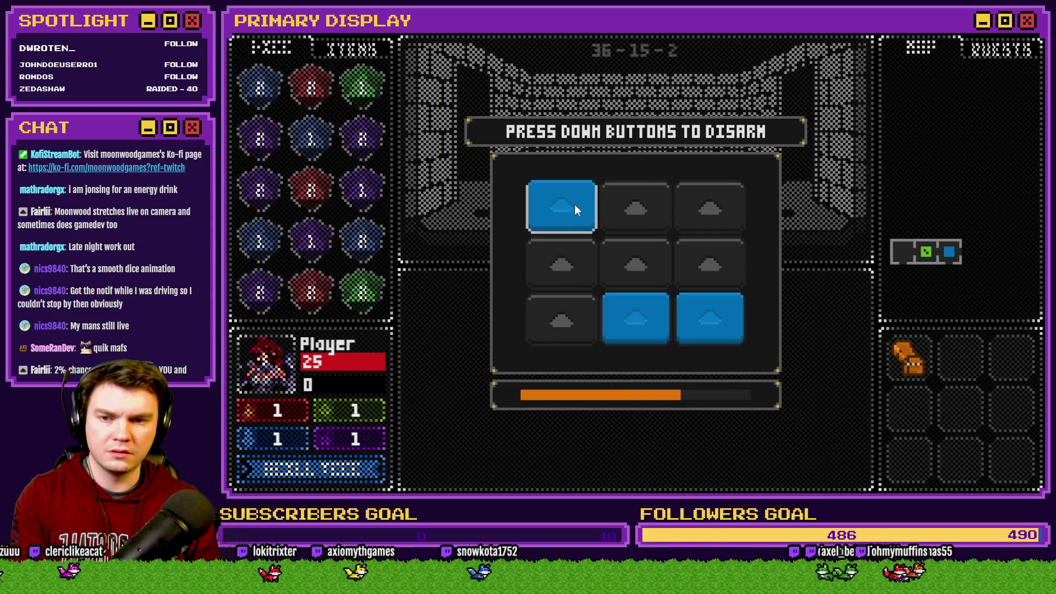
pyautogui.click(574, 204)
pyautogui.click(635, 319)
pyautogui.click(702, 335)
pyautogui.click(663, 254)
pyautogui.click(698, 257)
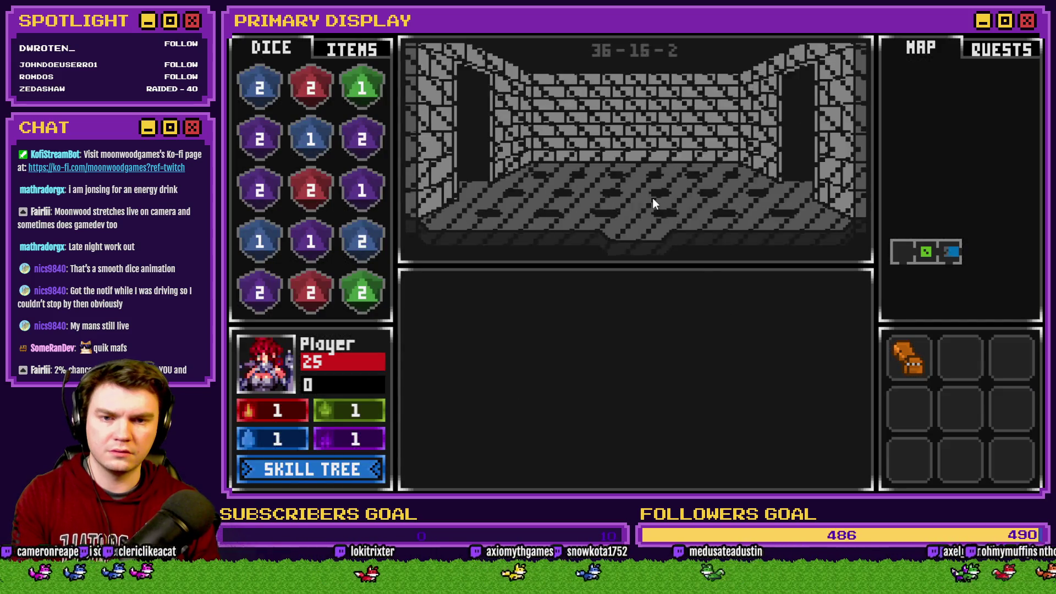
# Step: Align the three glyphs, walk into the orc's room and open the F9 debug switch list
pyautogui.press('Up')
pyautogui.press('Right')
pyautogui.press('Up')
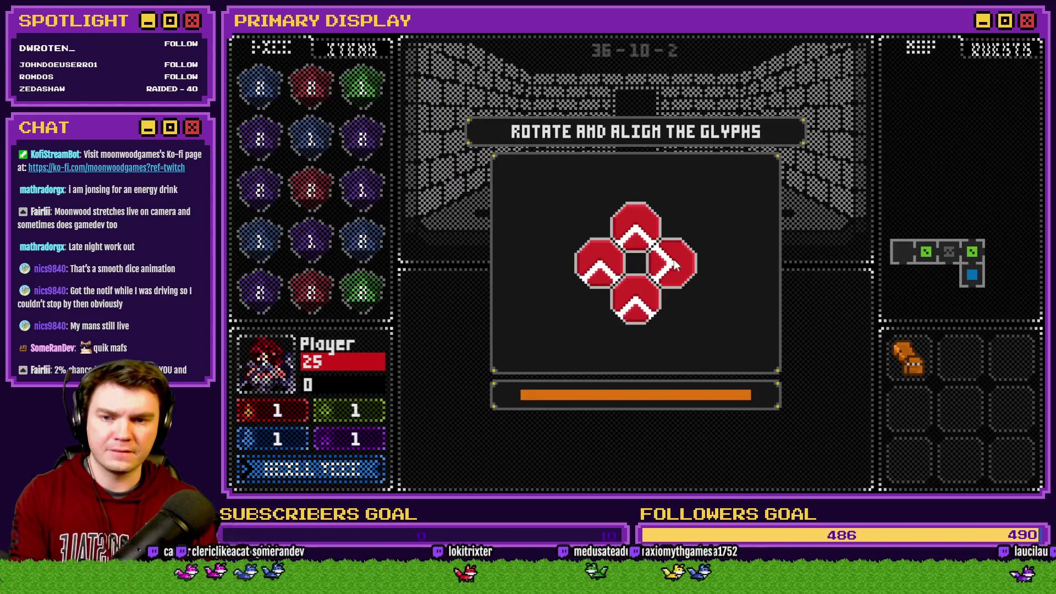
pyautogui.click(630, 242)
pyautogui.click(602, 269)
pyautogui.click(636, 307)
pyautogui.click(636, 307)
pyautogui.press('Up')
pyautogui.press('Right')
pyautogui.press('Up')
pyautogui.press('Up')
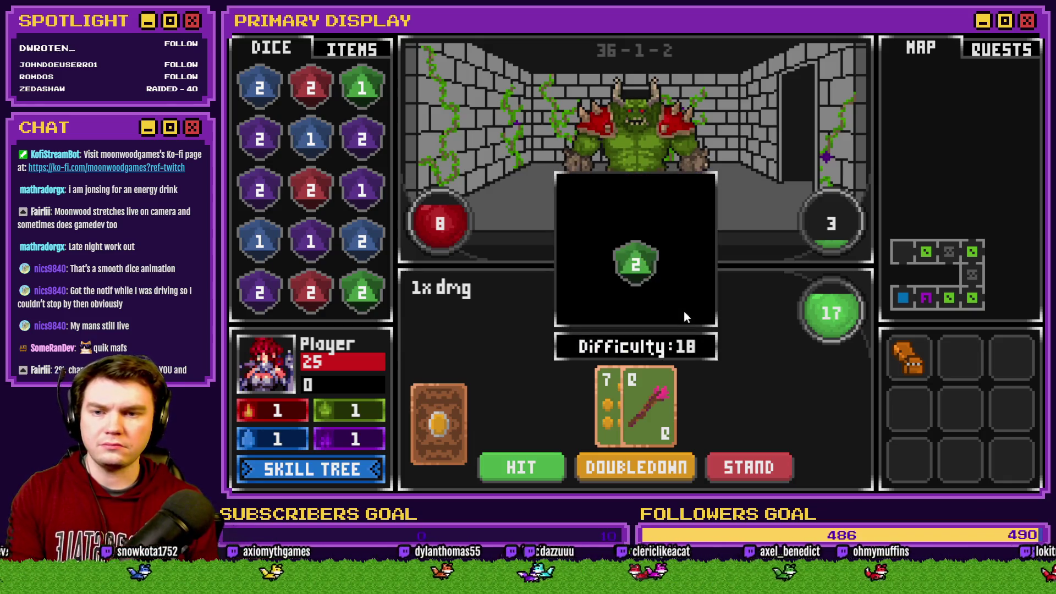
pyautogui.press('F9')
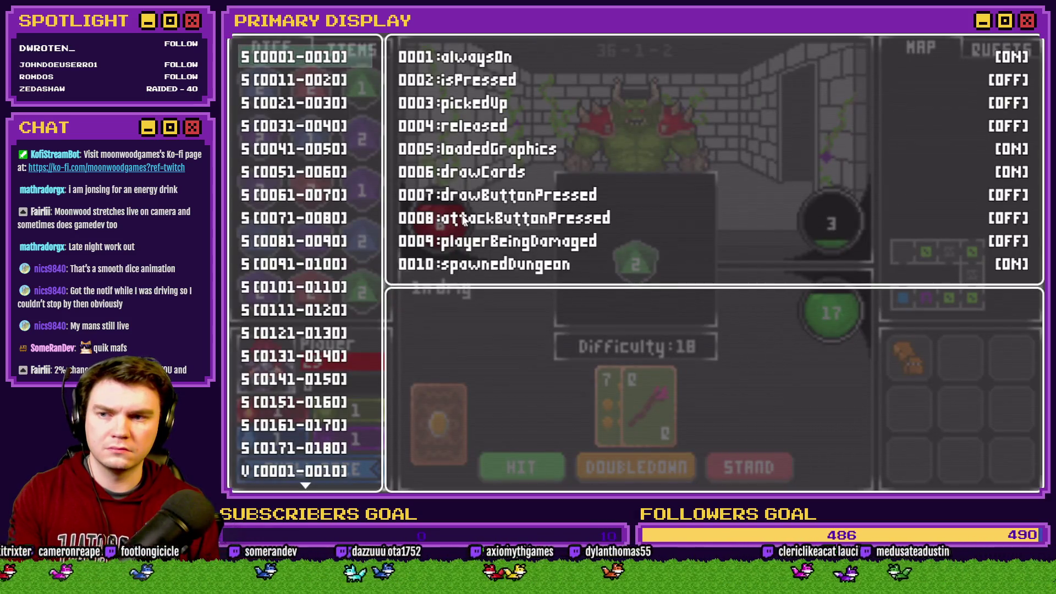
# Step: Check playerWins and monsterWins in the debug variables, refresh them, then close the playtest
pyautogui.click(319, 471)
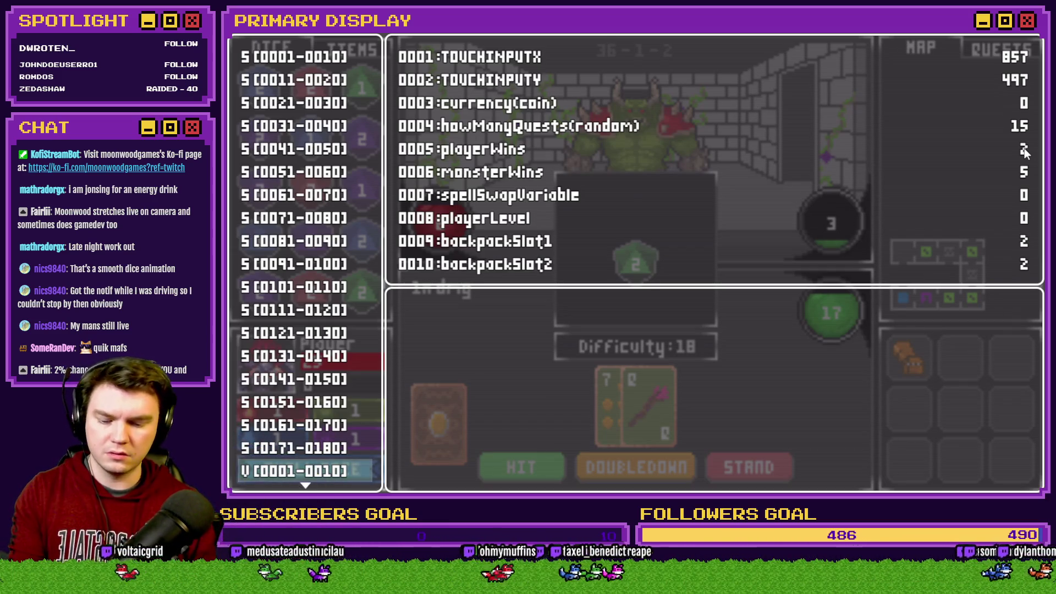
pyautogui.press('Escape')
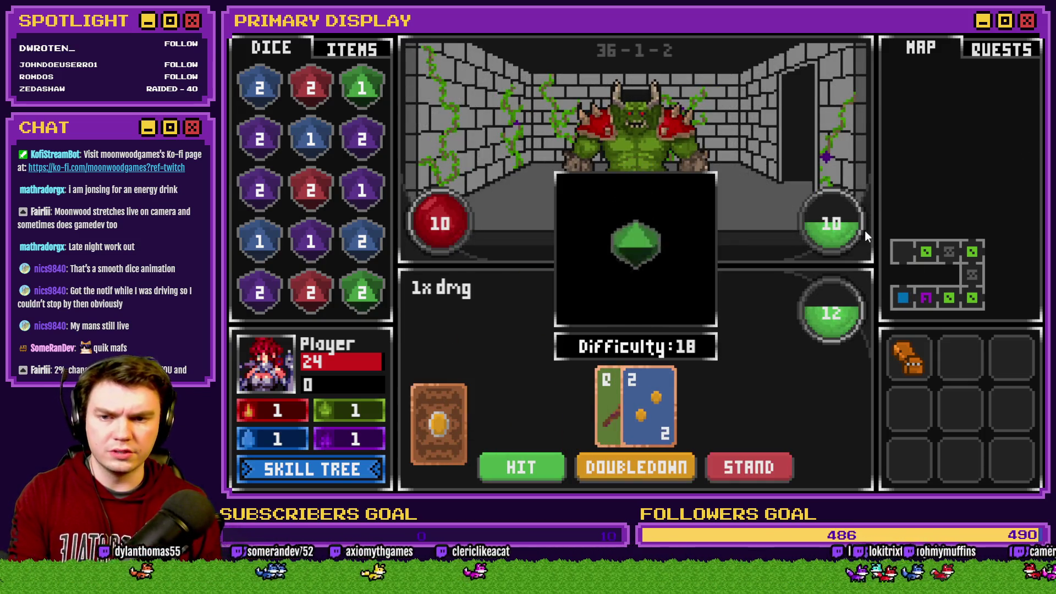
pyautogui.press('F9')
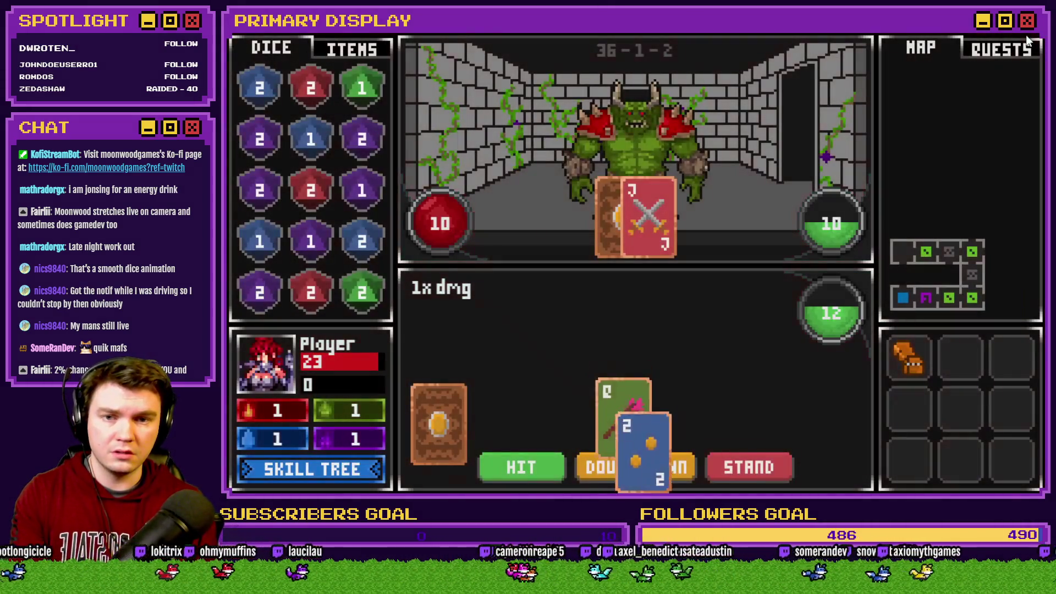
pyautogui.click(1025, 34)
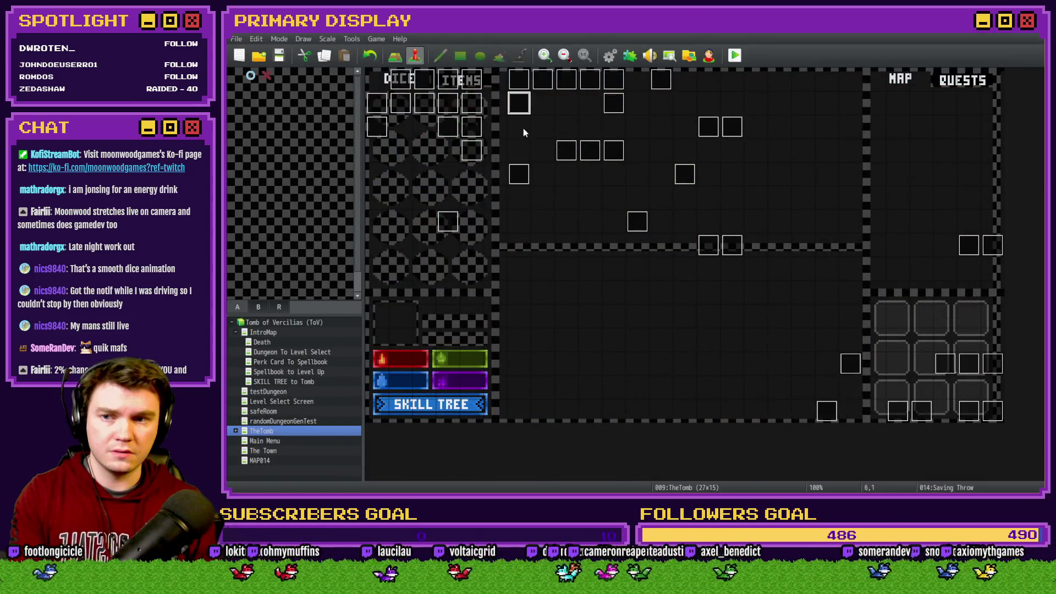
# Step: Start a new playtest, take the Spiked Pauldron perk card and open the door to the skull enemy
pyautogui.click(735, 55)
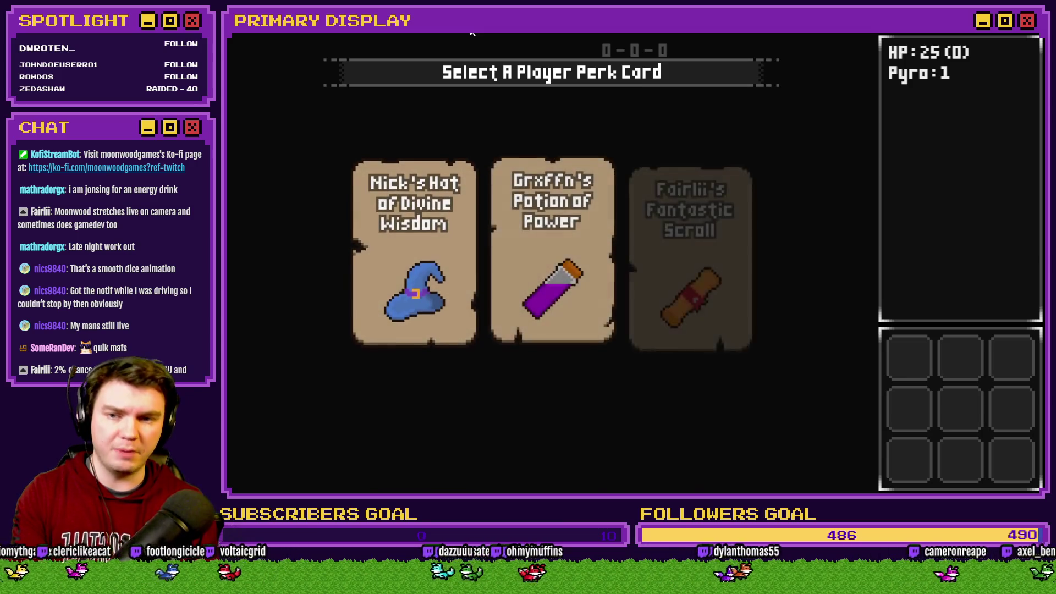
pyautogui.click(467, 159)
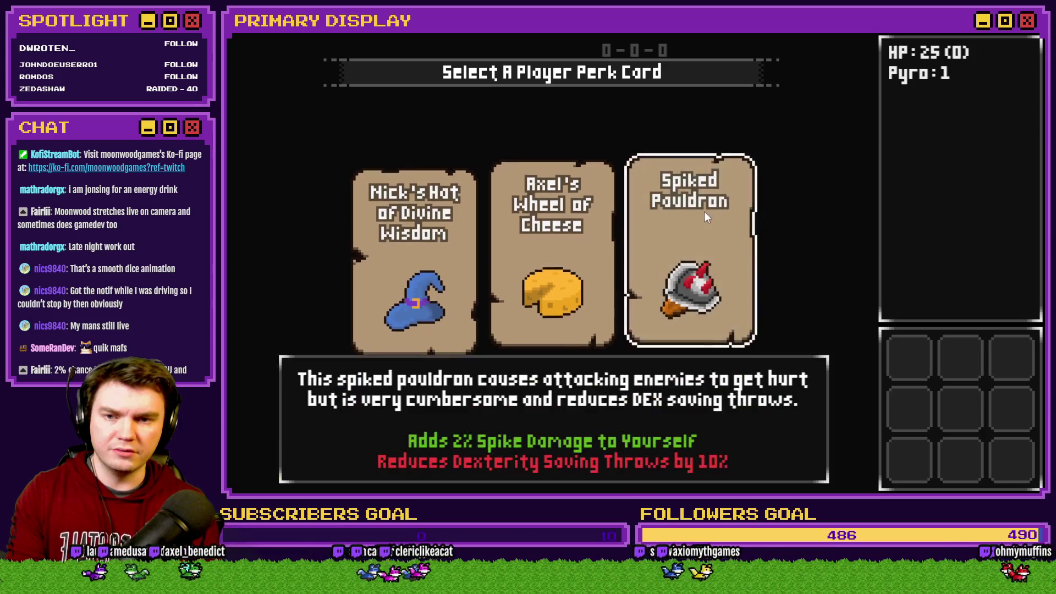
pyautogui.click(710, 253)
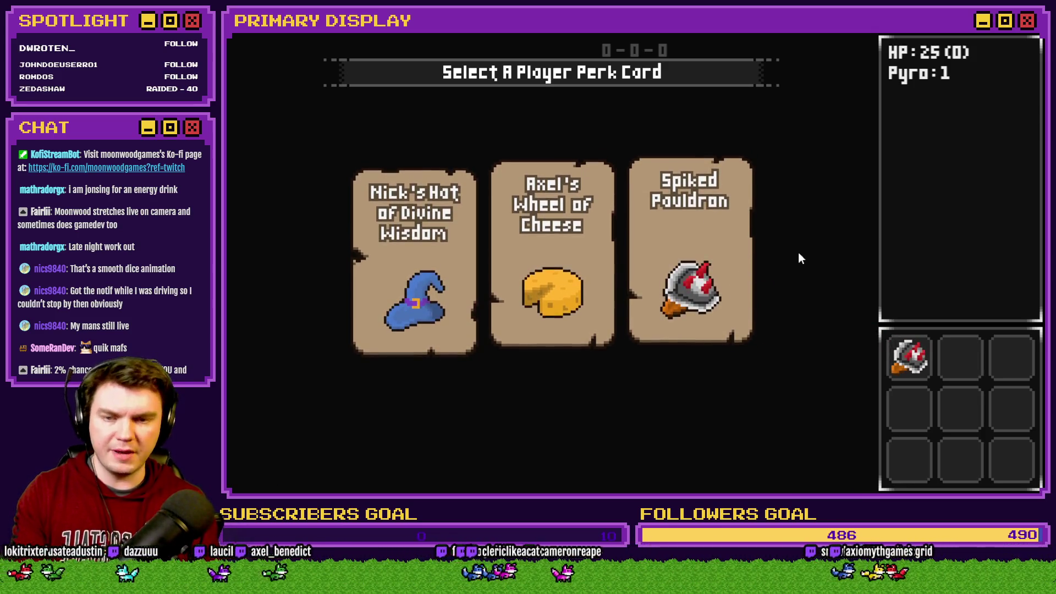
pyautogui.press('space')
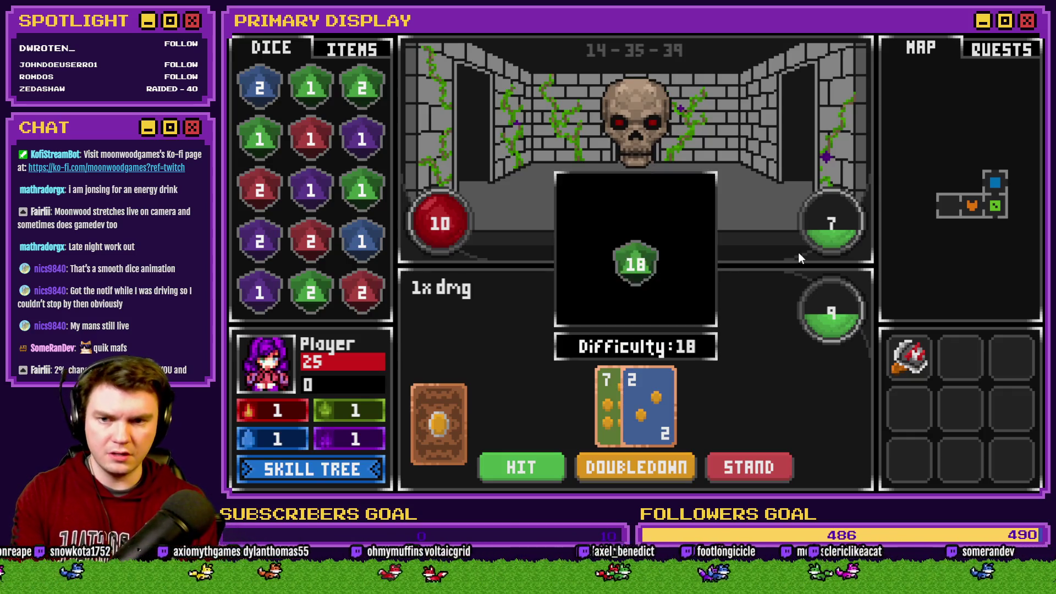
# Step: Watch the debug variable values during the saving-throw roll, then close the playtest
pyautogui.press('F9')
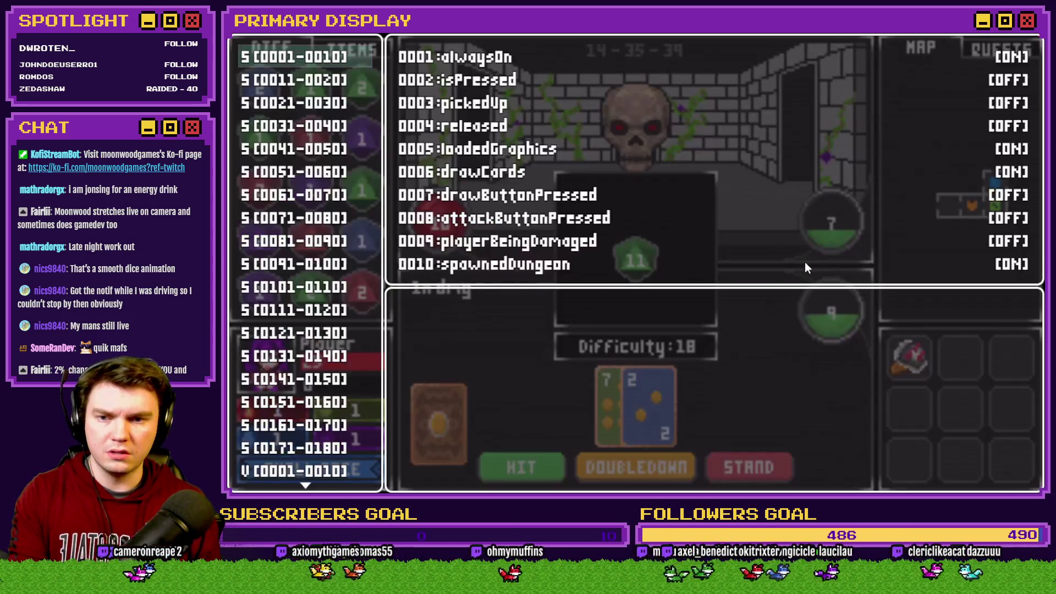
pyautogui.click(341, 471)
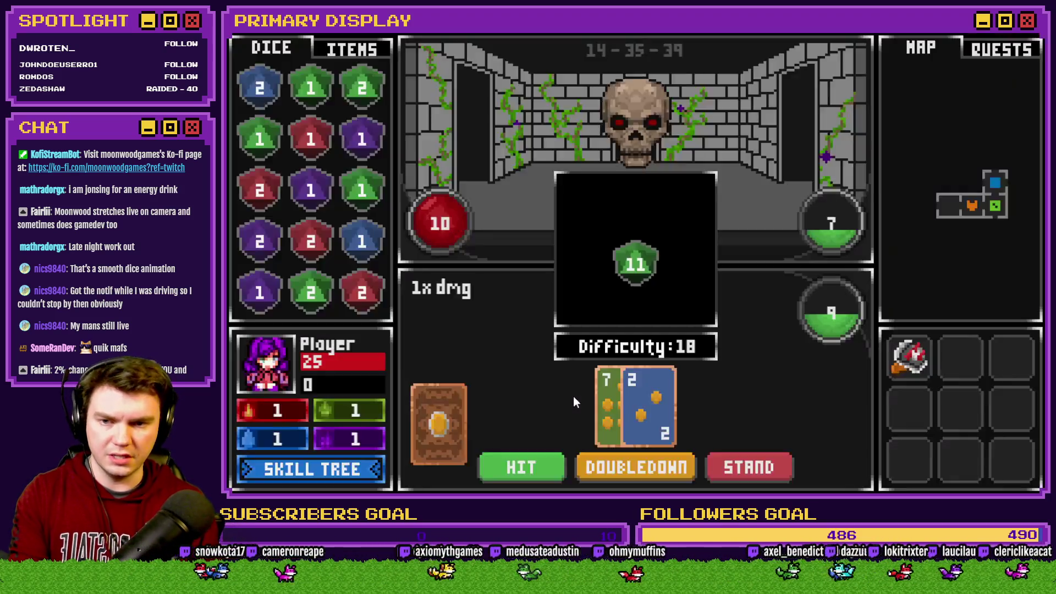
pyautogui.press('F9')
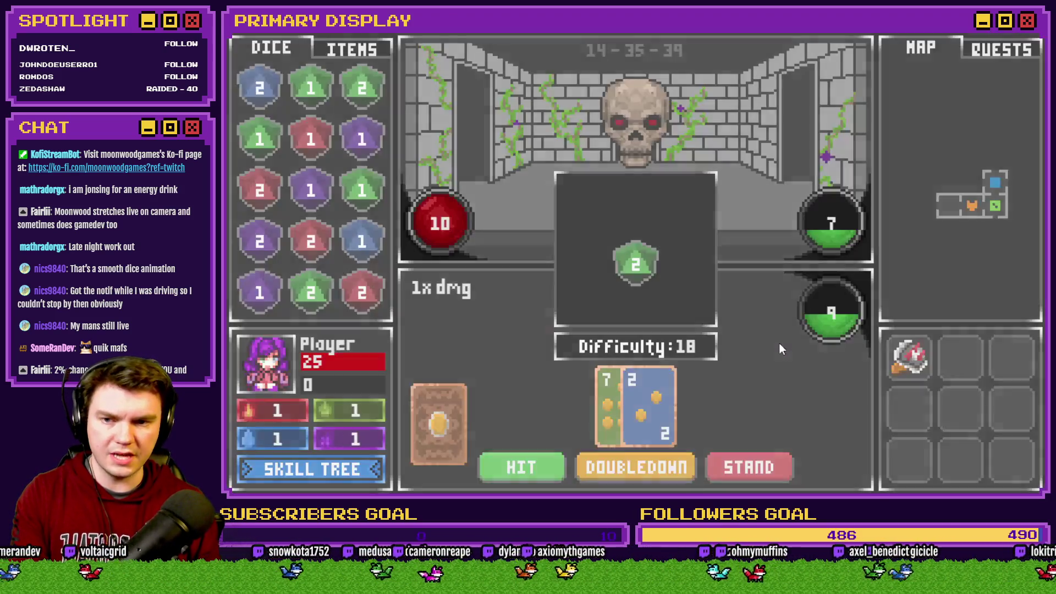
pyautogui.press('F9')
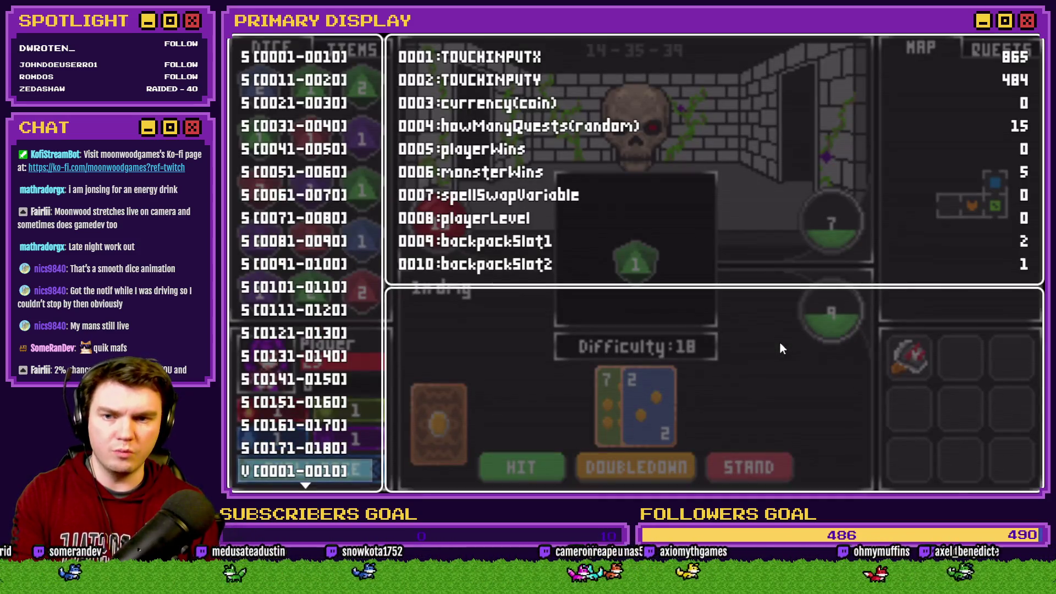
pyautogui.press('F9')
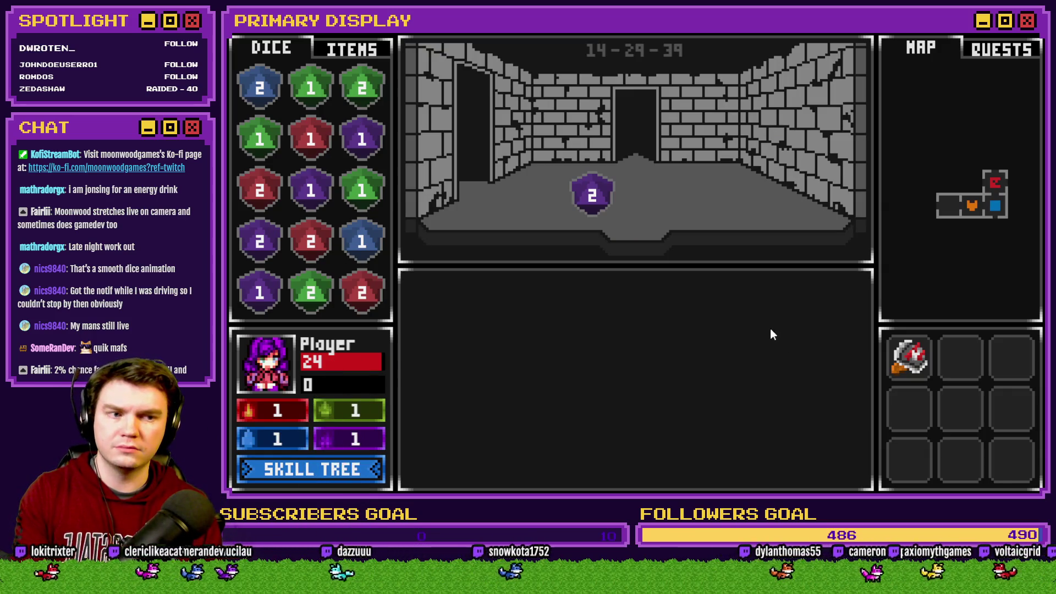
pyautogui.hotkey('alt', 'F4')
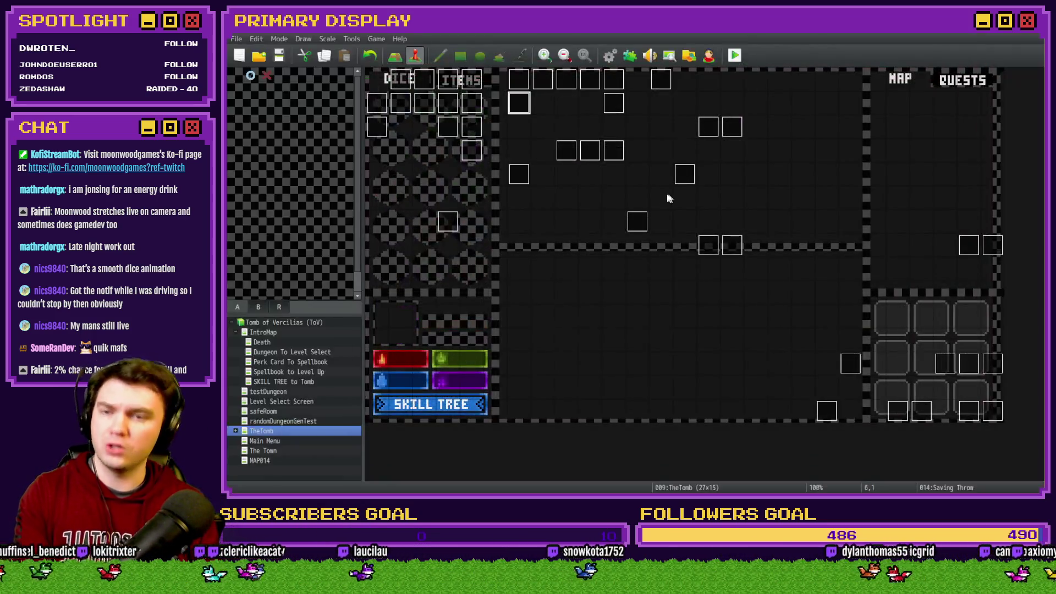
# Step: Set the Saving Throw event's playerWins roll to Random 3..3
pyautogui.doubleClick(521, 104)
pyautogui.scroll(-8, 704, 281)
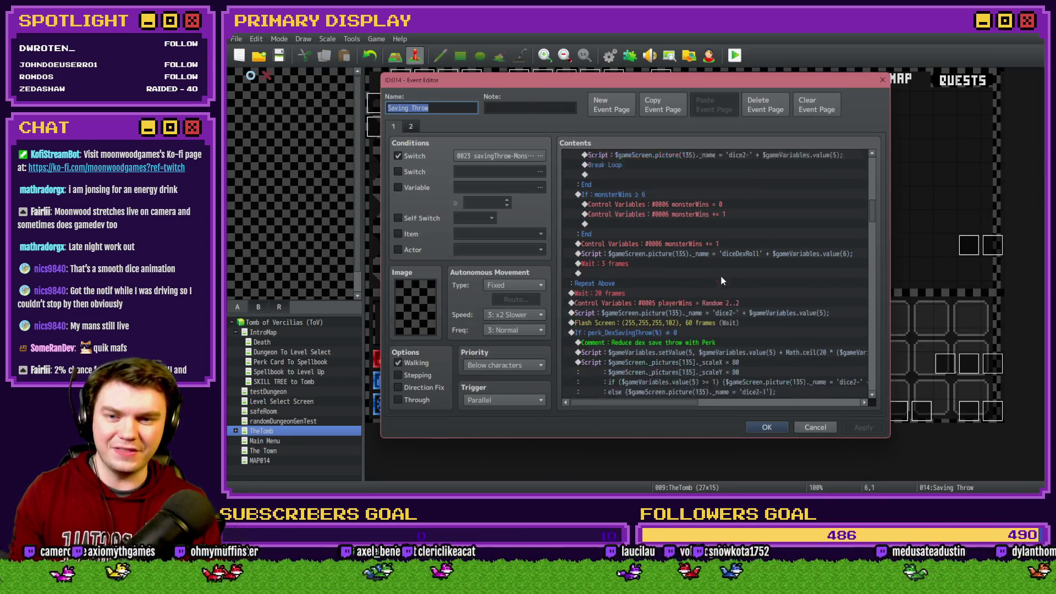
pyautogui.scroll(-2, 721, 276)
pyautogui.doubleClick(720, 275)
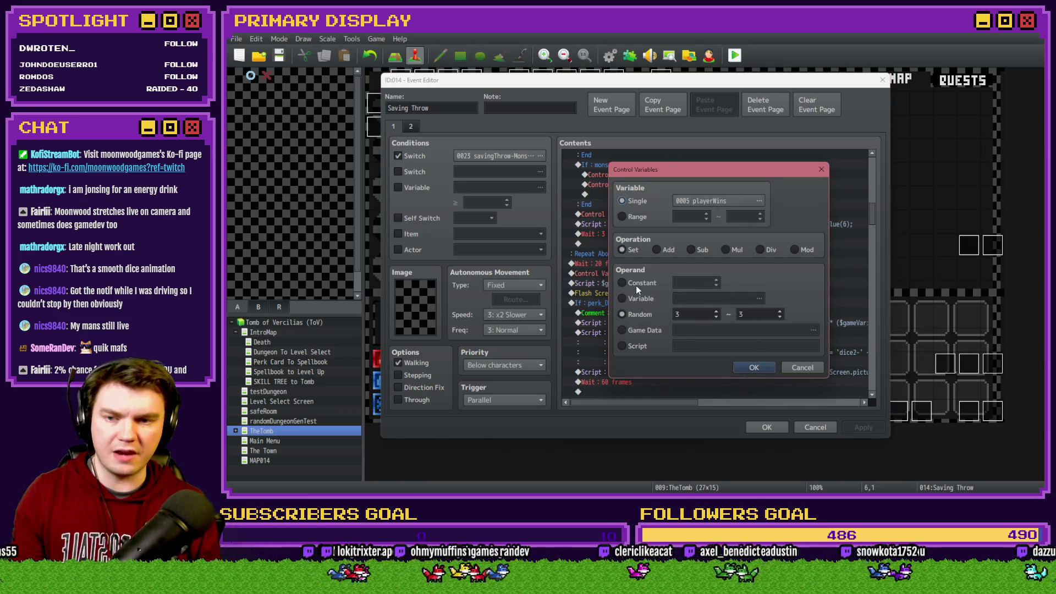
pyautogui.click(748, 368)
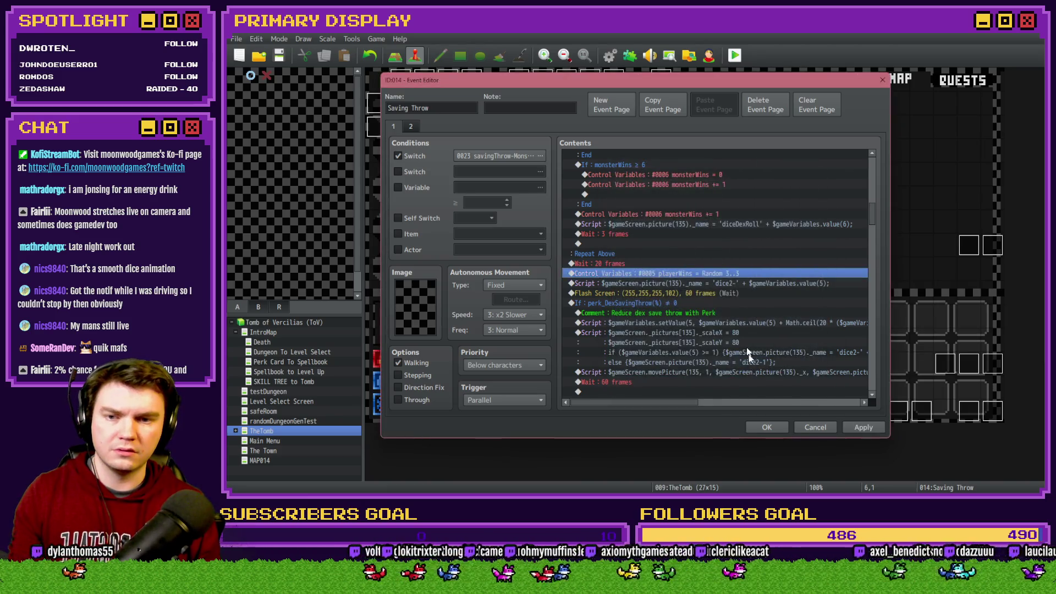
# Step: Delete the screen flash command, then save the event and launch a playtest
pyautogui.click(708, 295)
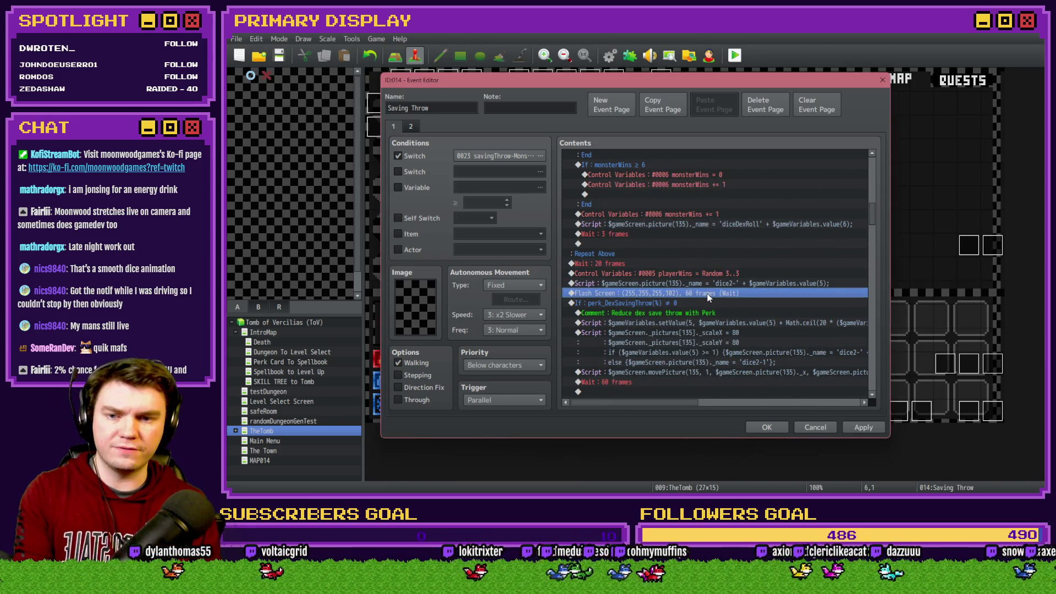
pyautogui.press('Delete')
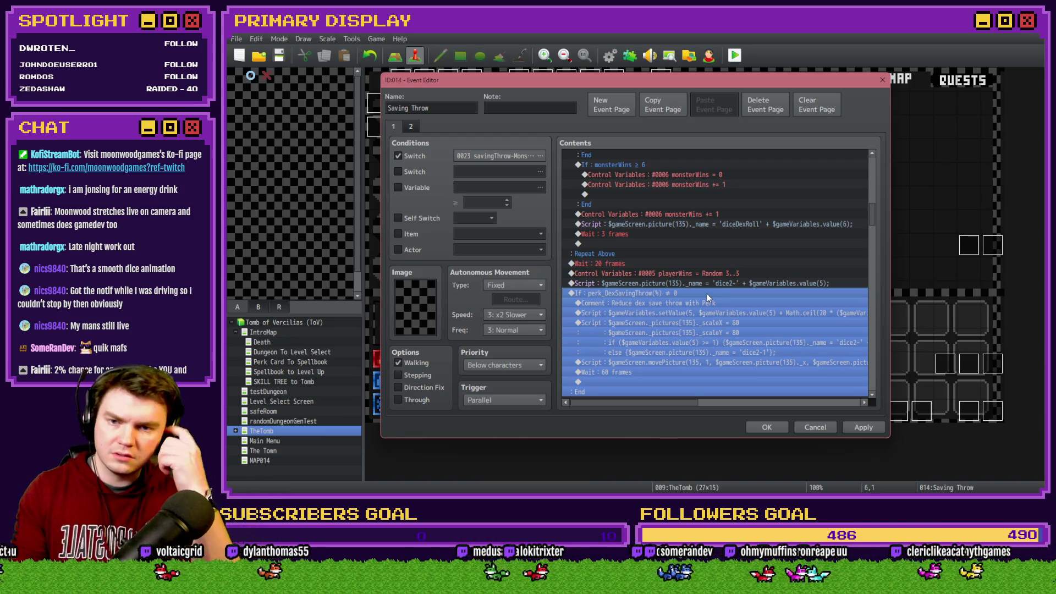
pyautogui.click(766, 428)
pyautogui.click(600, 277)
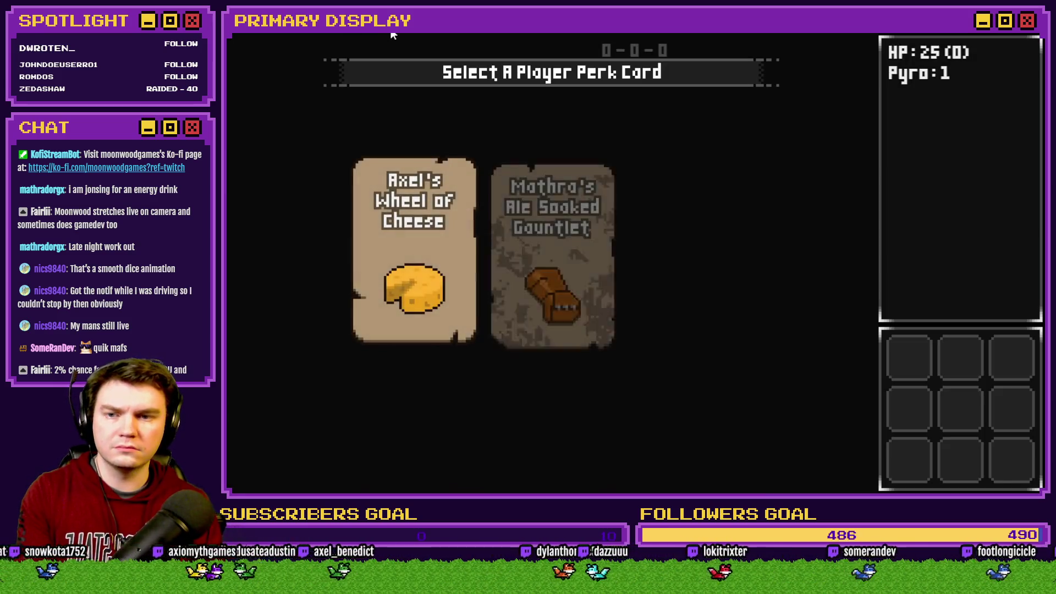
# Step: Pick the Spiked Pauldron perk card and re-enter the flashed tile pattern in the next room
pyautogui.click(660, 206)
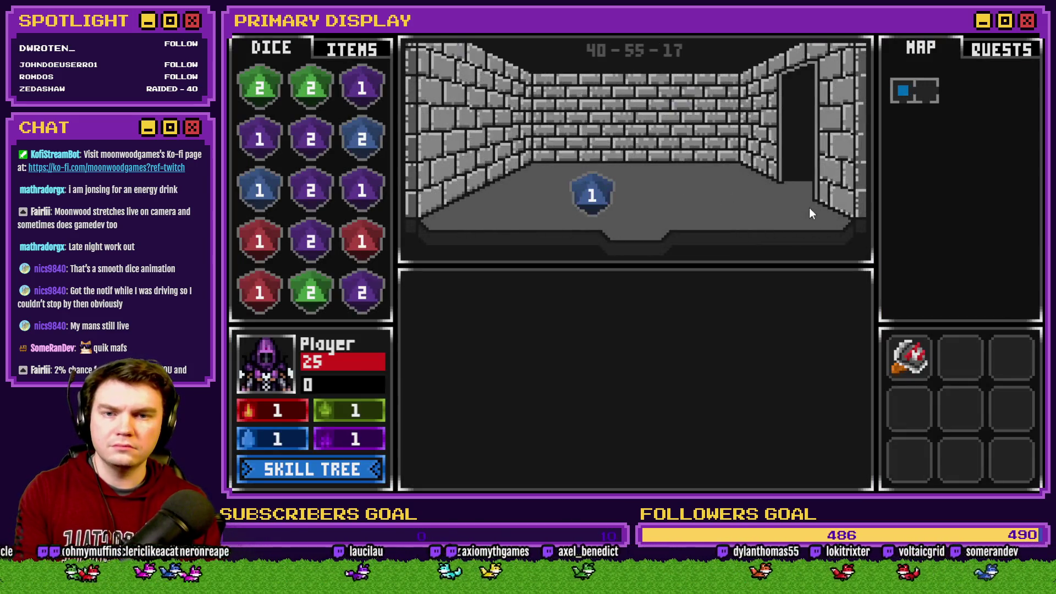
pyautogui.click(809, 207)
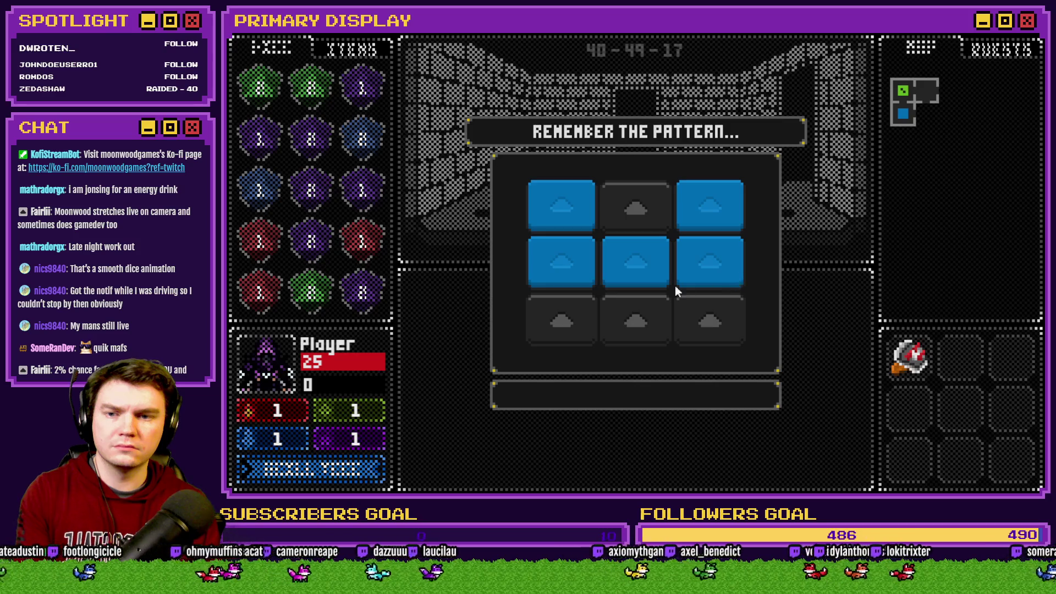
pyautogui.click(564, 220)
pyautogui.click(562, 260)
pyautogui.click(635, 262)
pyautogui.click(709, 262)
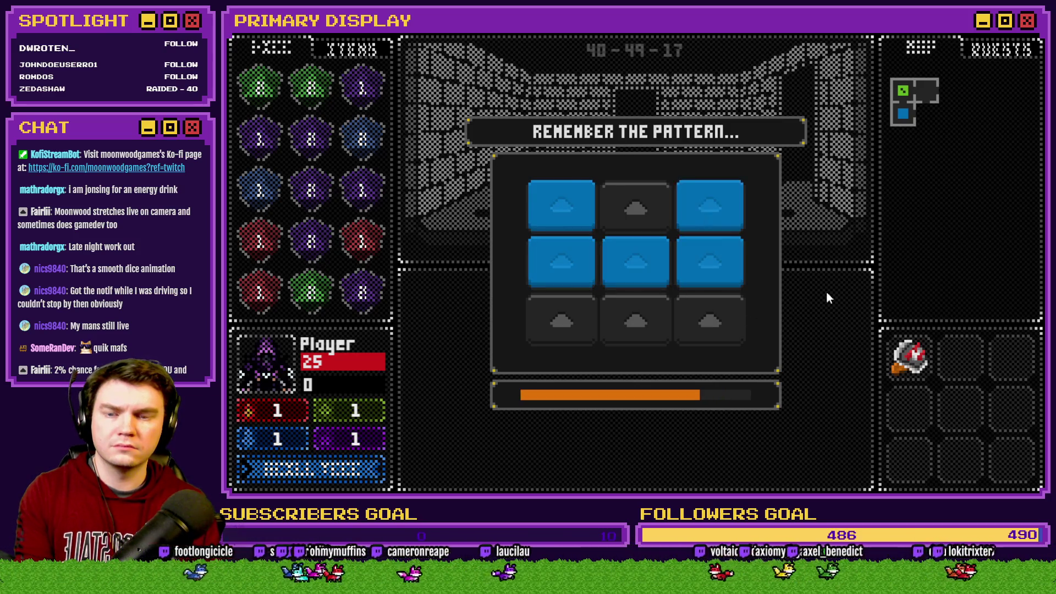
# Step: Move into the next room, then close the playtest and reopen the Saving Throw event
pyautogui.press('w')
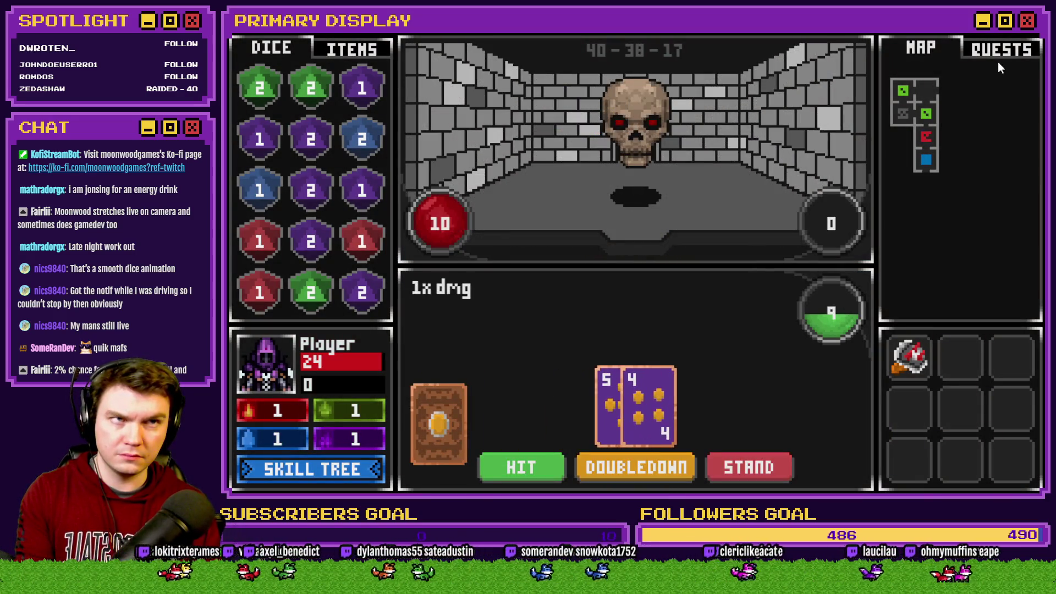
pyautogui.click(1032, 32)
pyautogui.doubleClick(523, 113)
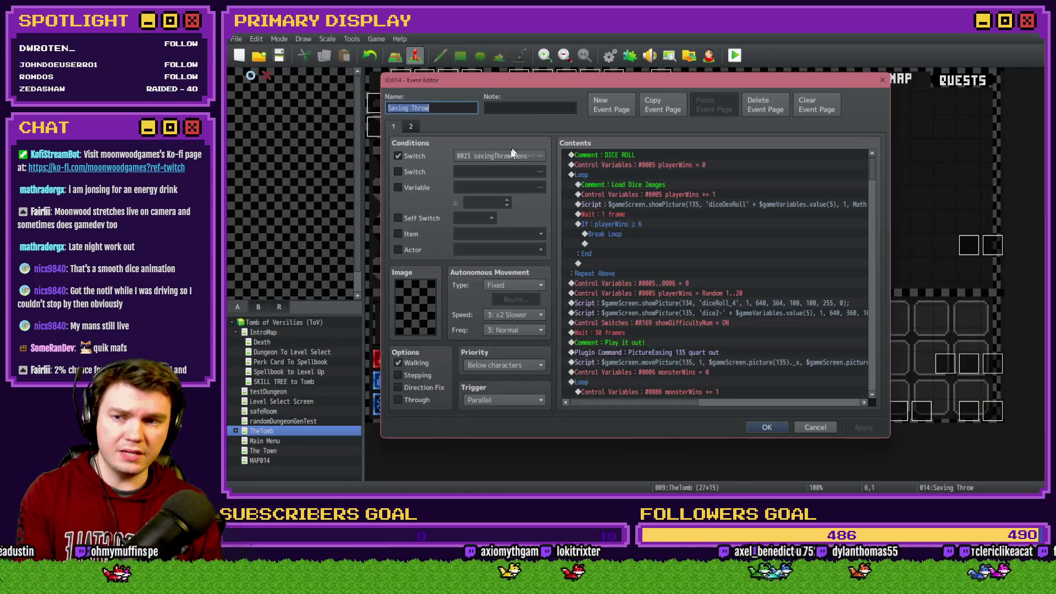
# Step: Fix the second playerWins roll at Random 4..4
pyautogui.scroll(-7, 710, 242)
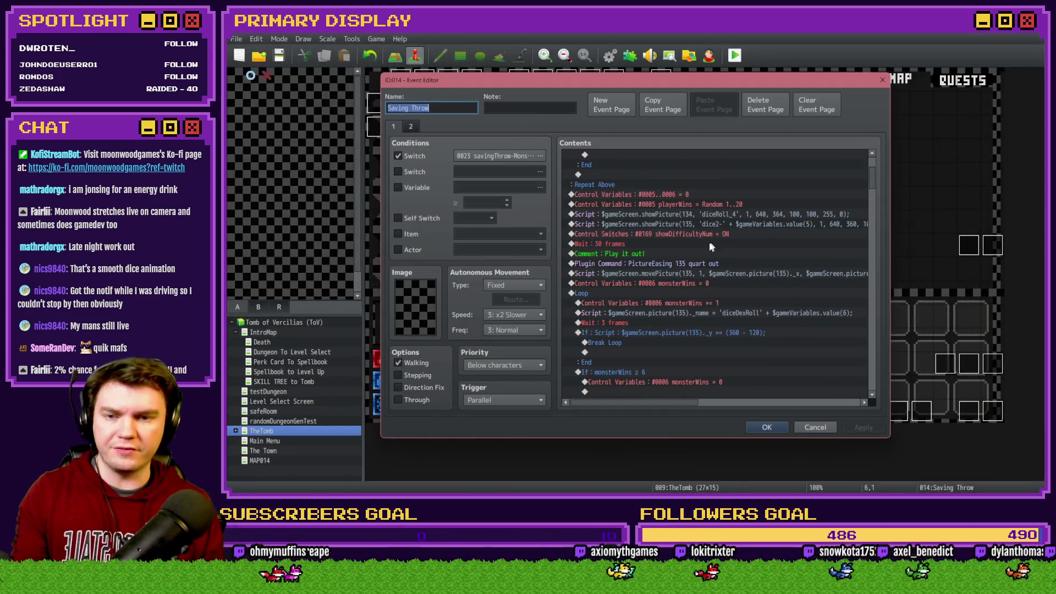
pyautogui.scroll(-3, 718, 240)
pyautogui.doubleClick(721, 263)
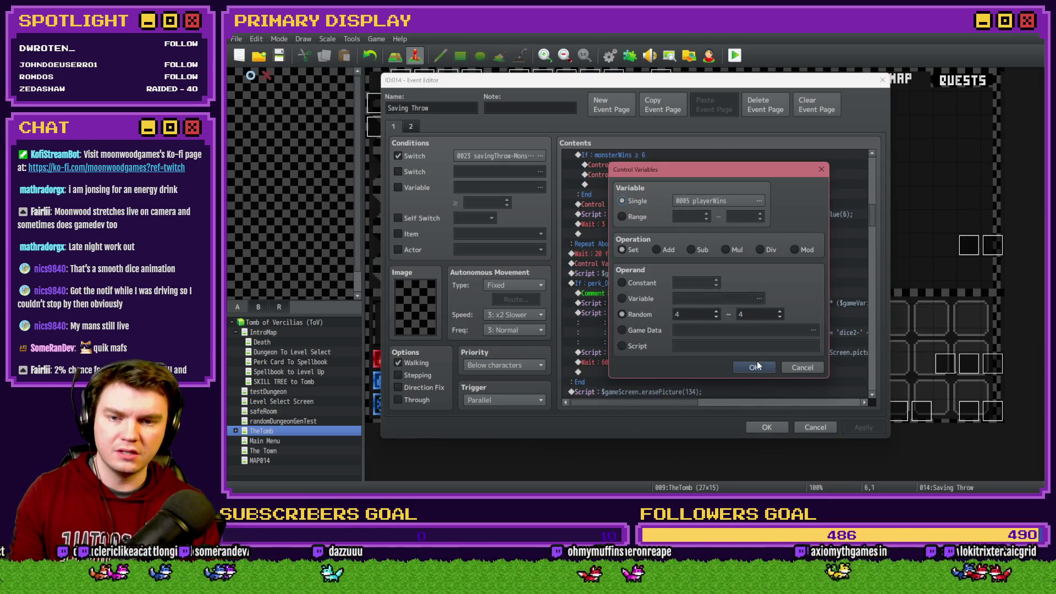
pyautogui.click(756, 365)
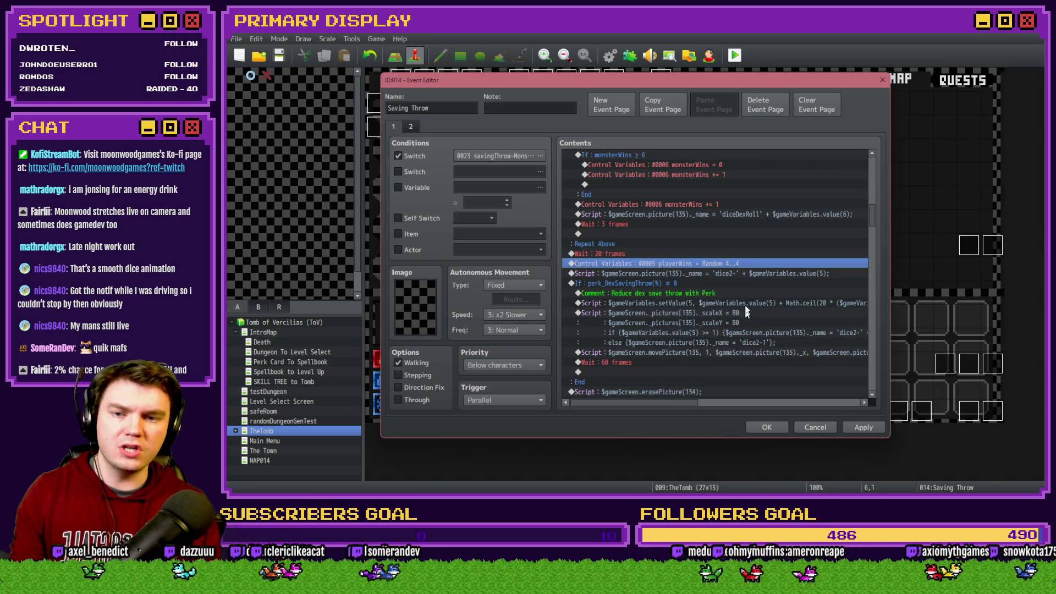
# Step: Insert a 20-frame wait at the perk_DexSavingThrow condition block
pyautogui.click(683, 282)
pyautogui.press('Insert')
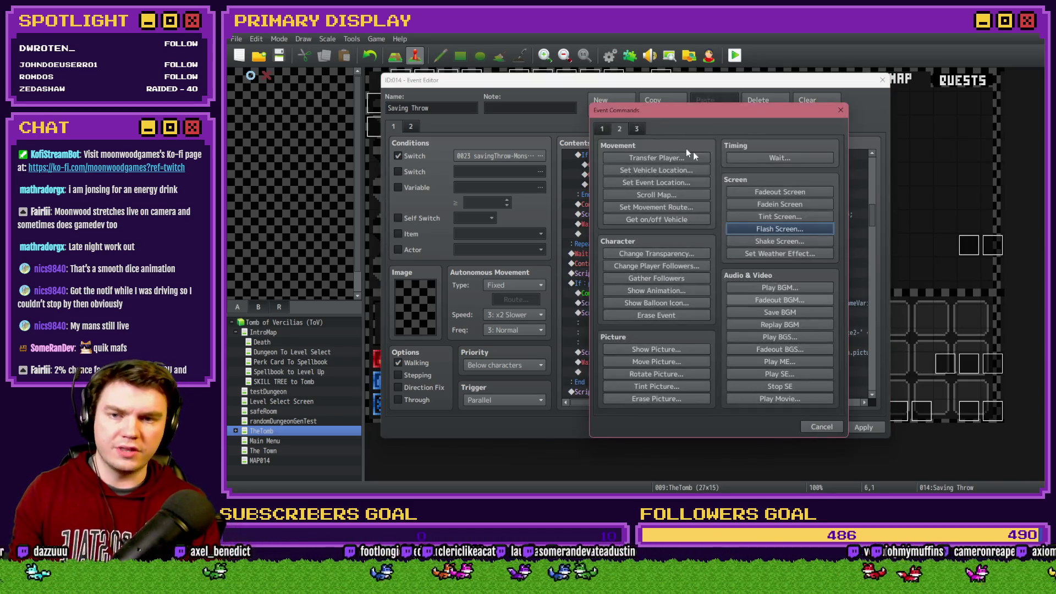
pyautogui.click(757, 159)
pyautogui.click(703, 295)
# Step: Close the event editor, save the changes and start a playtest
pyautogui.click(775, 426)
pyautogui.click(733, 60)
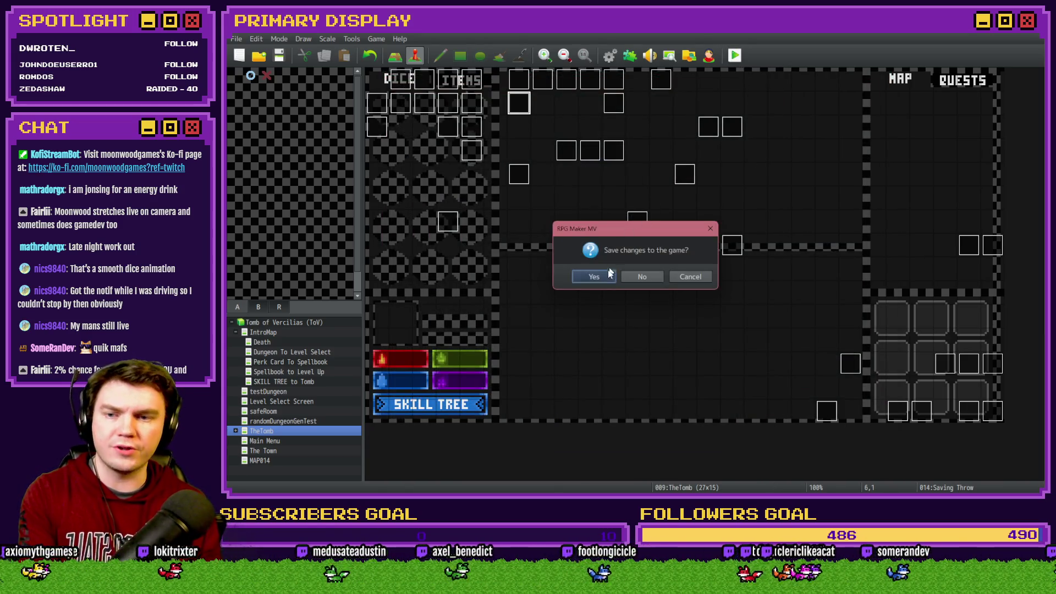
pyautogui.click(607, 277)
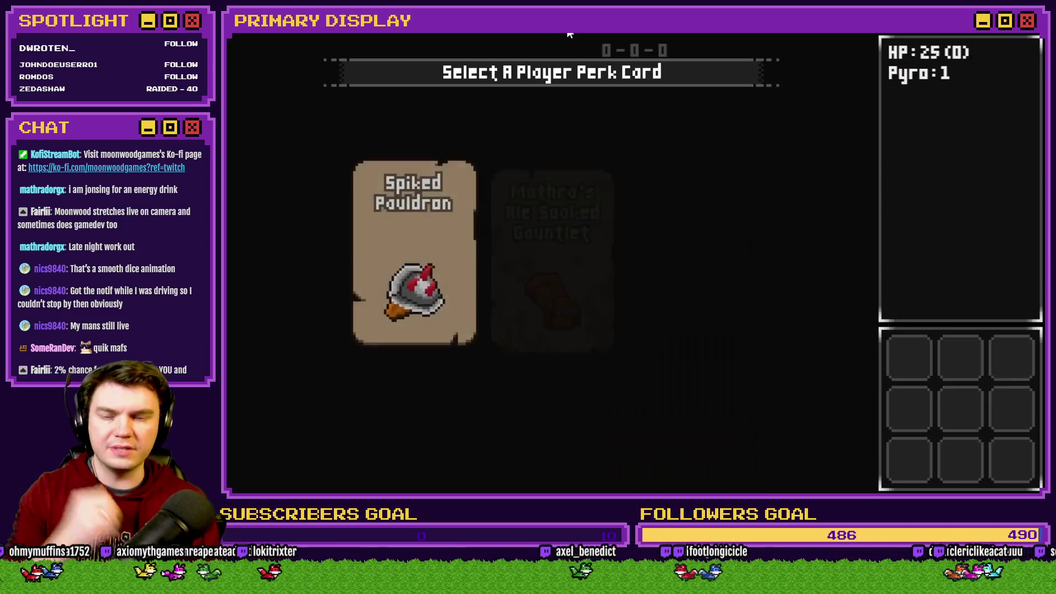
# Step: Pick Spiked Pauldron and walk into the orc room, where the saving-throw die lands on 4
pyautogui.click(384, 228)
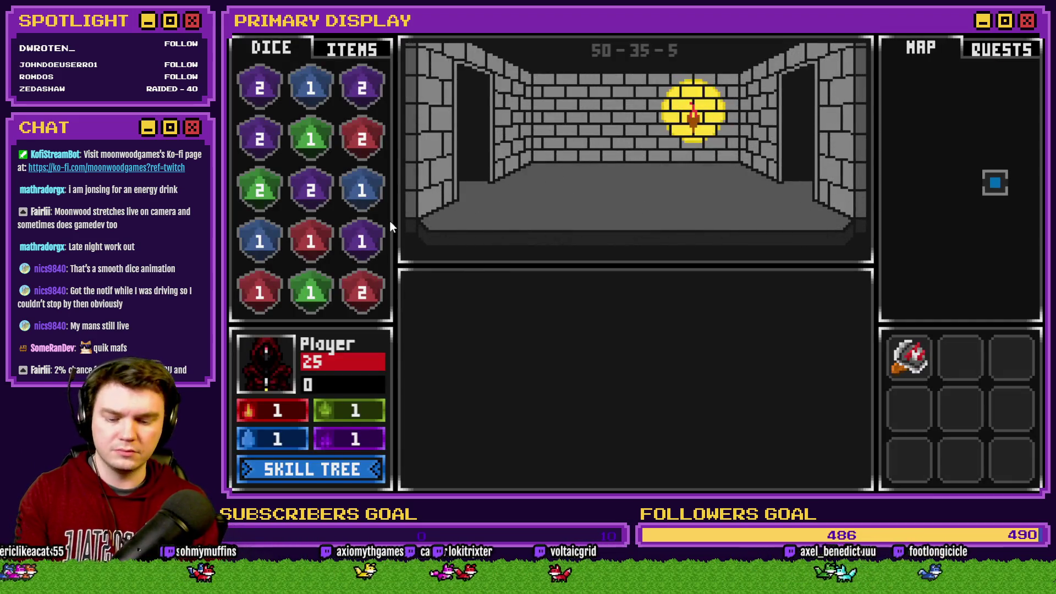
pyautogui.press('w')
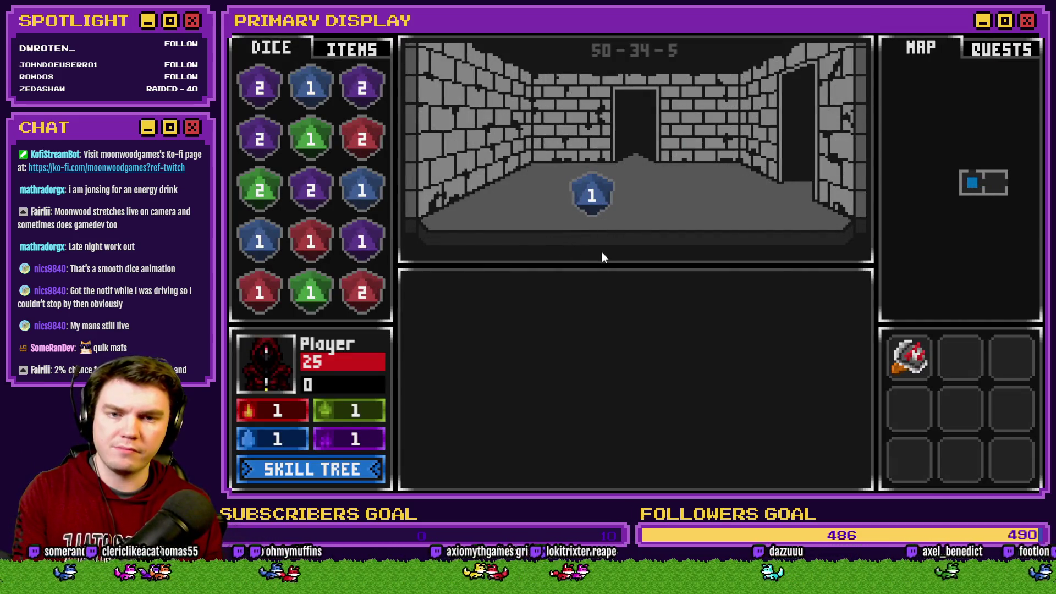
pyautogui.press('w')
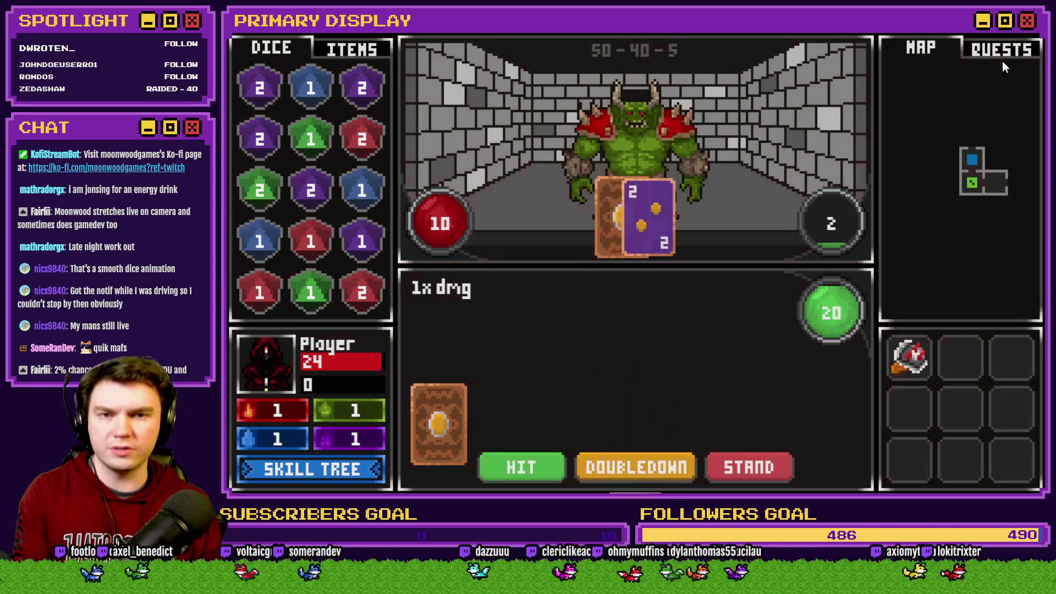
# Step: Close the playtest and reopen the Saving Throw event's command list
pyautogui.hotkey('alt', 'F4')
pyautogui.doubleClick(524, 104)
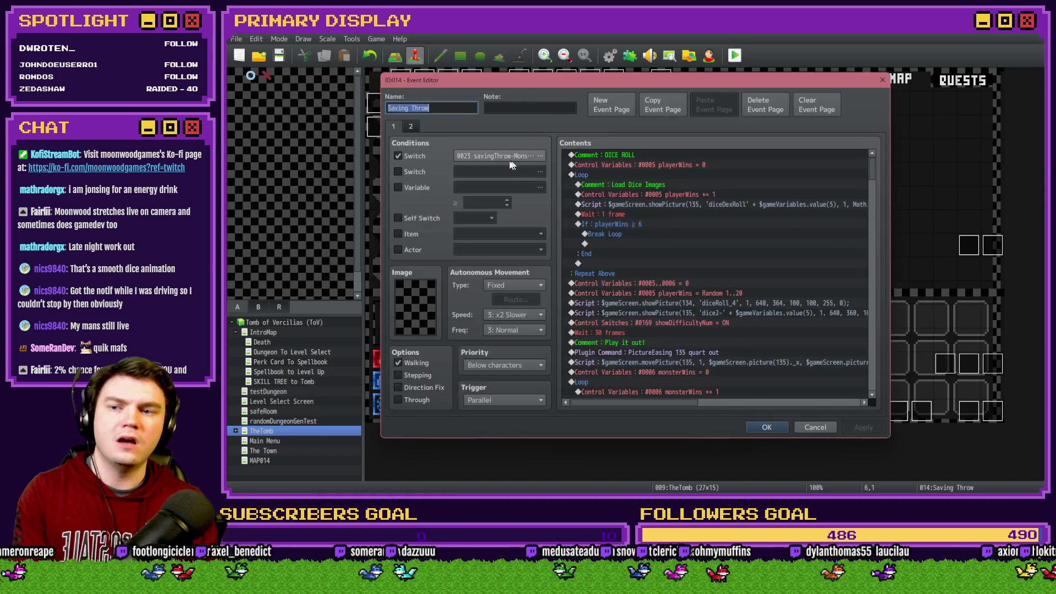
pyautogui.scroll(-6, 641, 249)
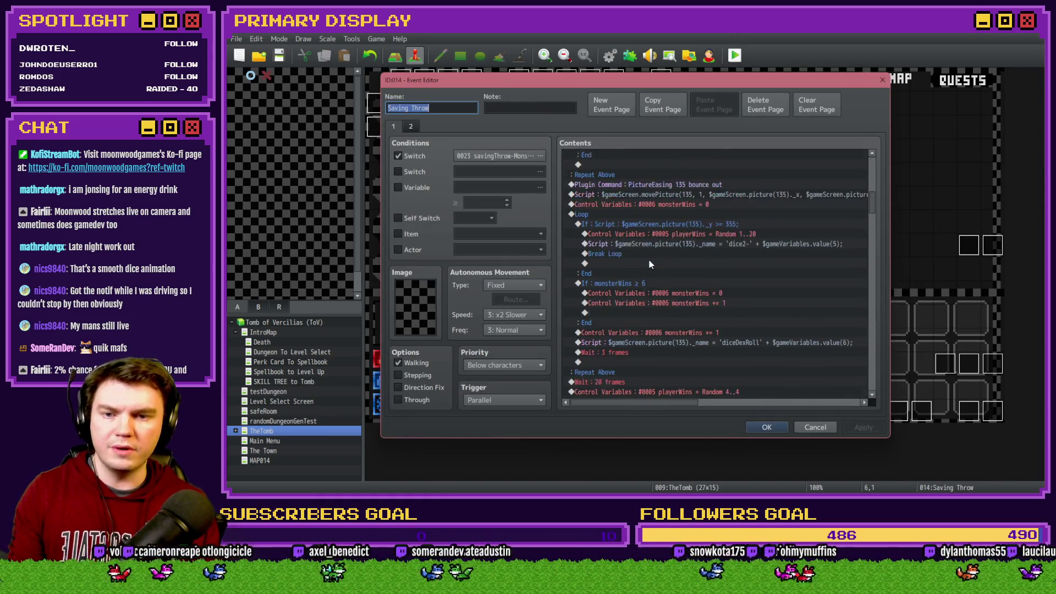
# Step: Restore the playerWins roll to Random 1..20
pyautogui.scroll(-2, 650, 265)
pyautogui.doubleClick(710, 215)
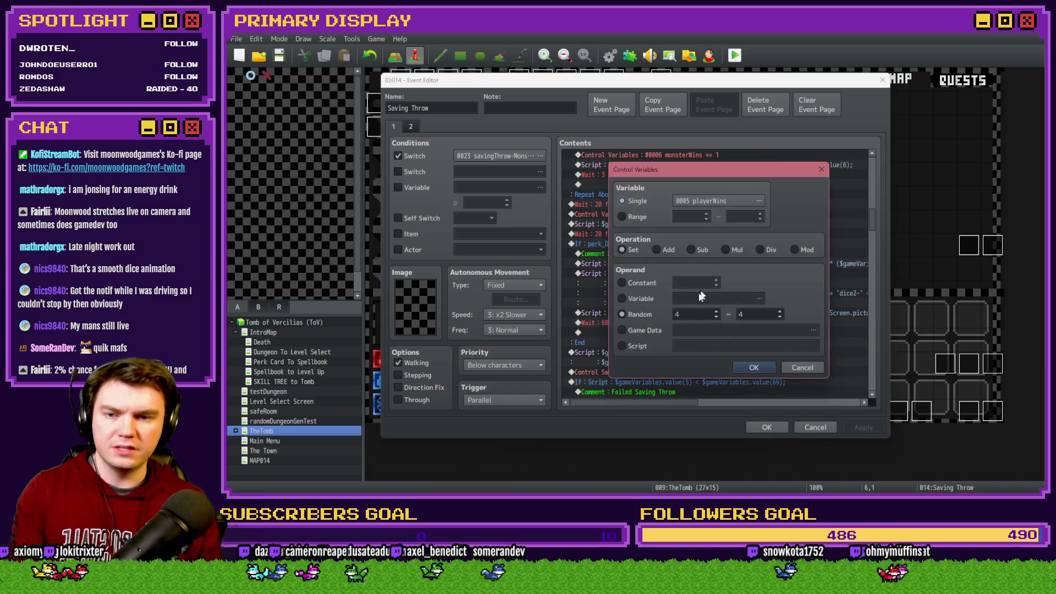
pyautogui.write('20')
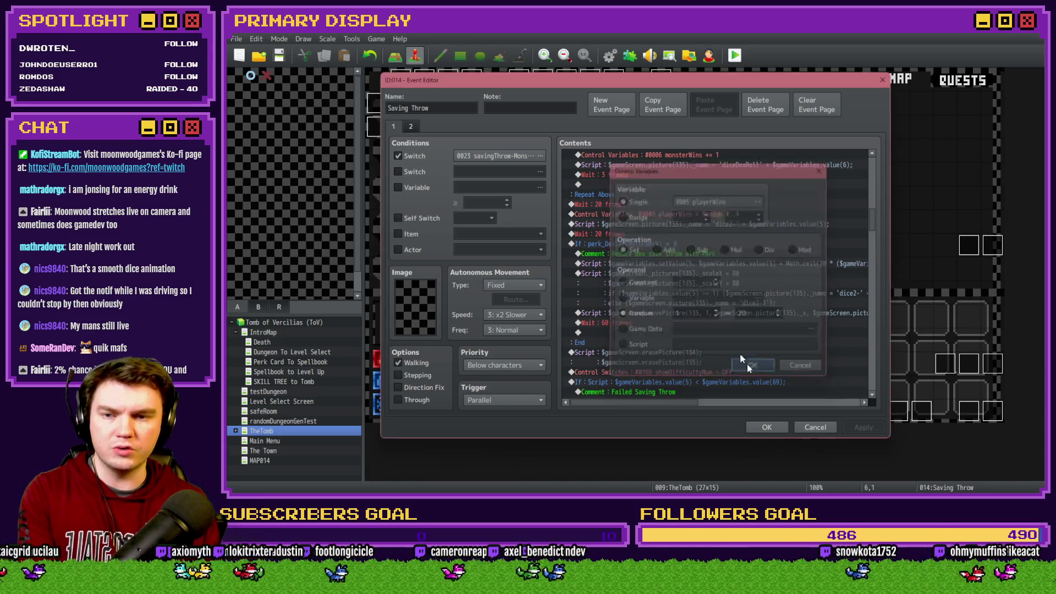
pyautogui.click(754, 367)
# Step: Delete the redundant 20-frame wait after the dice image script
pyautogui.click(644, 236)
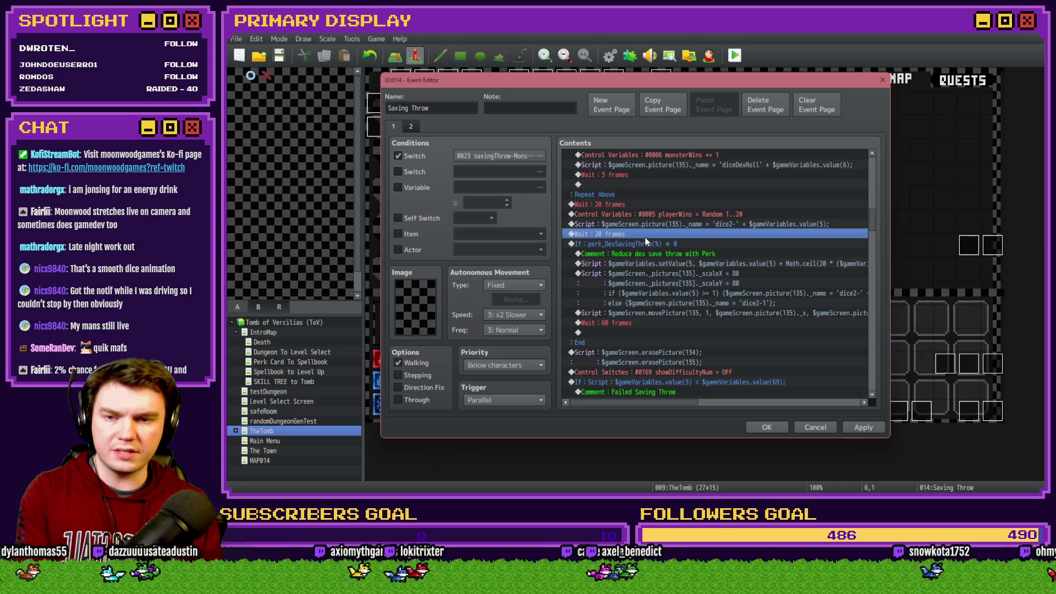
pyautogui.press('Delete')
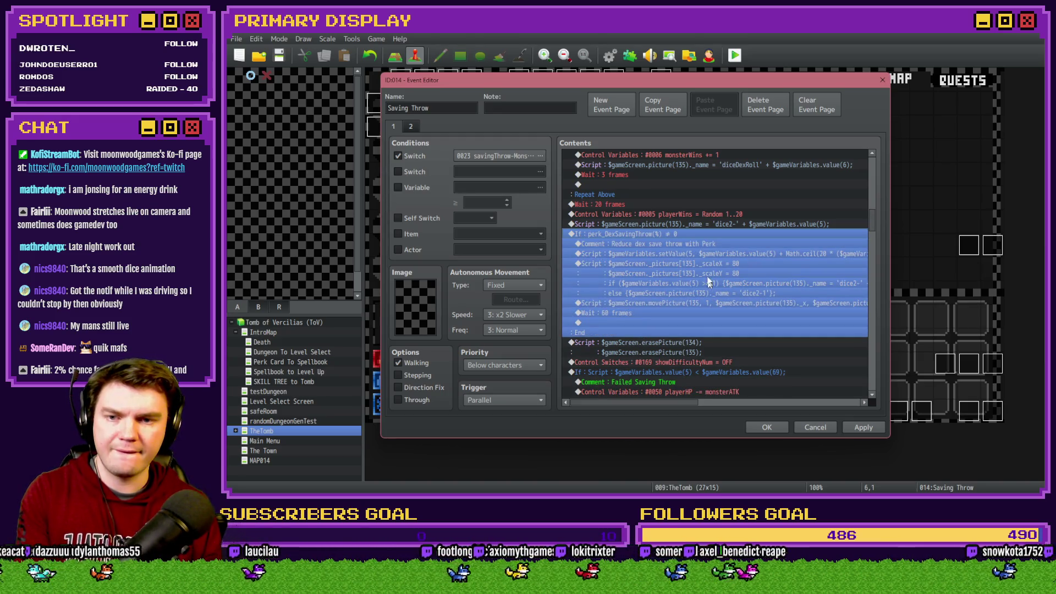
pyautogui.press('Up')
pyautogui.press('Up')
pyautogui.press('Up')
pyautogui.click(709, 224)
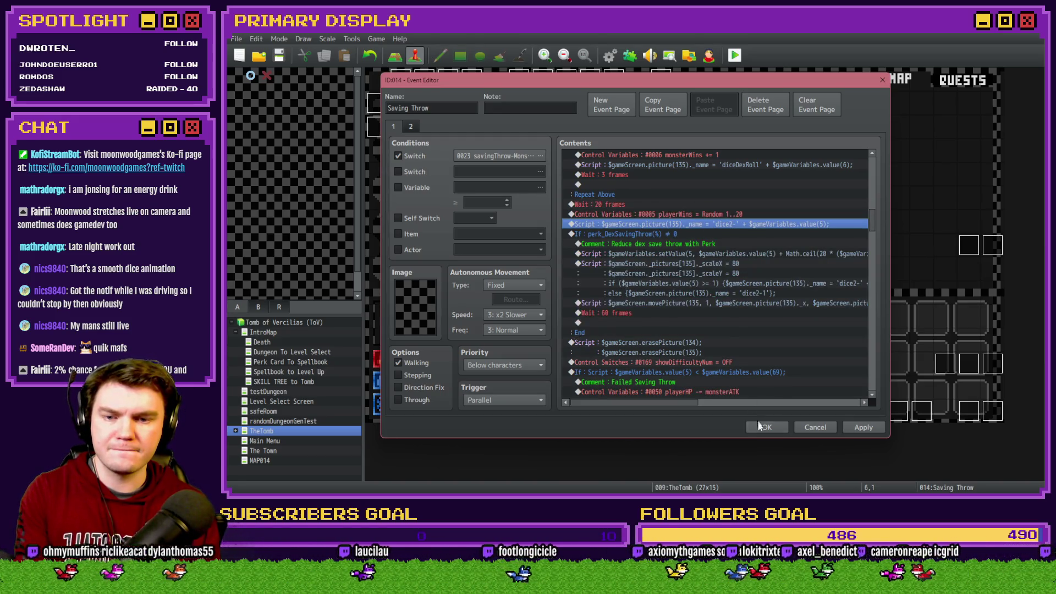
# Step: Close the event editor, save the game and start a playtest
pyautogui.click(759, 425)
pyautogui.click(735, 55)
pyautogui.click(596, 277)
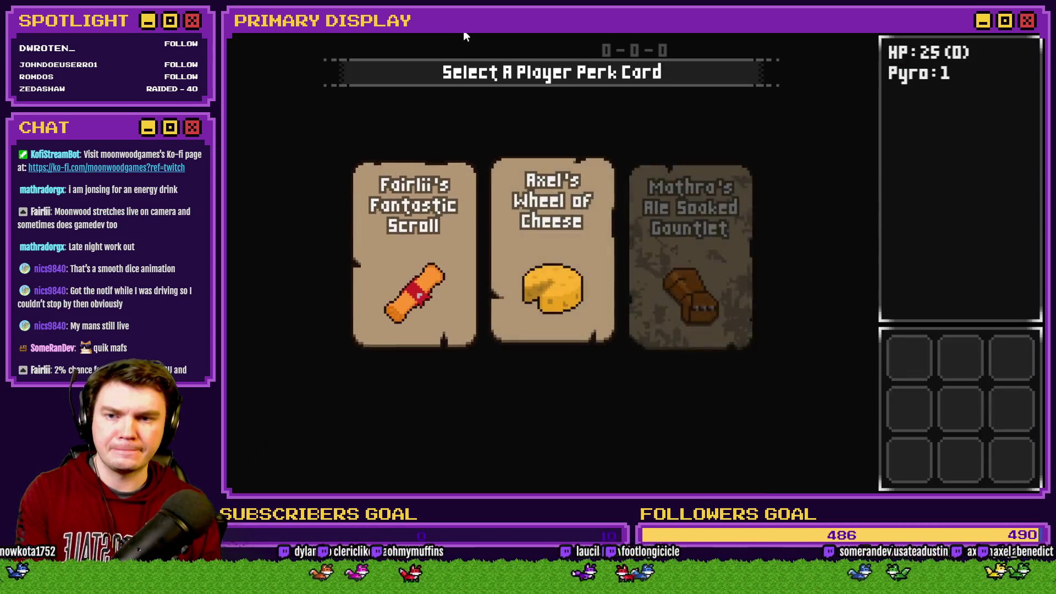
# Step: Redeal the perk cards twice with F5, then close the playtest and reopen the Saving Throw event
pyautogui.press('F5')
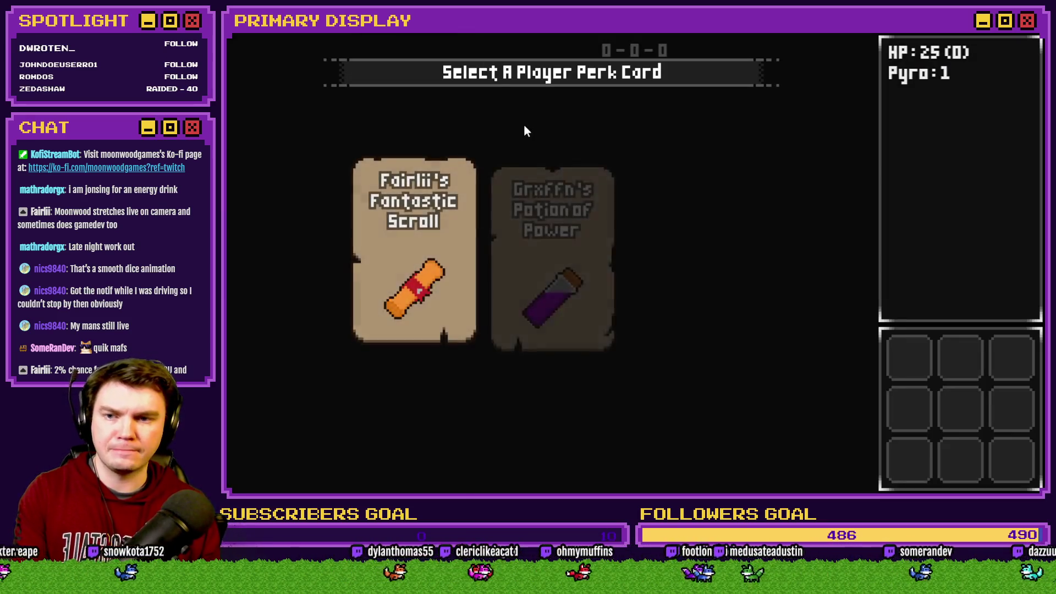
pyautogui.press('F5')
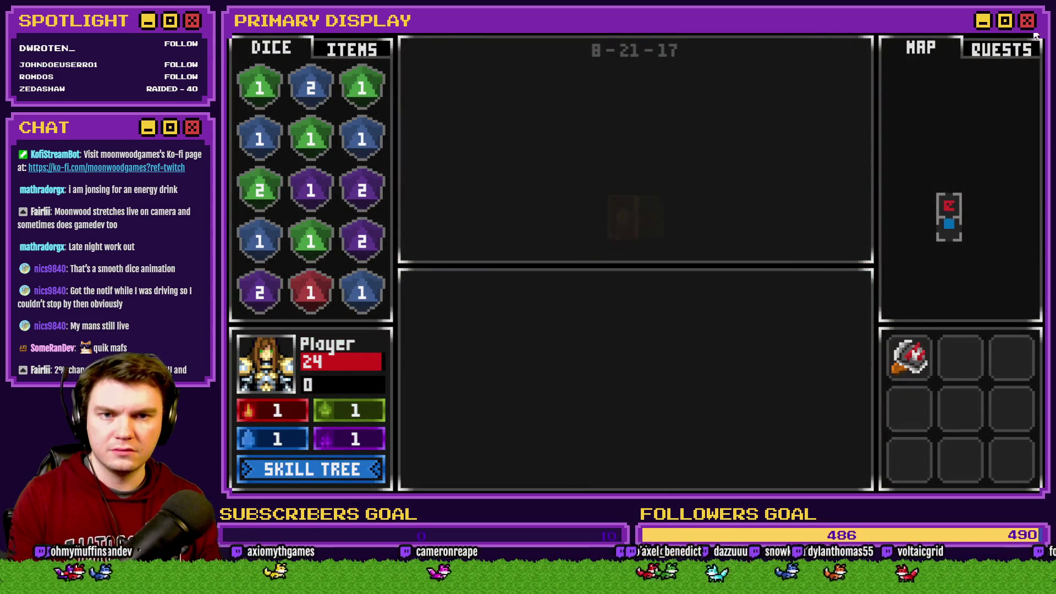
pyautogui.click(956, 70)
pyautogui.doubleClick(514, 100)
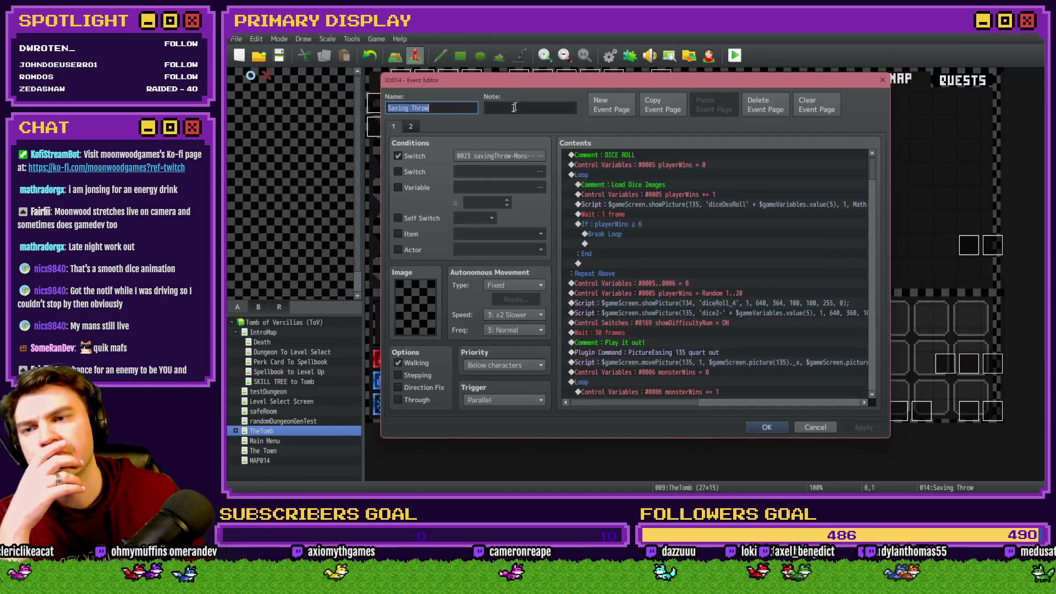
# Step: Delete the second playerWins Random 1..20 roll after the Repeat Above loop
pyautogui.scroll(-5, 672, 272)
pyautogui.scroll(-3, 682, 282)
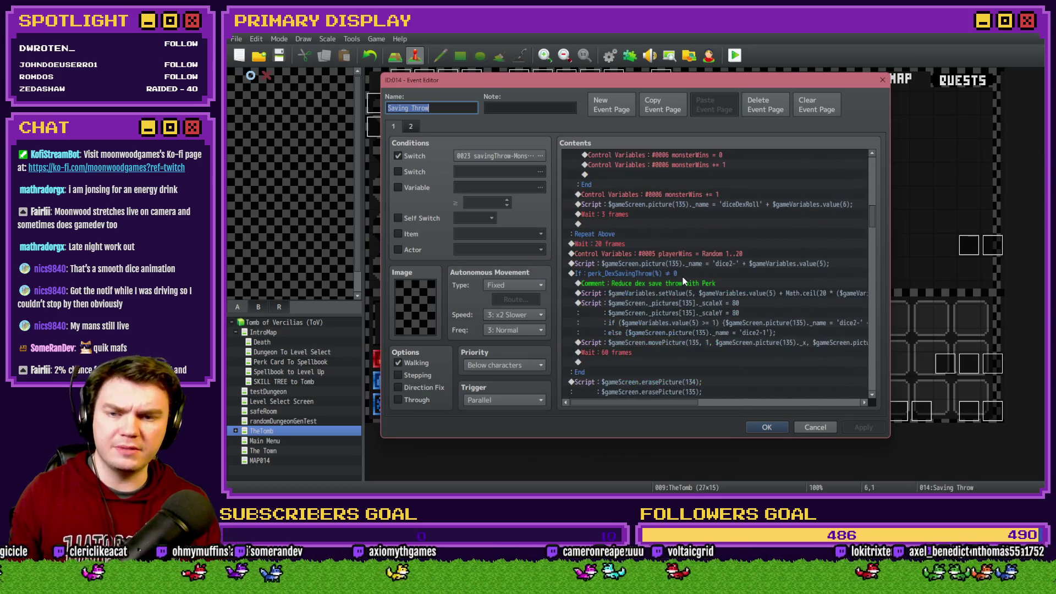
pyautogui.click(717, 254)
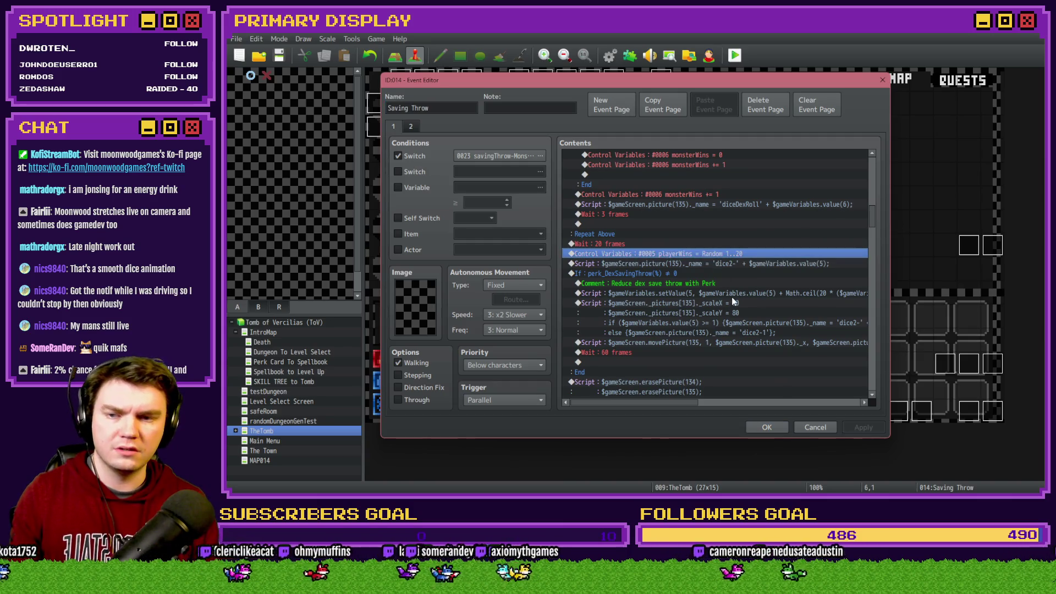
pyautogui.press('Delete')
# Step: Close the event editor, save the game and start a new playtest
pyautogui.click(763, 428)
pyautogui.click(735, 55)
pyautogui.click(601, 279)
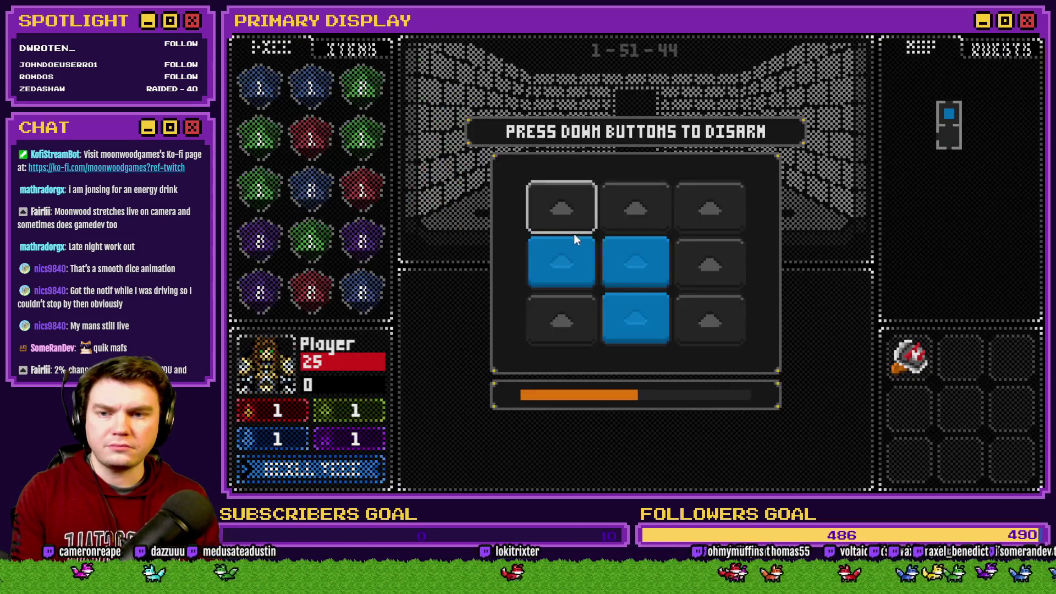
# Step: Press down the raised buttons to disarm the trap, then walk on through the tomb's rooms
pyautogui.click(573, 242)
pyautogui.click(620, 272)
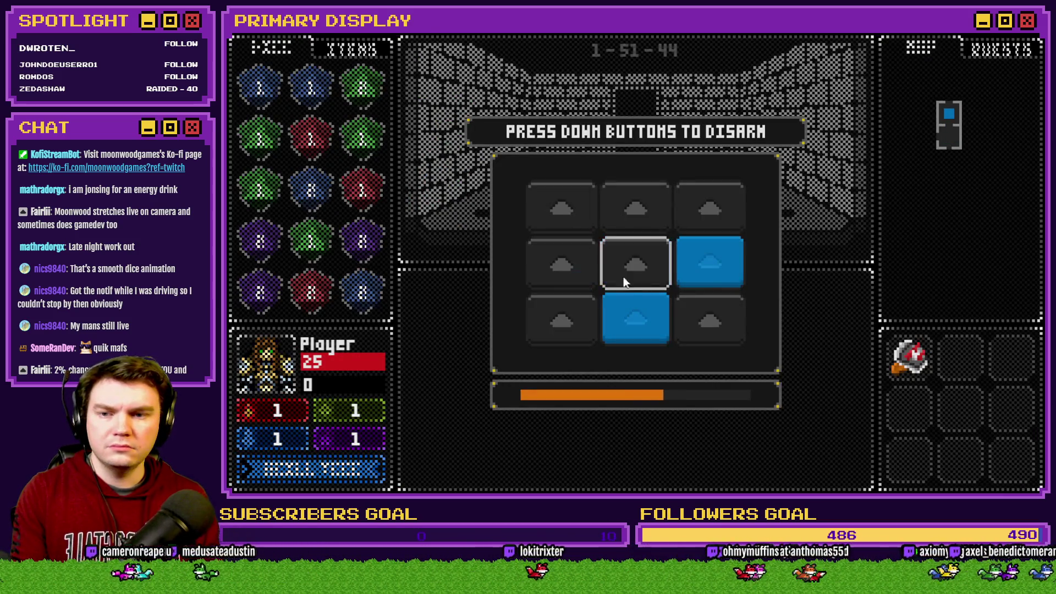
pyautogui.click(544, 262)
pyautogui.click(638, 209)
pyautogui.click(707, 211)
pyautogui.click(626, 327)
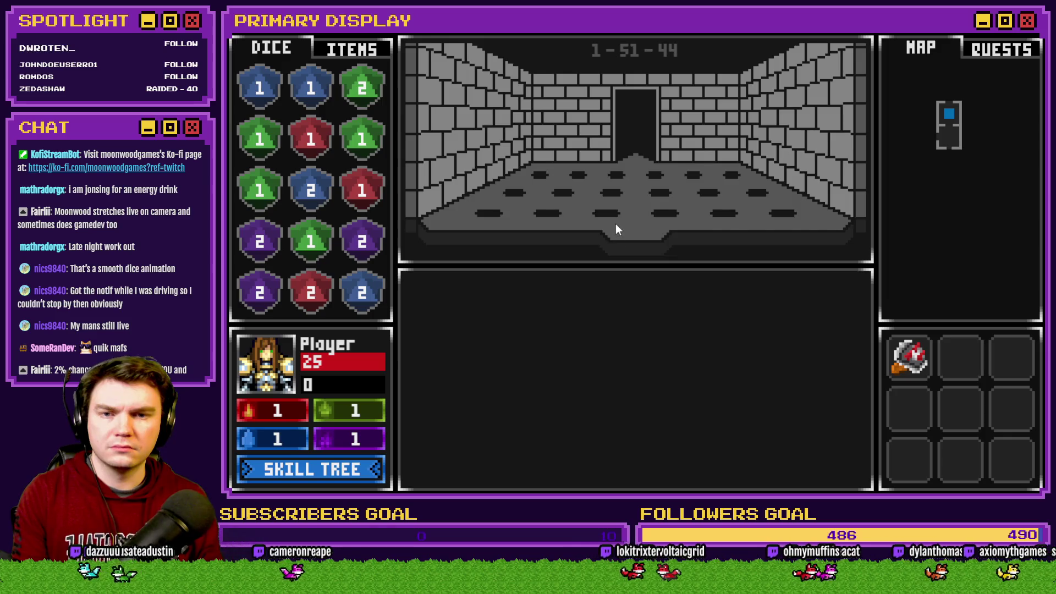
pyautogui.press('Right')
pyautogui.press('Right')
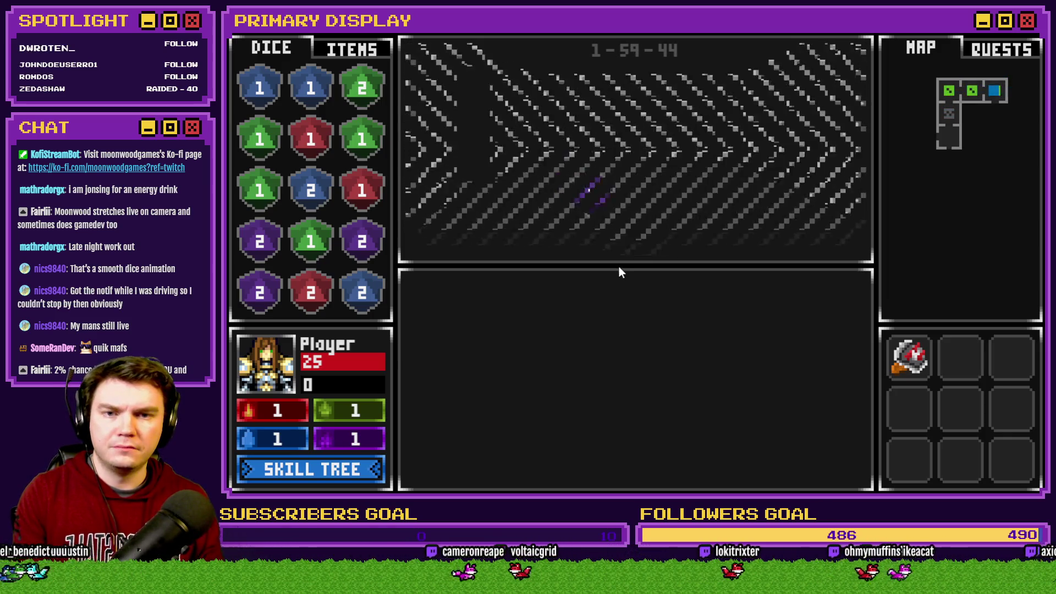
pyautogui.press('Down')
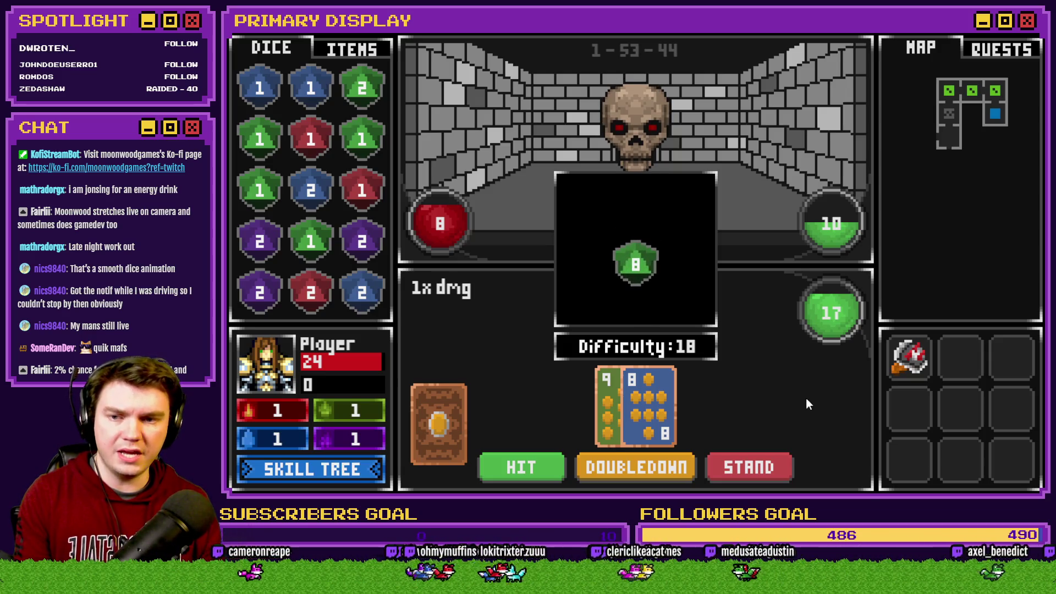
# Step: Enter the skull's room, split the pair, hit twice on the second hand, then close the playtest
pyautogui.press('w')
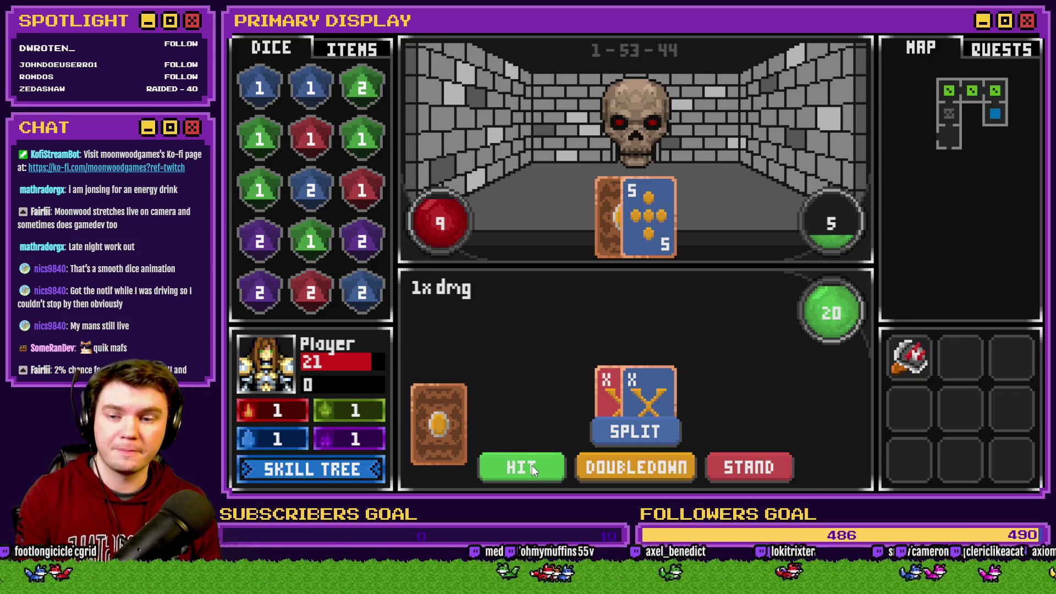
pyautogui.click(622, 434)
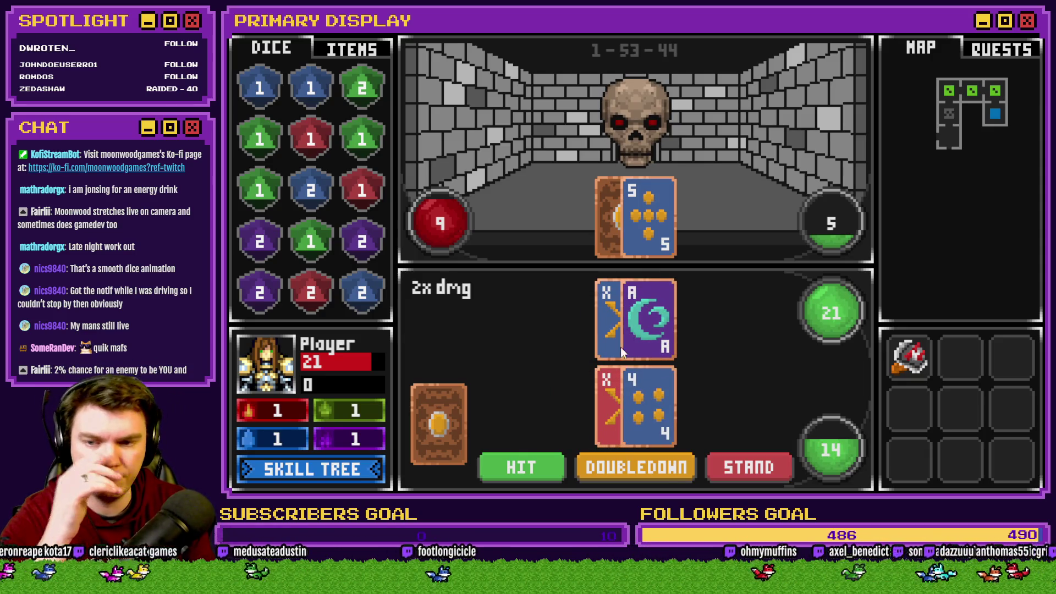
pyautogui.click(549, 467)
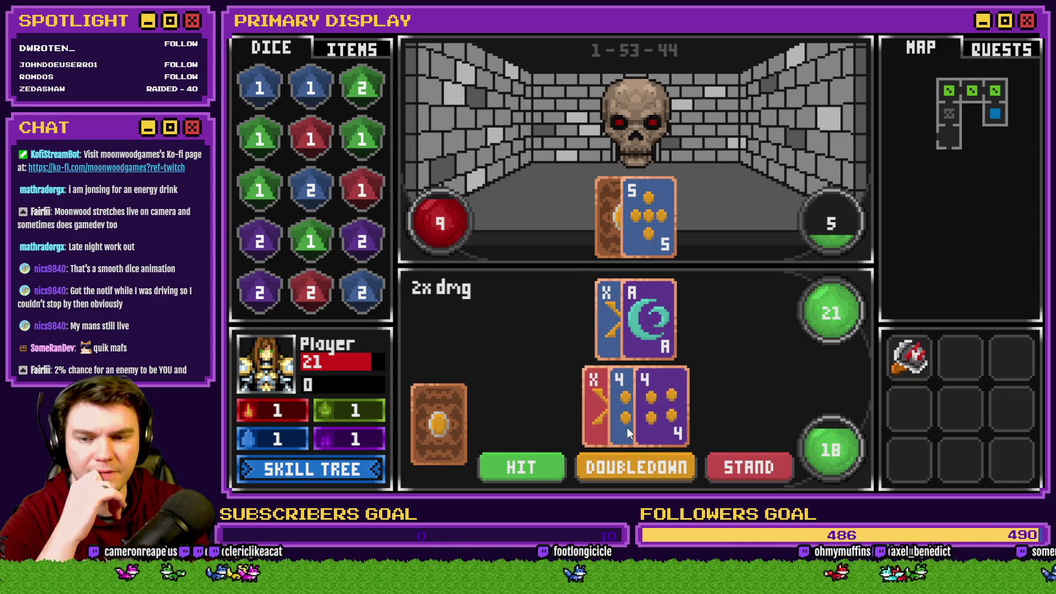
pyautogui.click(547, 467)
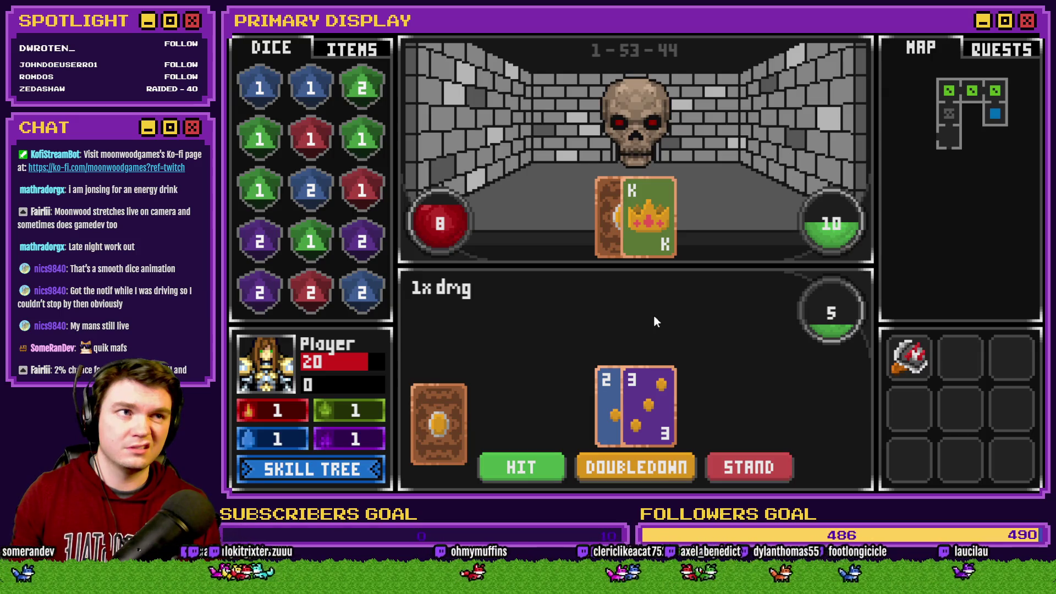
pyautogui.hotkey('alt', 'F4')
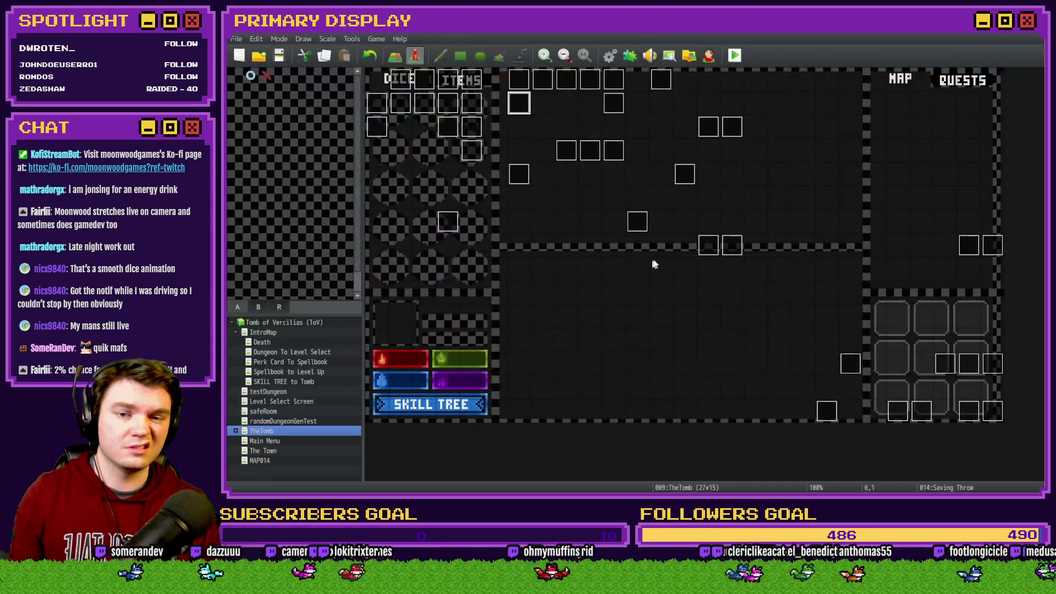
# Step: Open the Draw And Attack event and browse the contents of its page 2
pyautogui.doubleClick(969, 411)
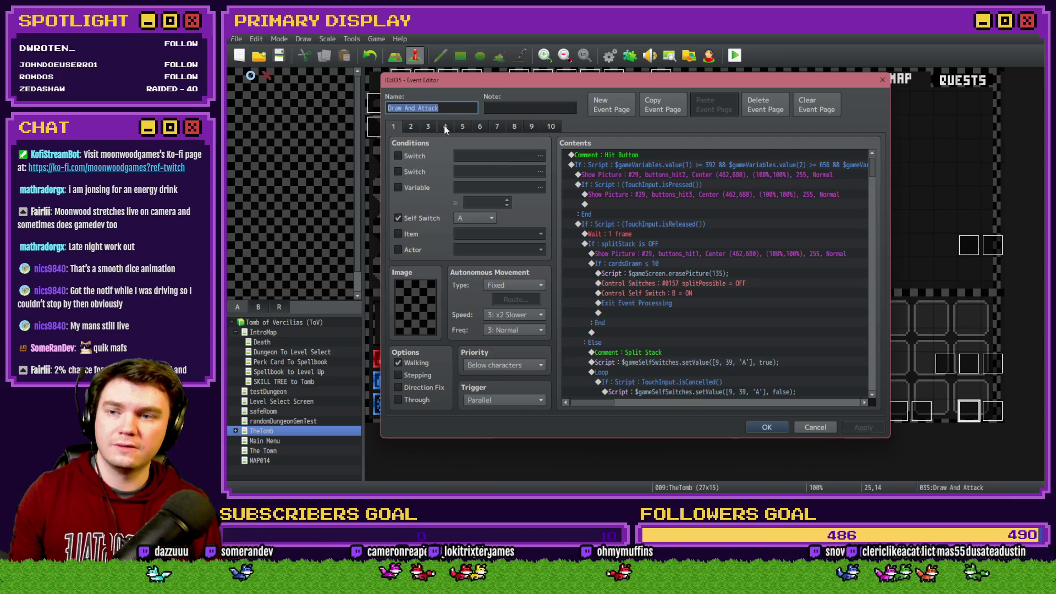
pyautogui.click(411, 126)
pyautogui.moveTo(873, 167); pyautogui.dragTo(875, 203)
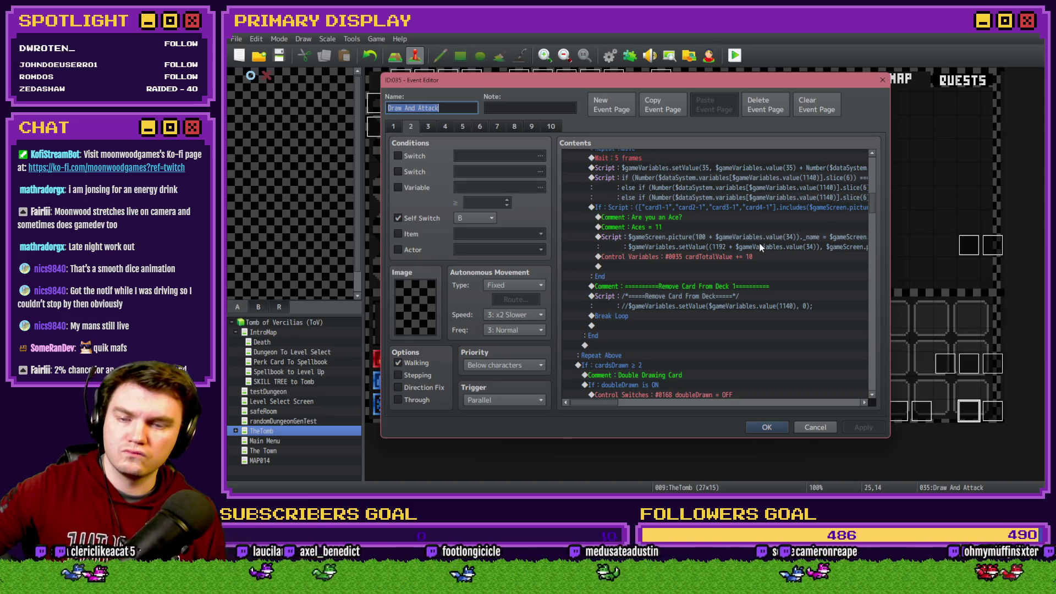
pyautogui.scroll(6, 760, 248)
pyautogui.scroll(3, 748, 266)
pyautogui.scroll(-3, 748, 266)
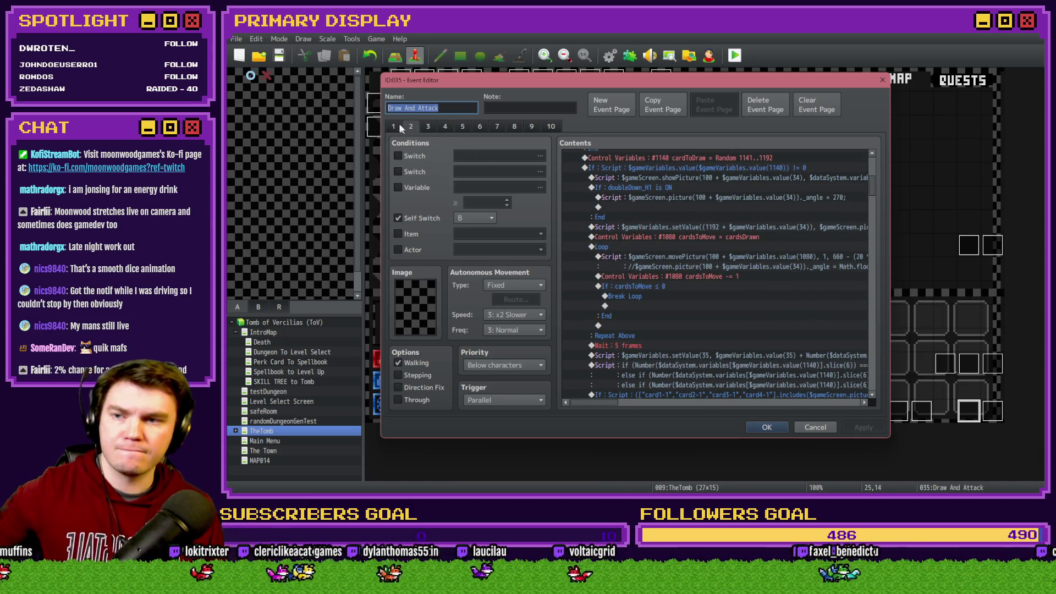
pyautogui.scroll(-3, 709, 276)
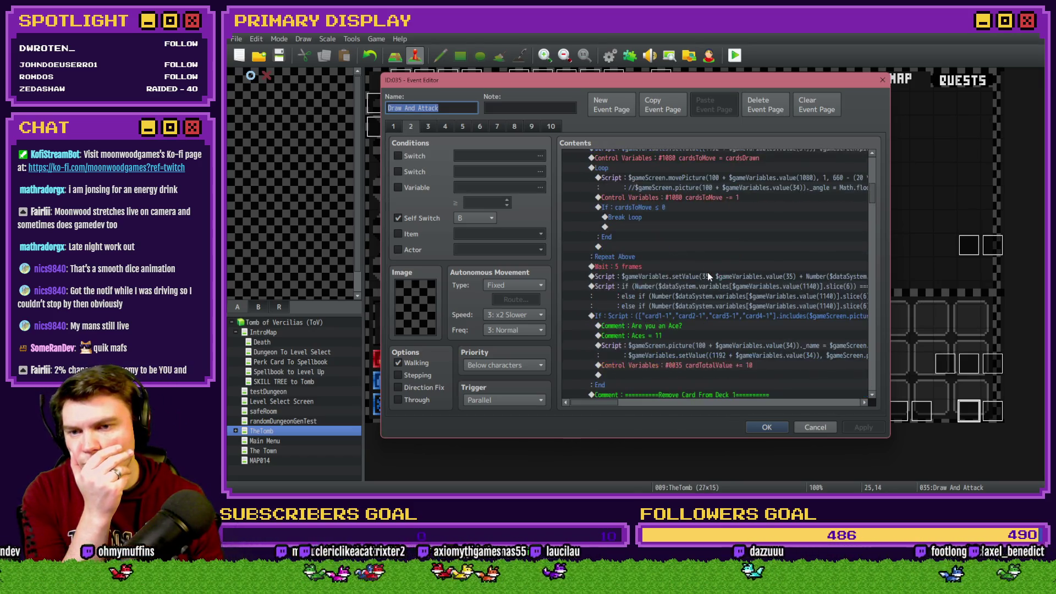
pyautogui.scroll(-5, 708, 275)
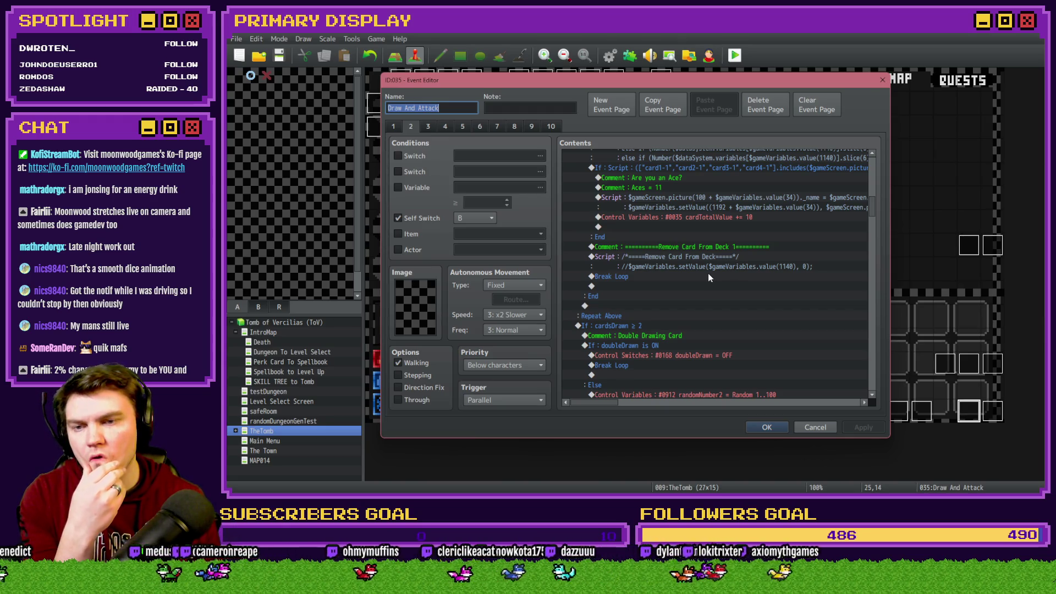
pyautogui.scroll(3, 815, 256)
# Step: Inspect the cardTotalValue > 21 bust block, its Busting comment and the cardsToMove = 0 command
pyautogui.moveTo(871, 197)
pyautogui.mouseDown()
pyautogui.moveTo(871, 240)
pyautogui.moveTo(872, 226)
pyautogui.mouseUp()
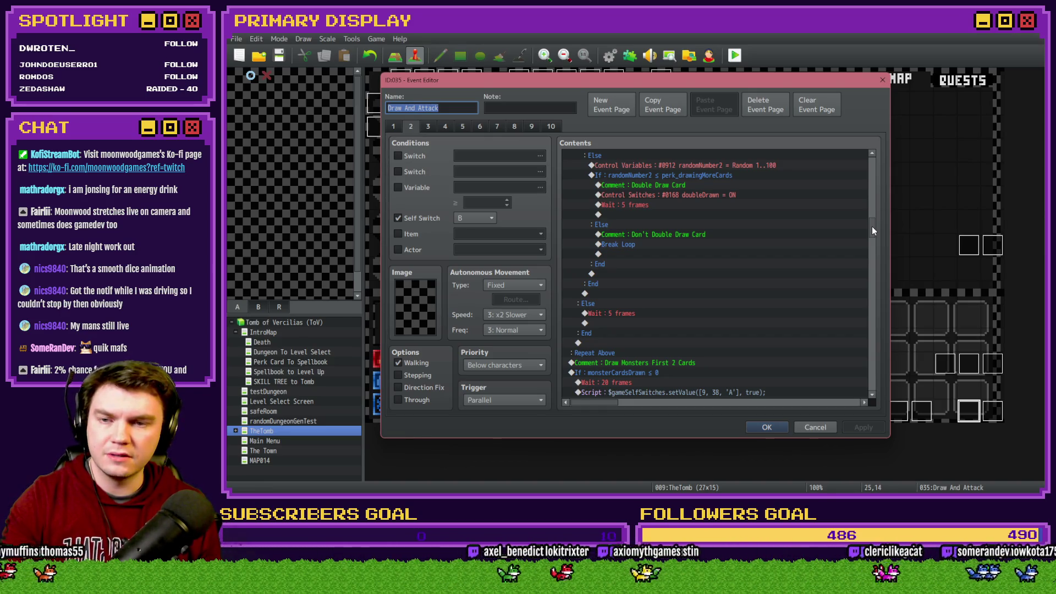
pyautogui.moveTo(872, 226); pyautogui.dragTo(879, 251)
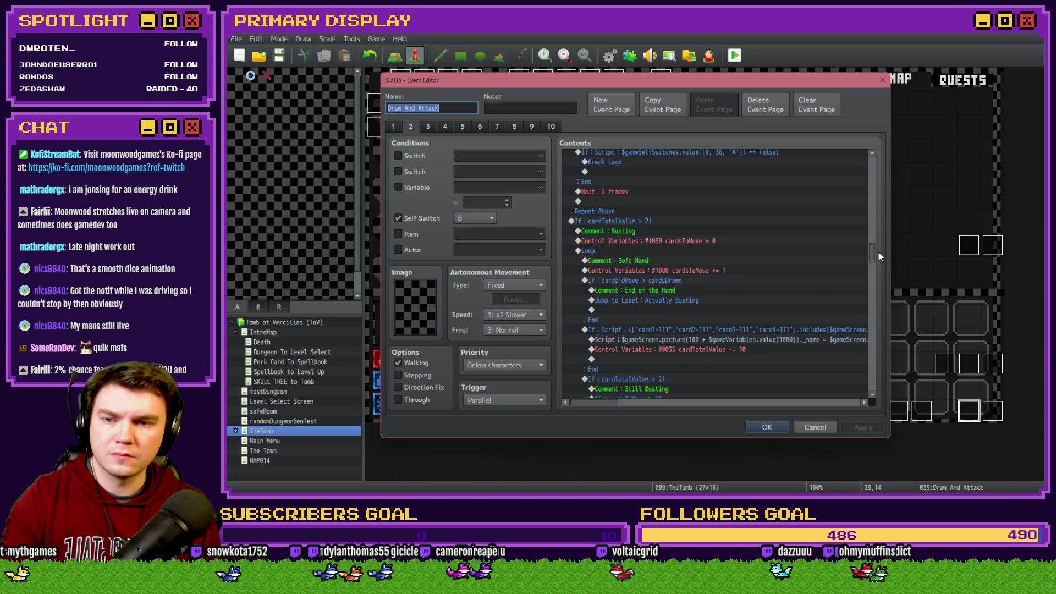
pyautogui.moveTo(879, 253); pyautogui.dragTo(879, 256)
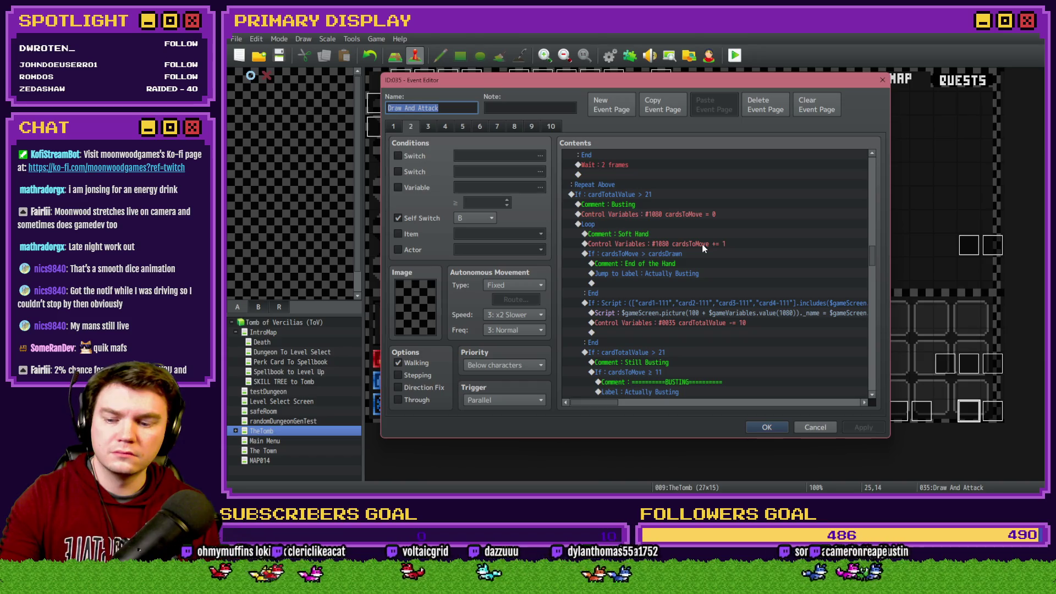
pyautogui.click(640, 196)
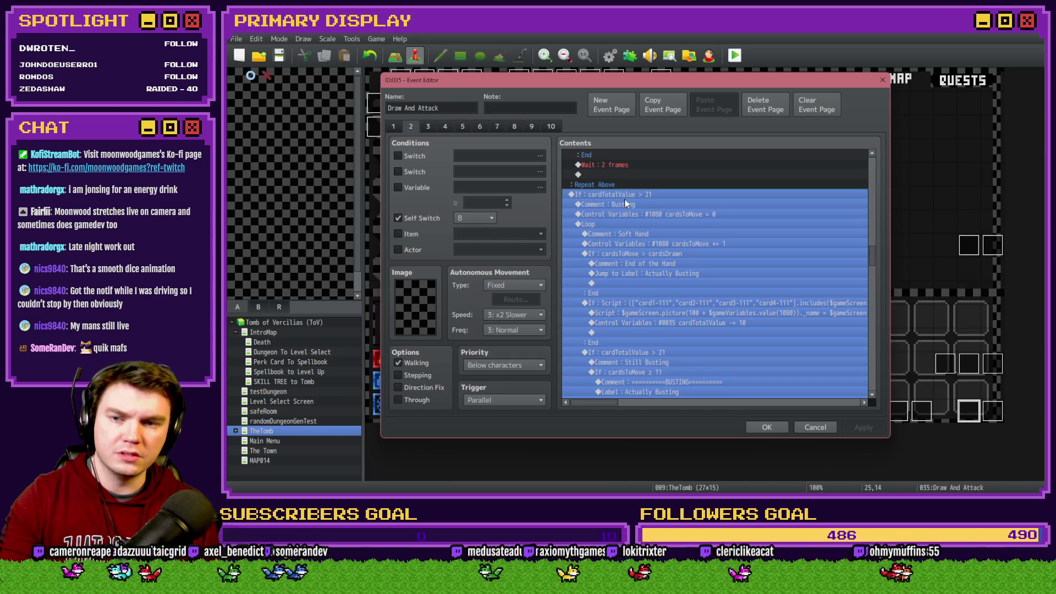
pyautogui.click(649, 204)
pyautogui.click(648, 216)
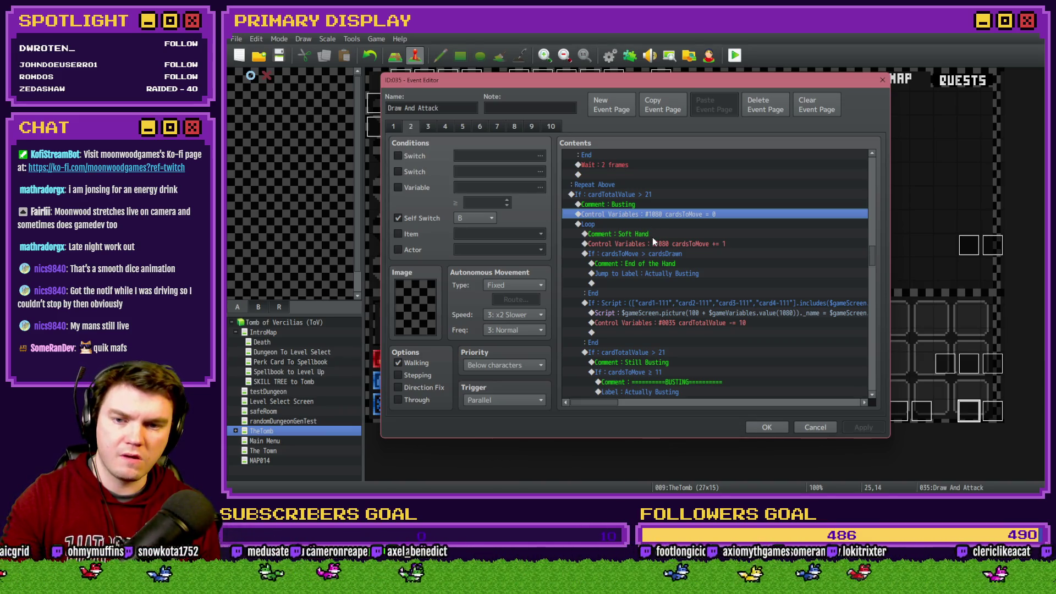
pyautogui.scroll(-7, 653, 241)
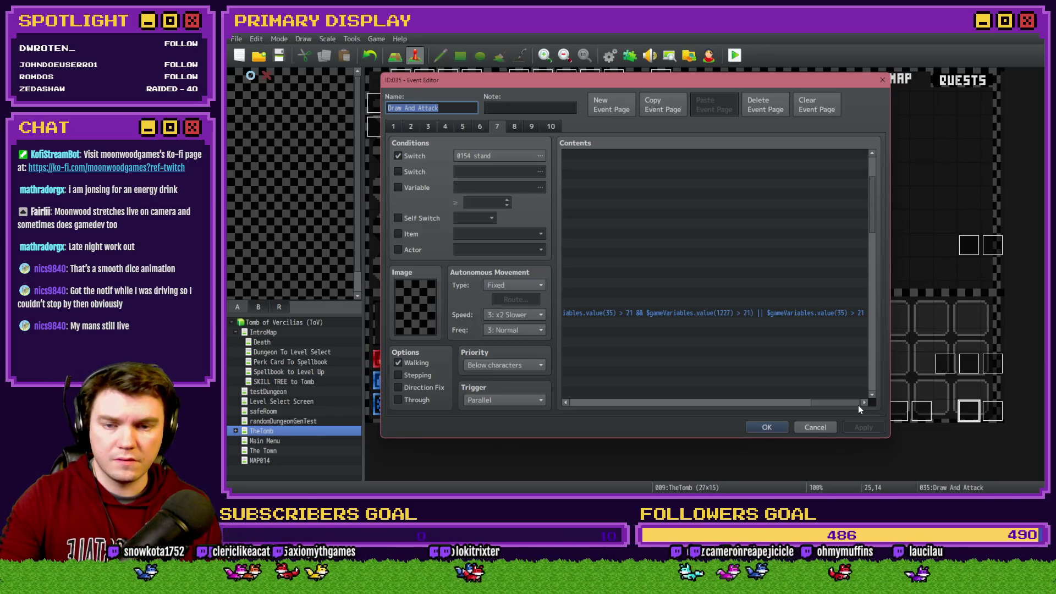
pyautogui.moveTo(858, 404); pyautogui.dragTo(598, 405)
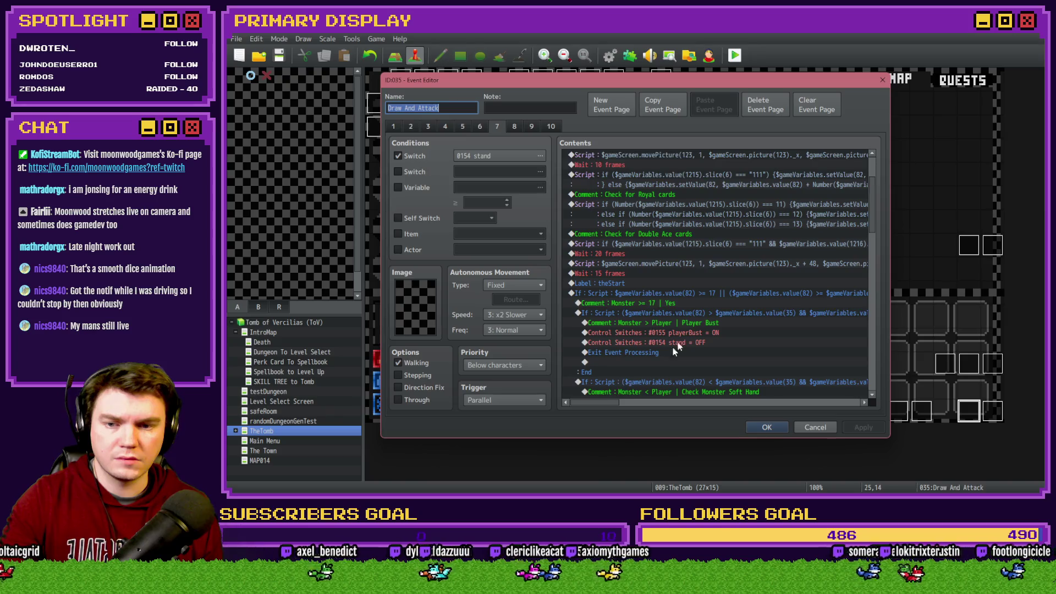
pyautogui.scroll(-2, 664, 357)
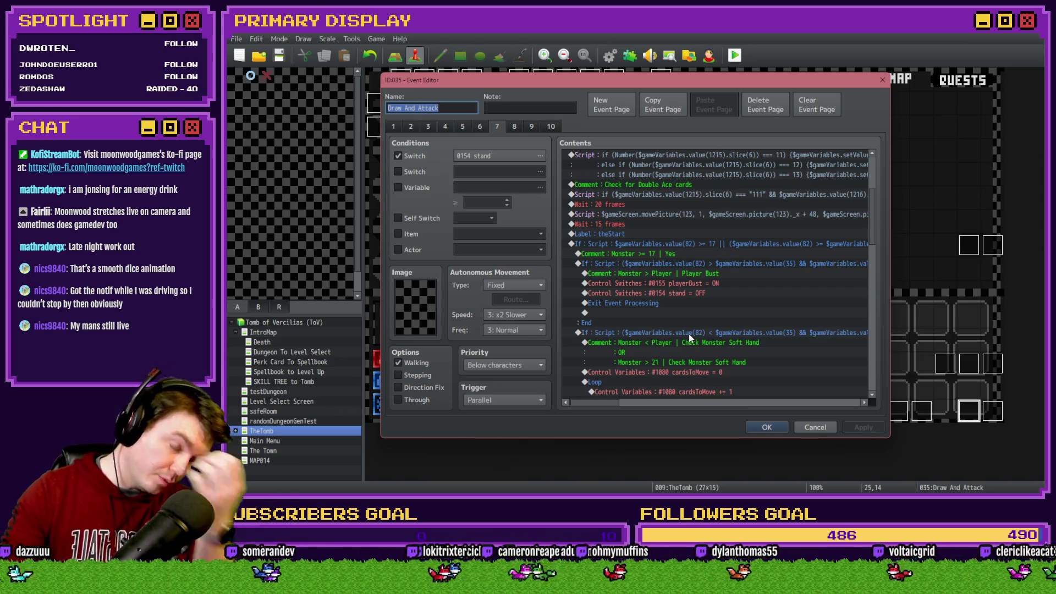
pyautogui.moveTo(609, 403); pyautogui.dragTo(856, 399)
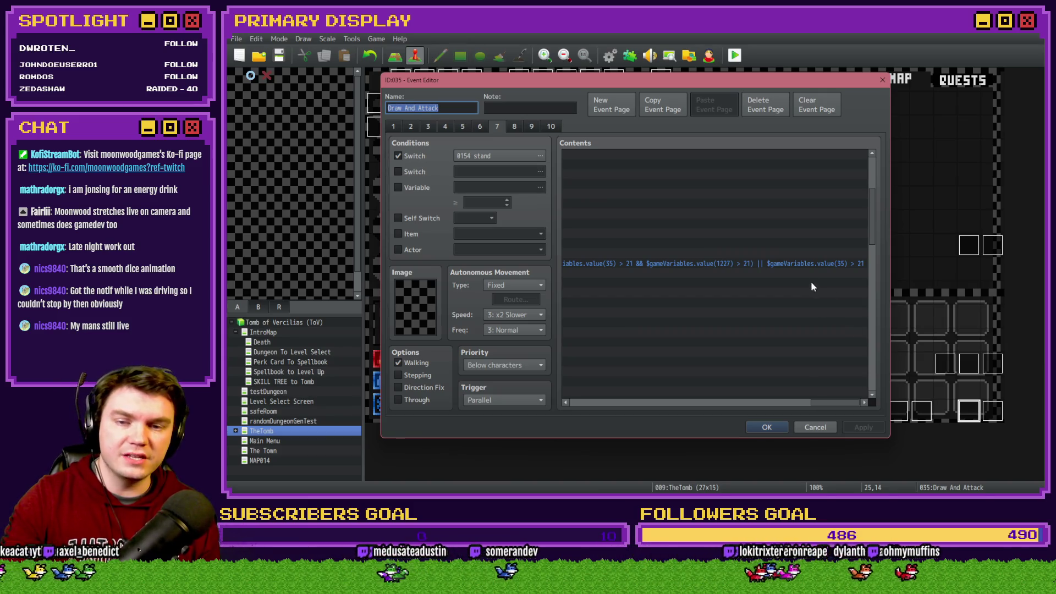
pyautogui.click(397, 188)
pyautogui.click(540, 187)
pyautogui.click(587, 177)
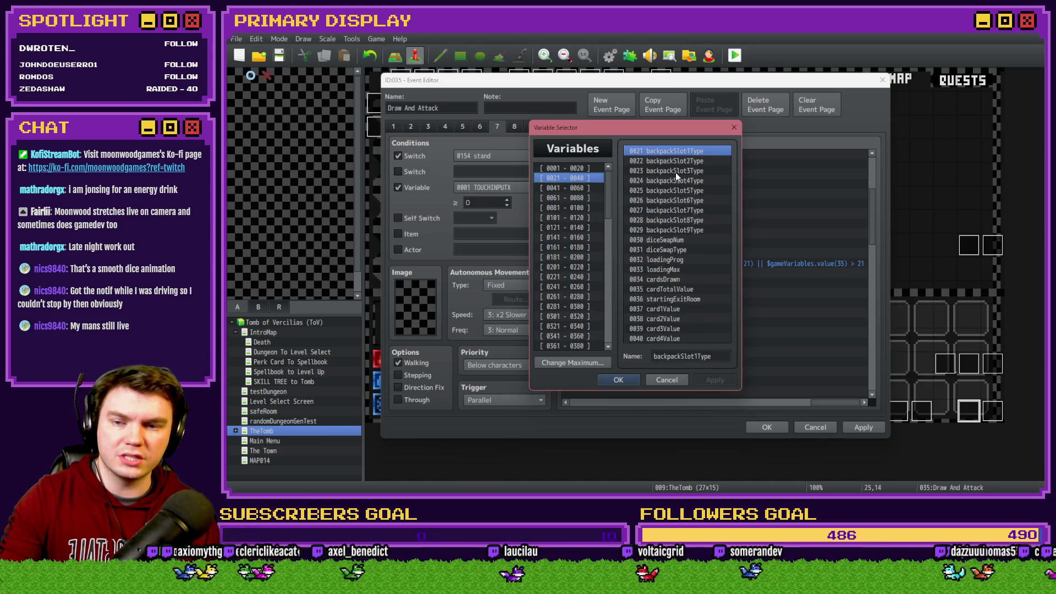
pyautogui.click(674, 294)
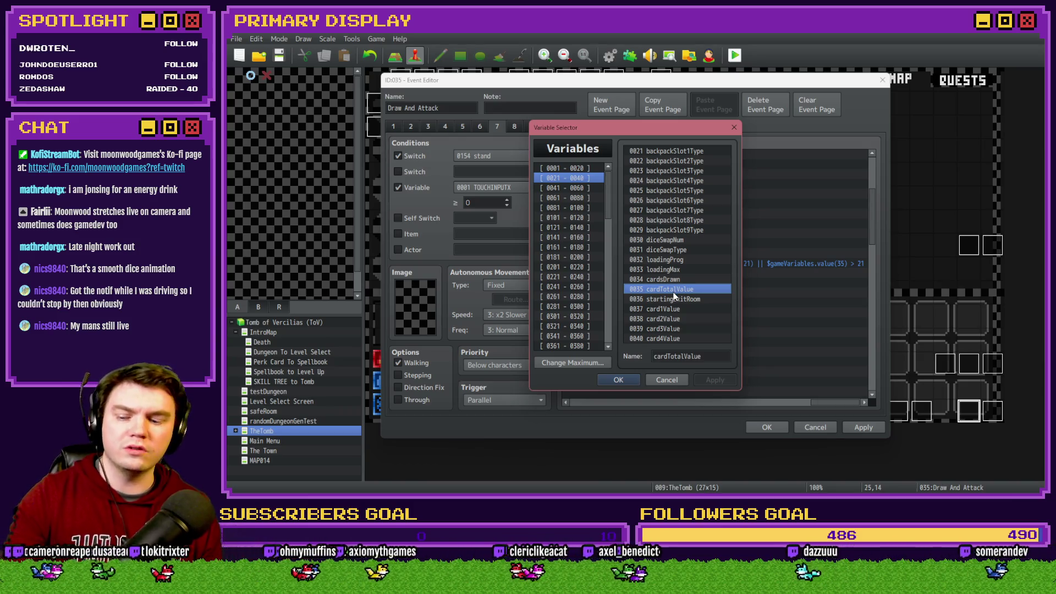
pyautogui.press('Escape')
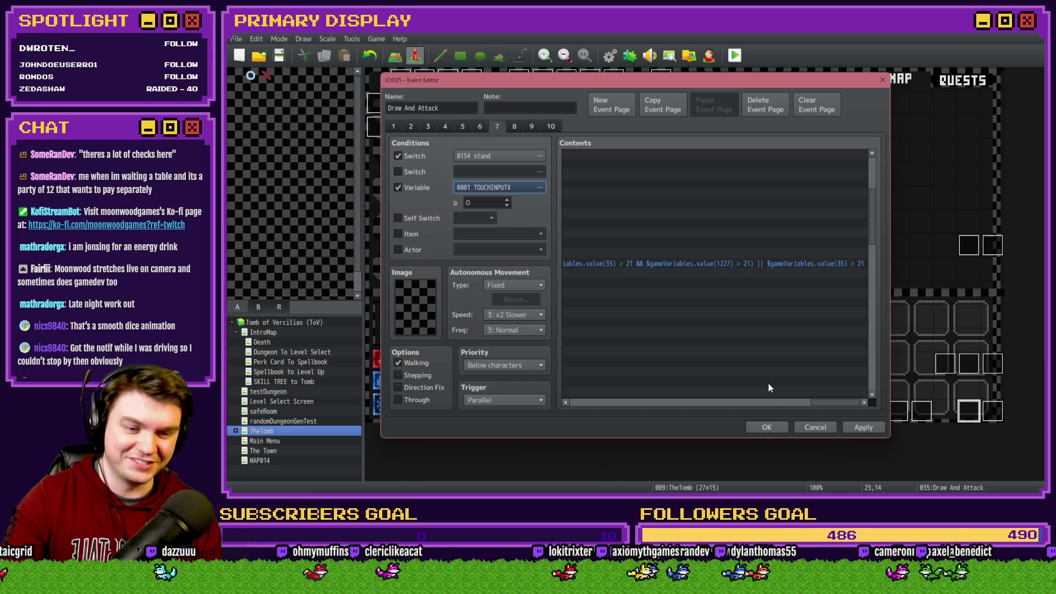
pyautogui.moveTo(820, 404); pyautogui.dragTo(569, 407)
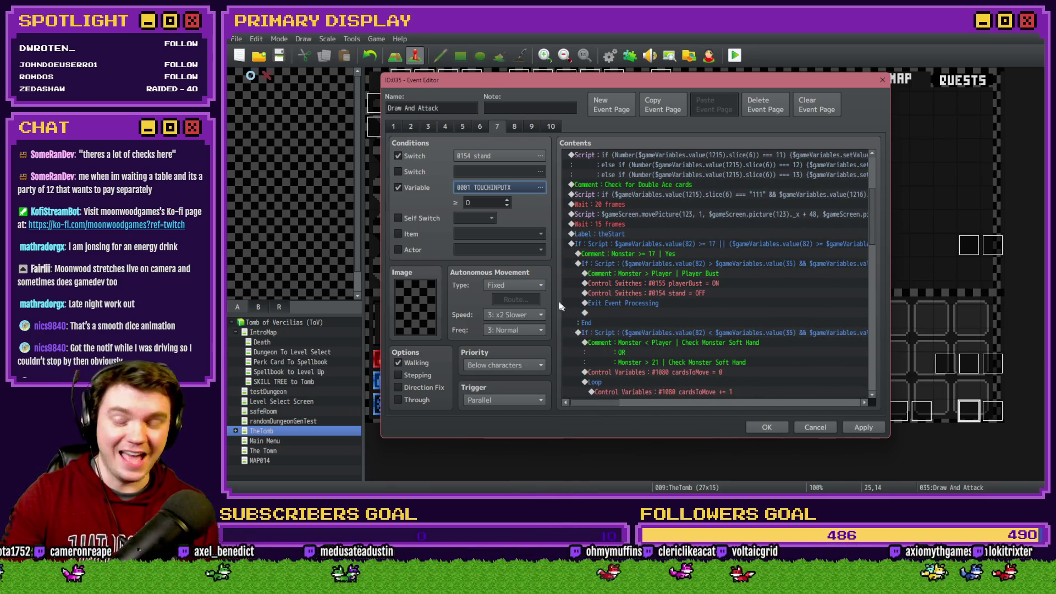
pyautogui.click(424, 190)
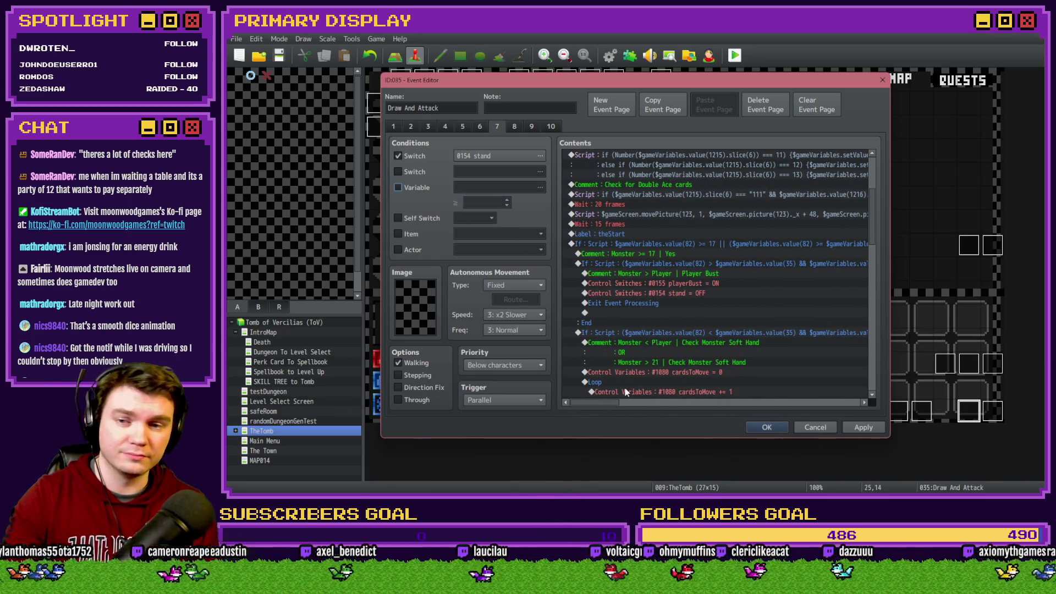
pyautogui.click(625, 264)
pyautogui.click(638, 282)
pyautogui.click(646, 274)
pyautogui.moveTo(605, 404)
pyautogui.mouseDown()
pyautogui.moveTo(809, 415)
pyautogui.moveTo(850, 406)
pyautogui.mouseUp()
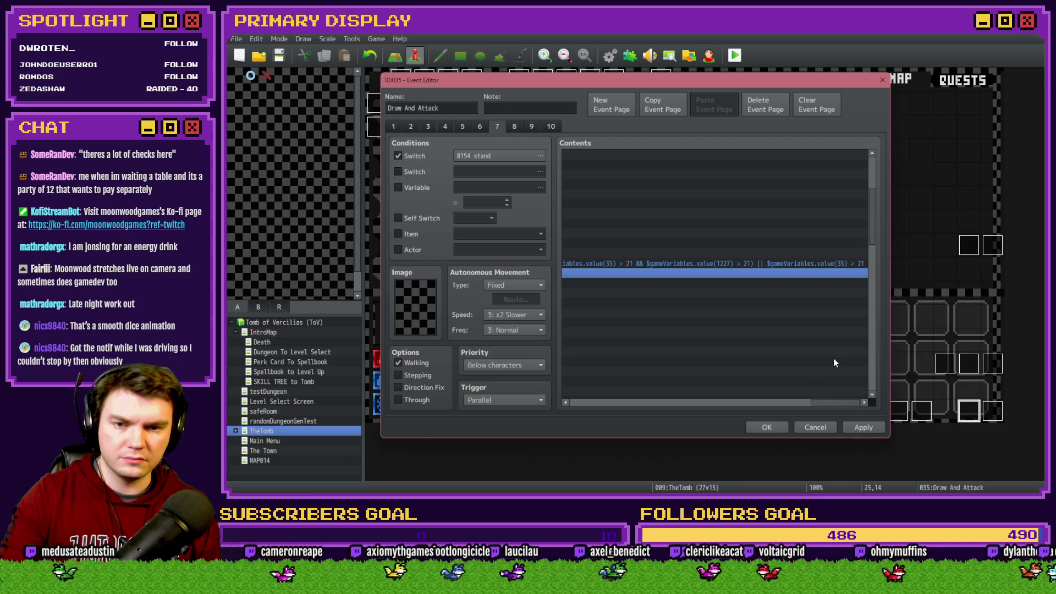
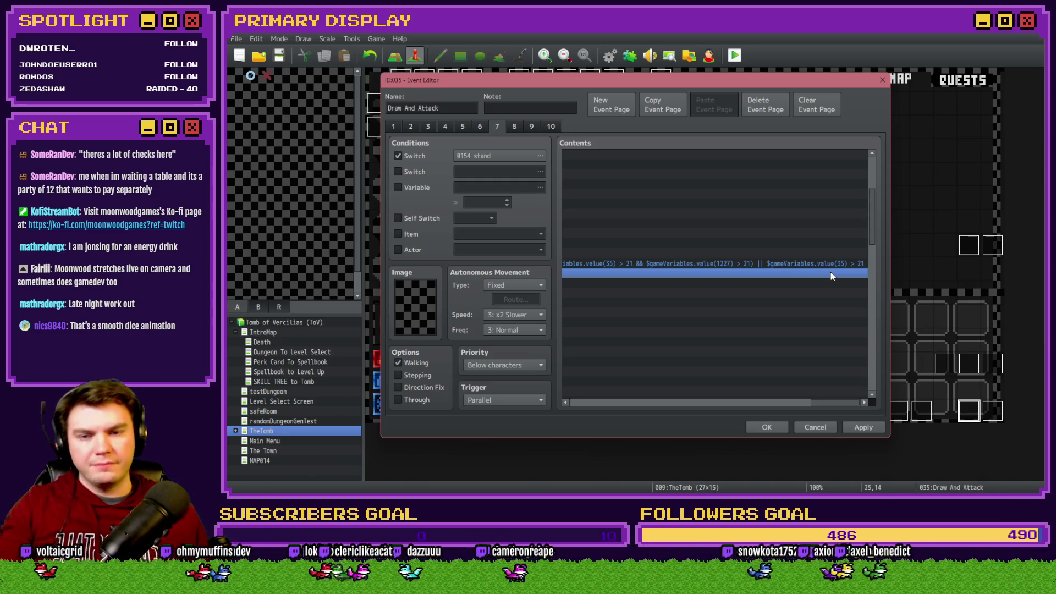
# Step: Close the Draw And Attack event editor without keeping edits and start a playtest
pyautogui.click(830, 265)
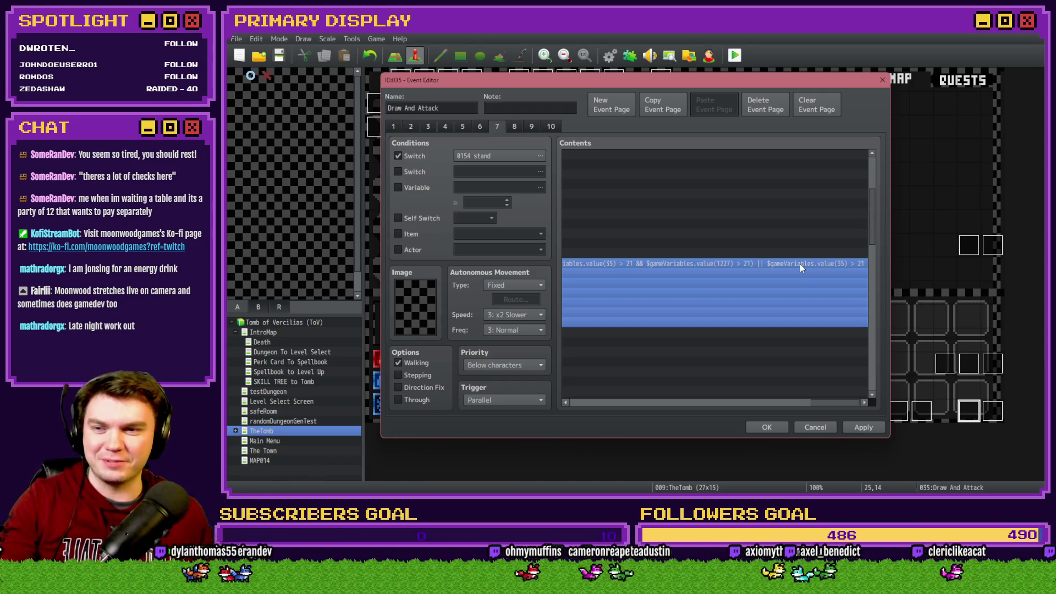
pyautogui.click(864, 427)
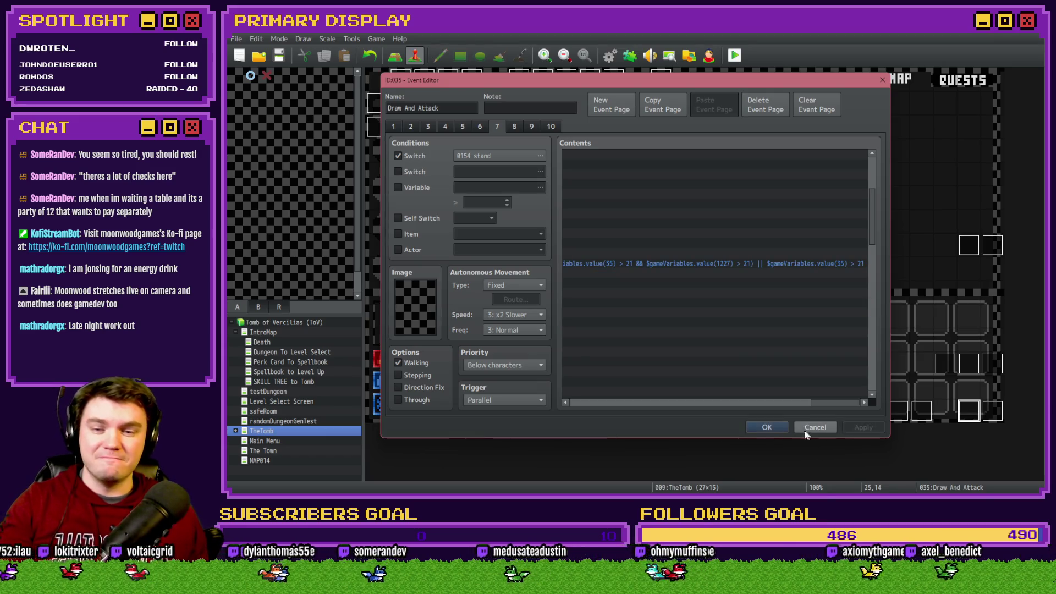
pyautogui.click(806, 431)
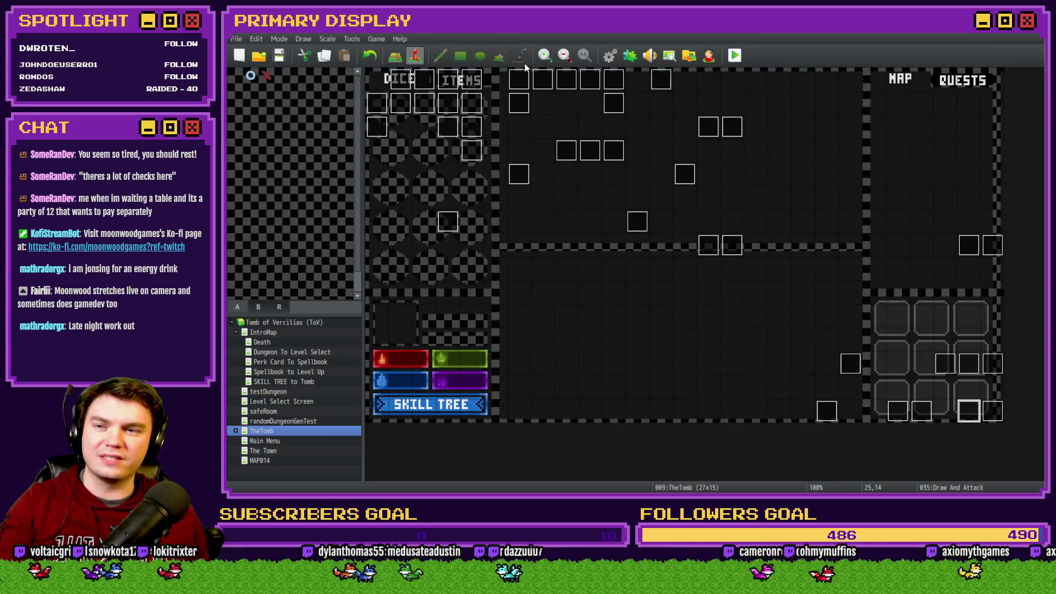
pyautogui.click(735, 55)
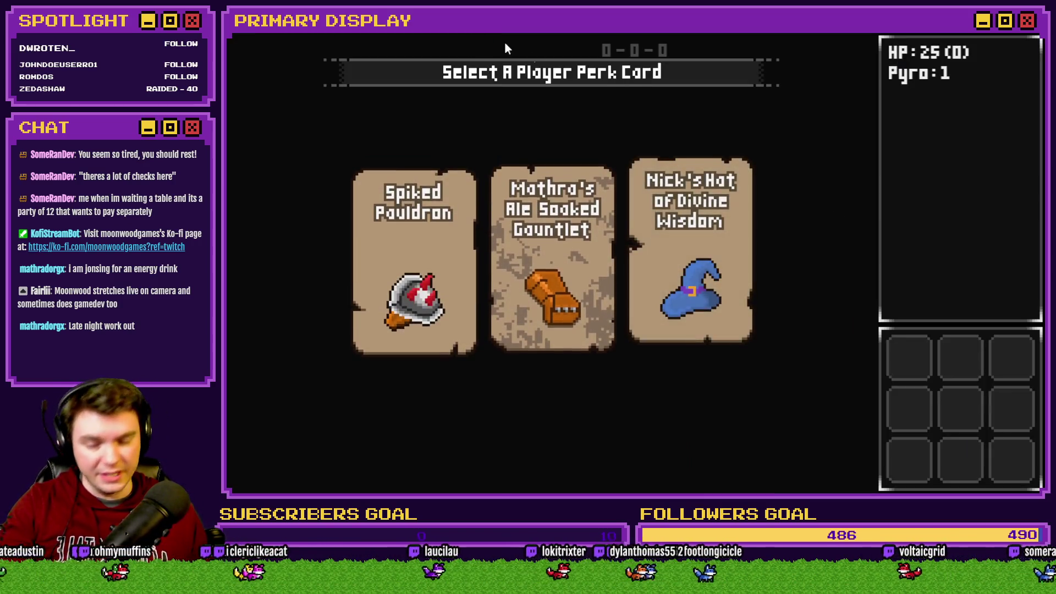
# Step: Take the Spiked Pauldron perk and walk forward through the dungeon rooms
pyautogui.click(411, 209)
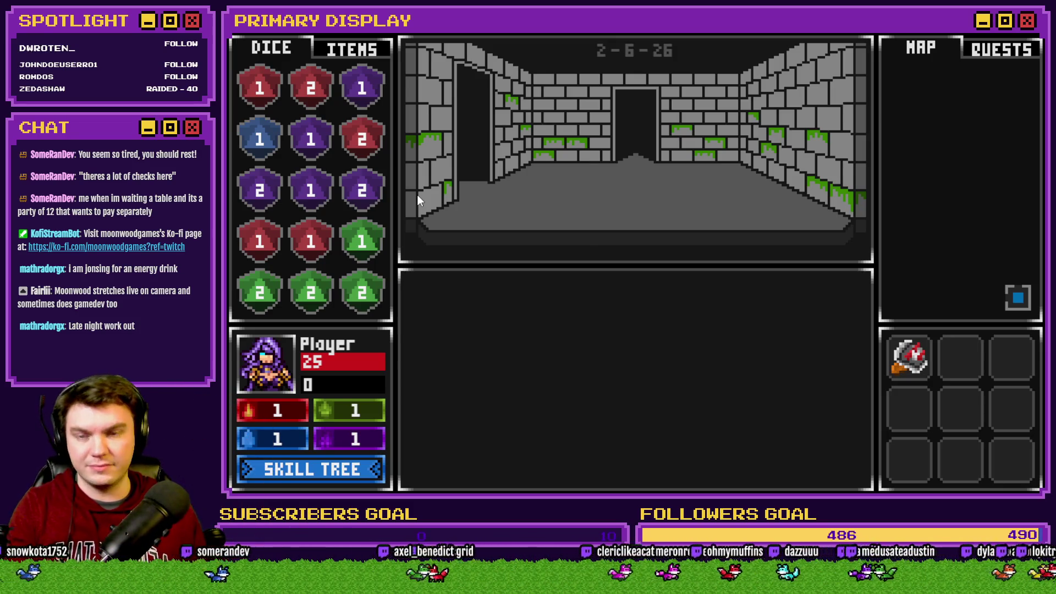
pyautogui.press('w')
pyautogui.press('w')
pyautogui.press('w')
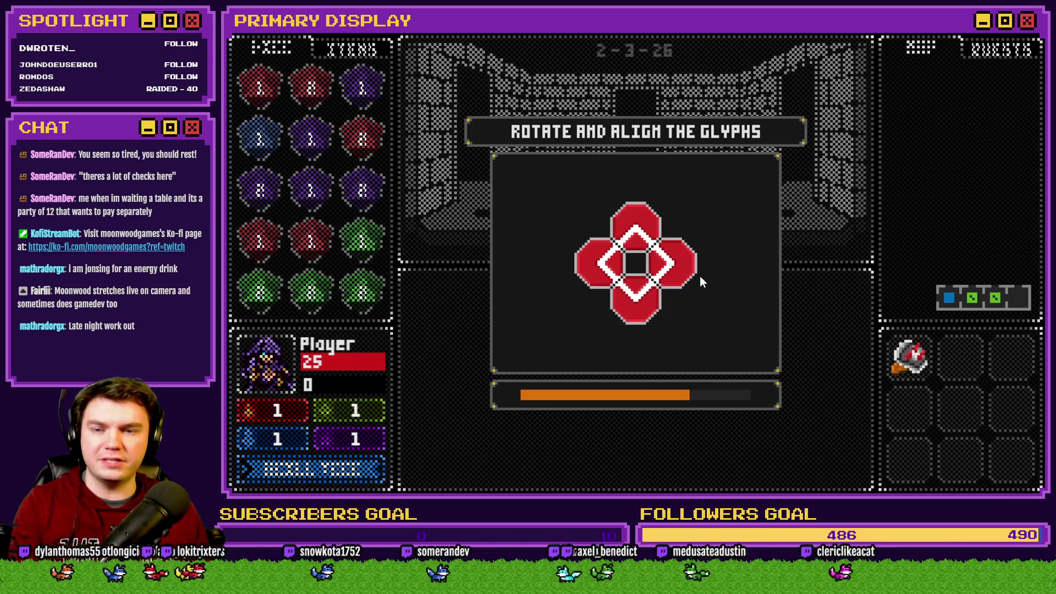
pyautogui.press('w')
pyautogui.press('w')
pyautogui.press('w')
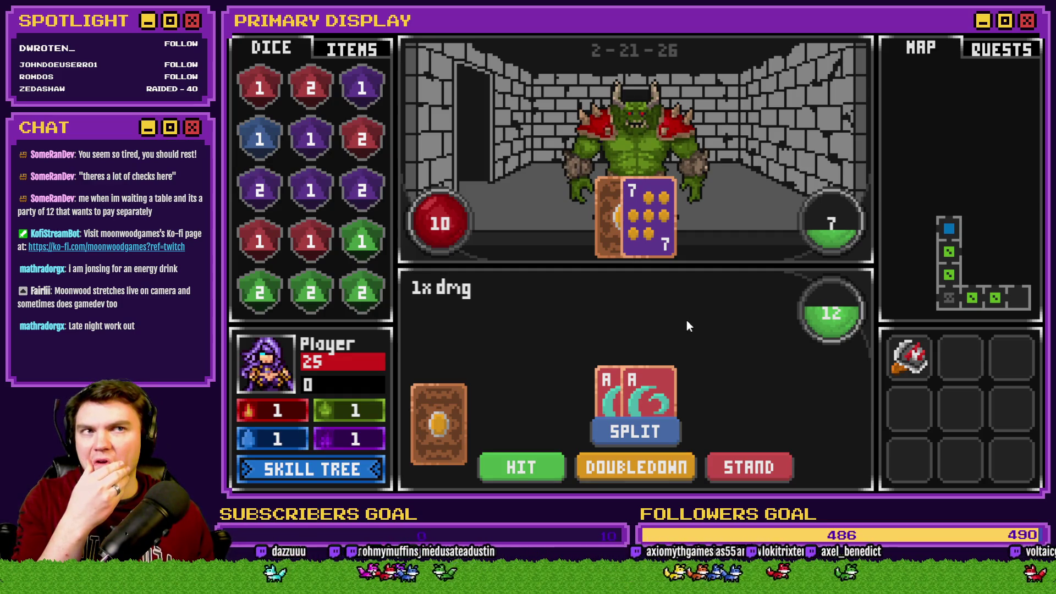
# Step: Split the pair of aces and draw extra cards for the upper and lower hands
pyautogui.click(625, 428)
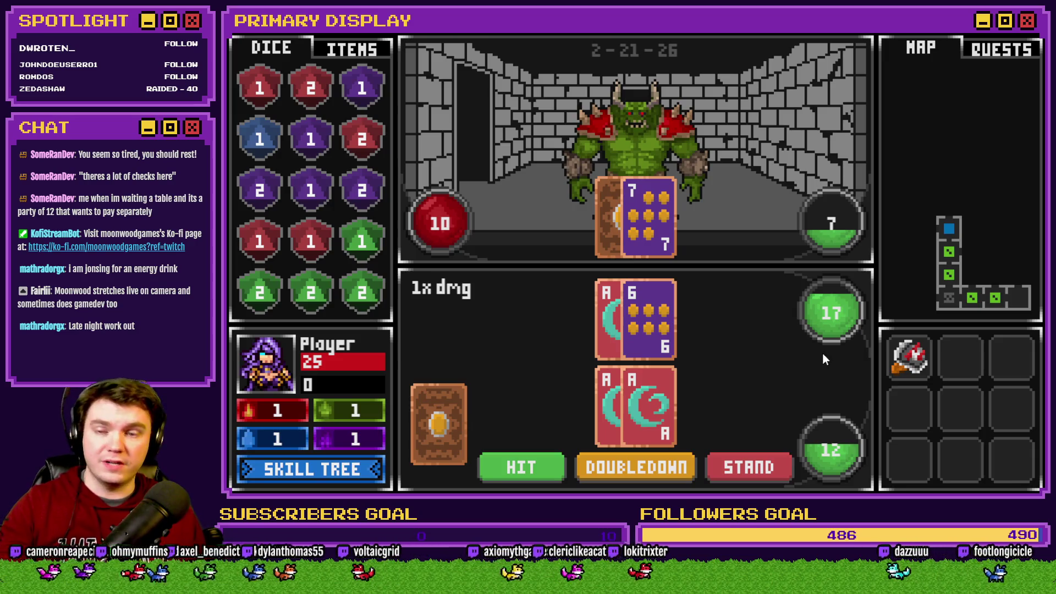
pyautogui.click(558, 458)
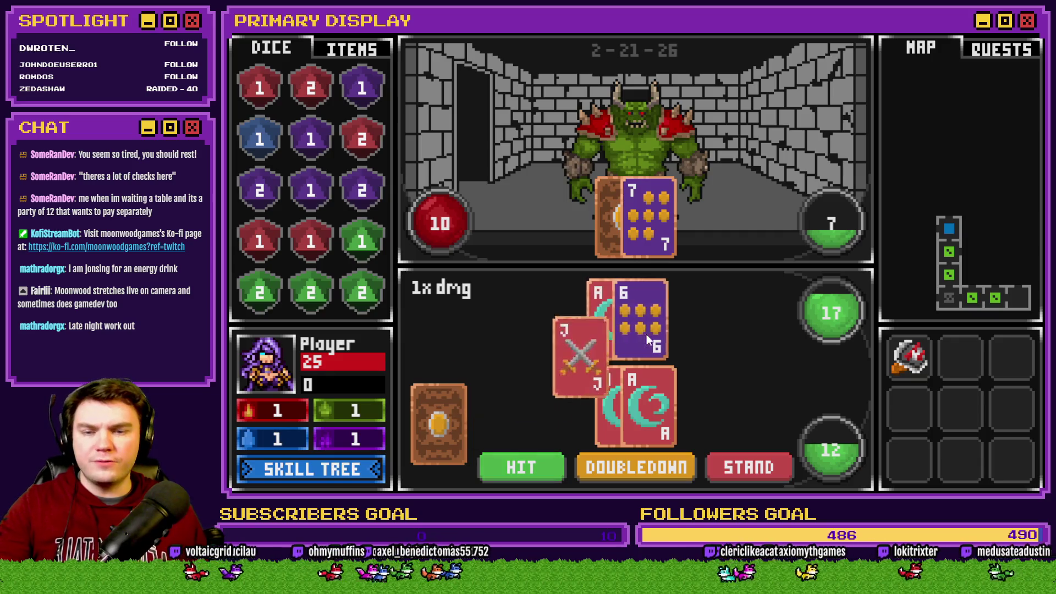
pyautogui.click(546, 463)
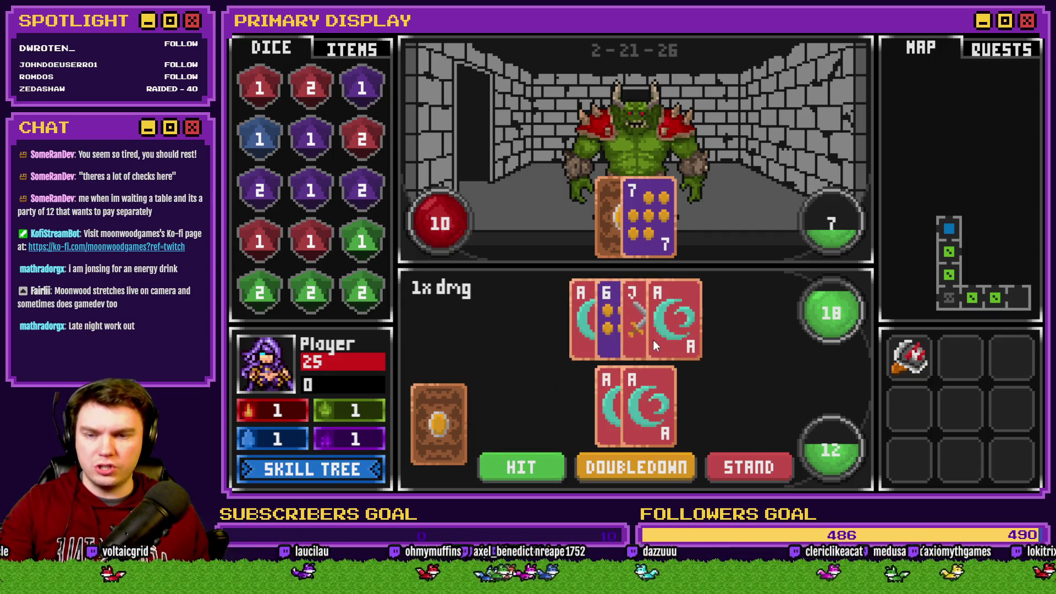
pyautogui.click(541, 466)
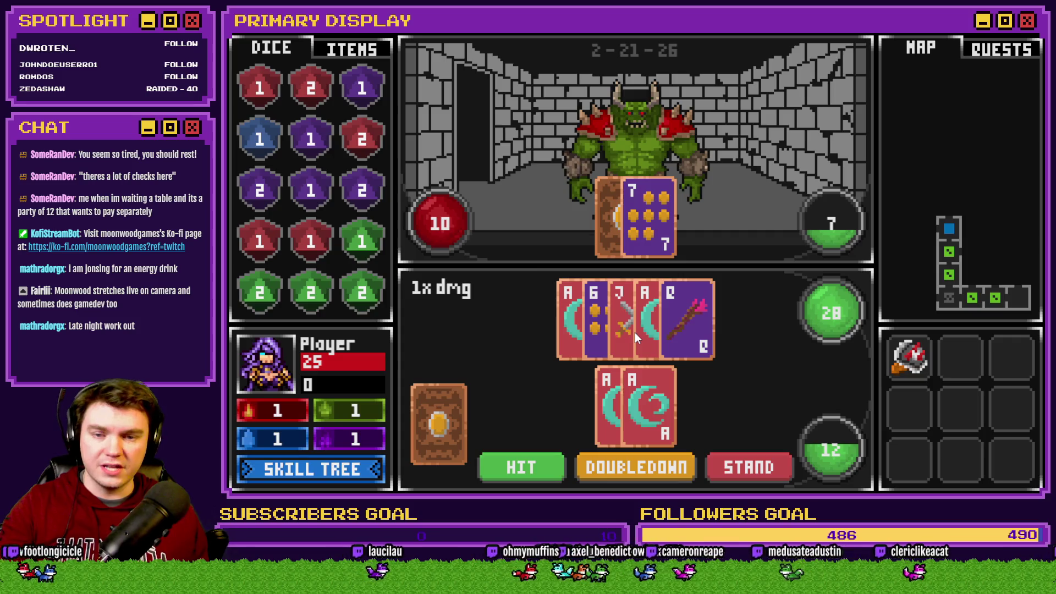
pyautogui.click(542, 467)
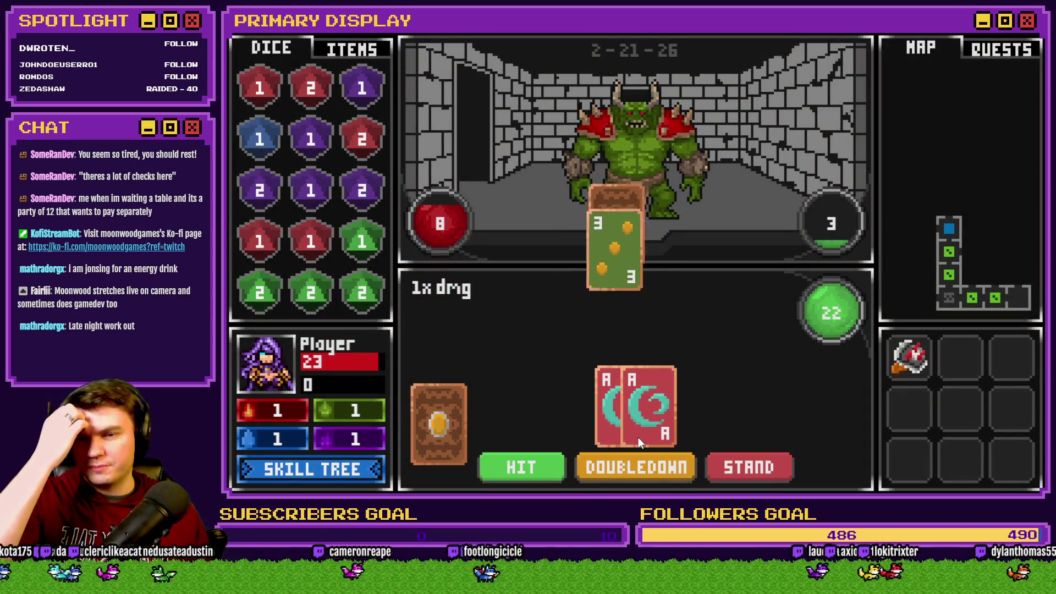
# Step: Split the next aces, hit on both hands, stand, and drag the red die into the grid
pyautogui.click(638, 437)
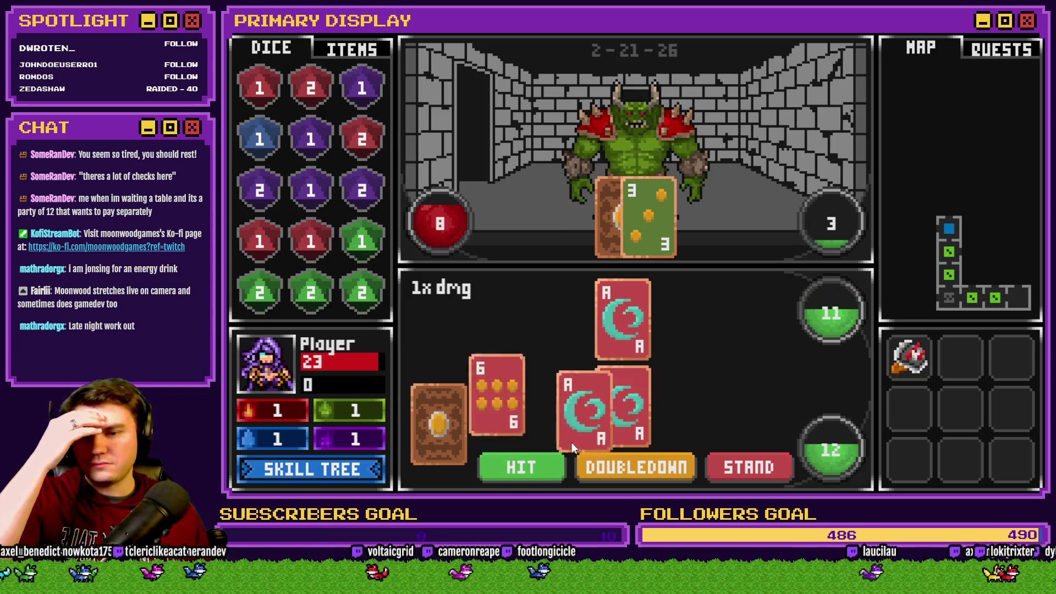
pyautogui.click(542, 458)
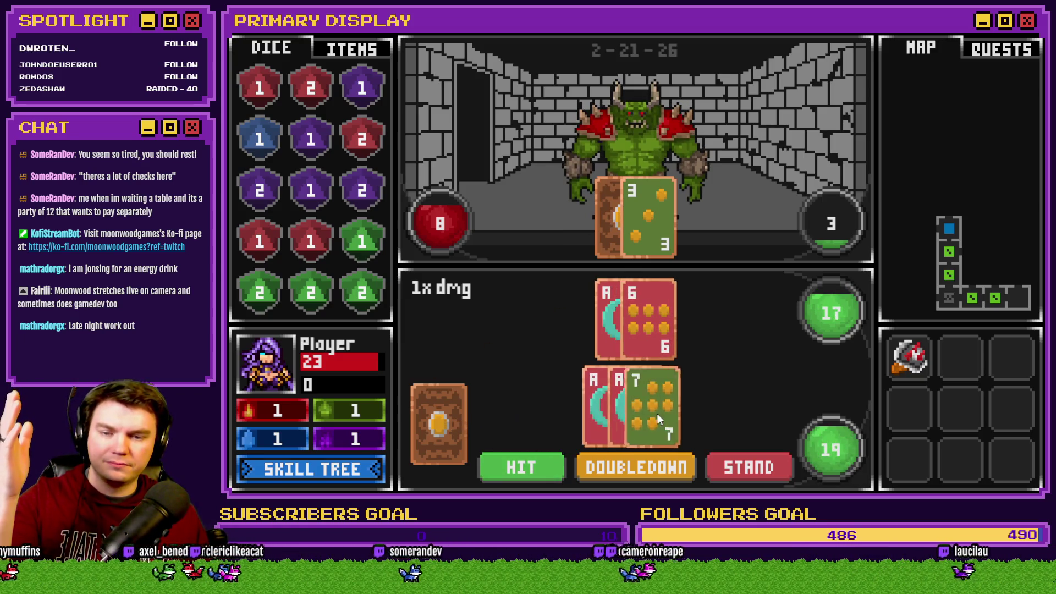
pyautogui.click(546, 468)
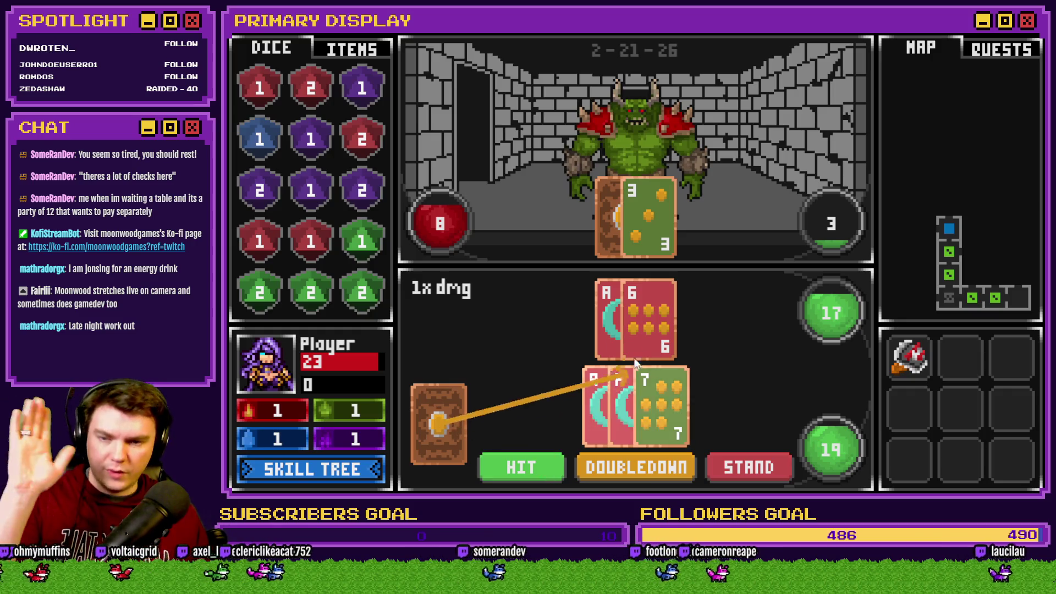
pyautogui.click(543, 468)
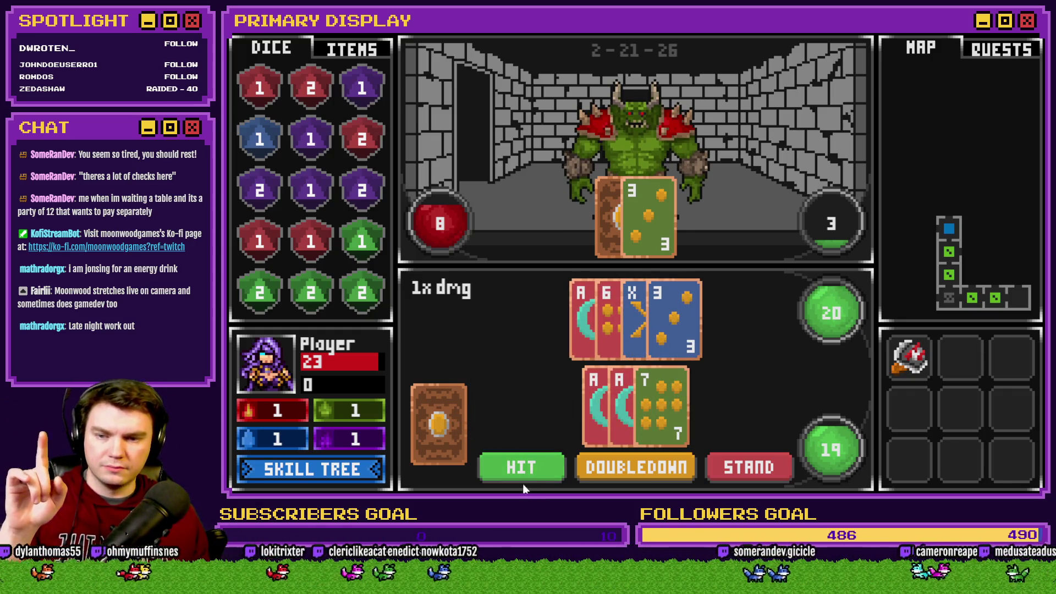
pyautogui.click(530, 468)
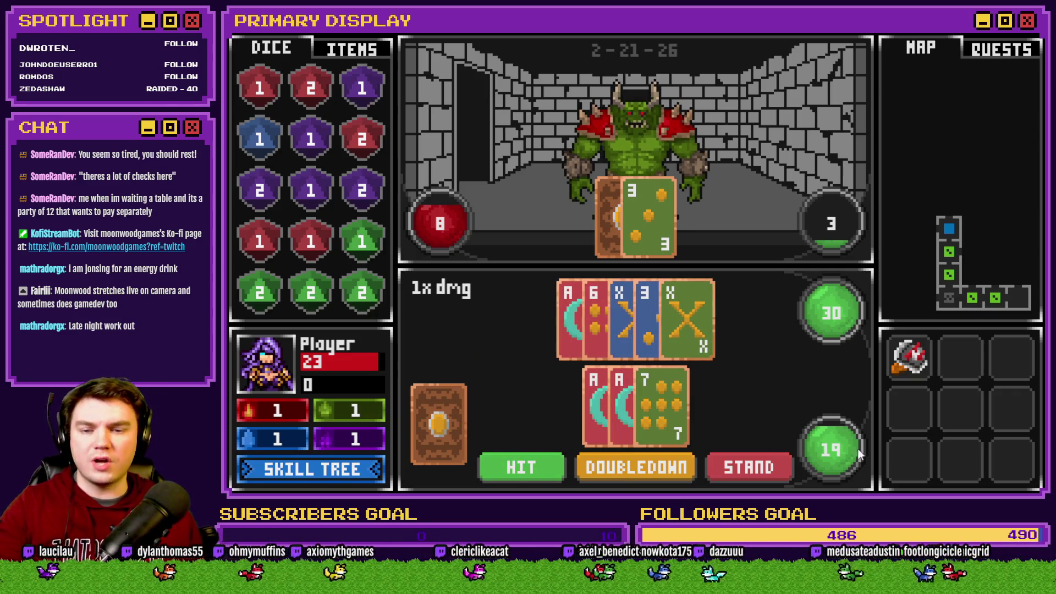
pyautogui.click(748, 468)
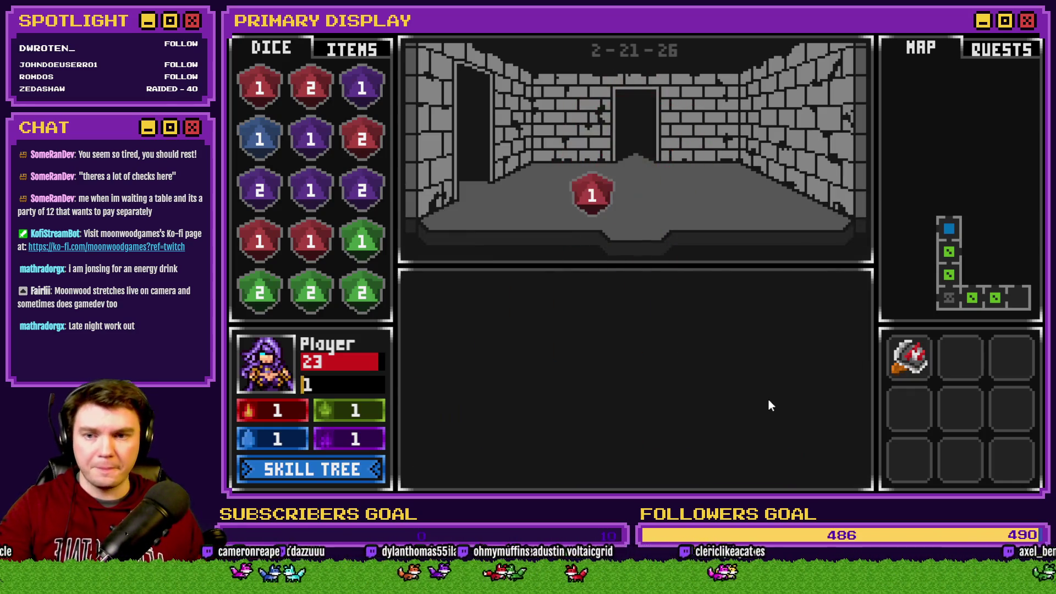
pyautogui.moveTo(573, 212); pyautogui.dragTo(322, 242)
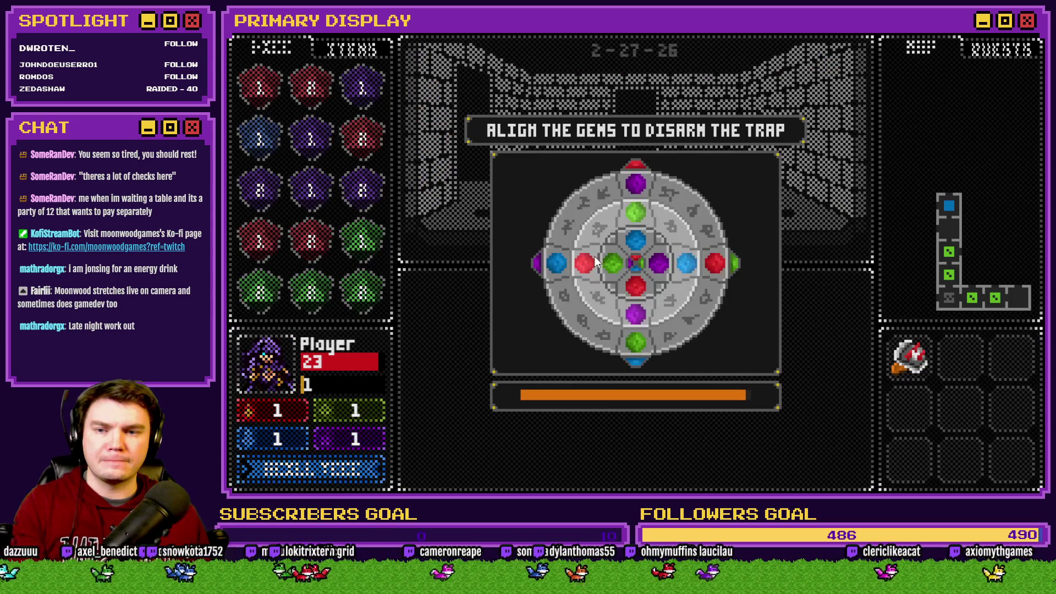
# Step: Rotate the inner, middle and outer gem rings into alignment to disarm the trap
pyautogui.click(632, 251)
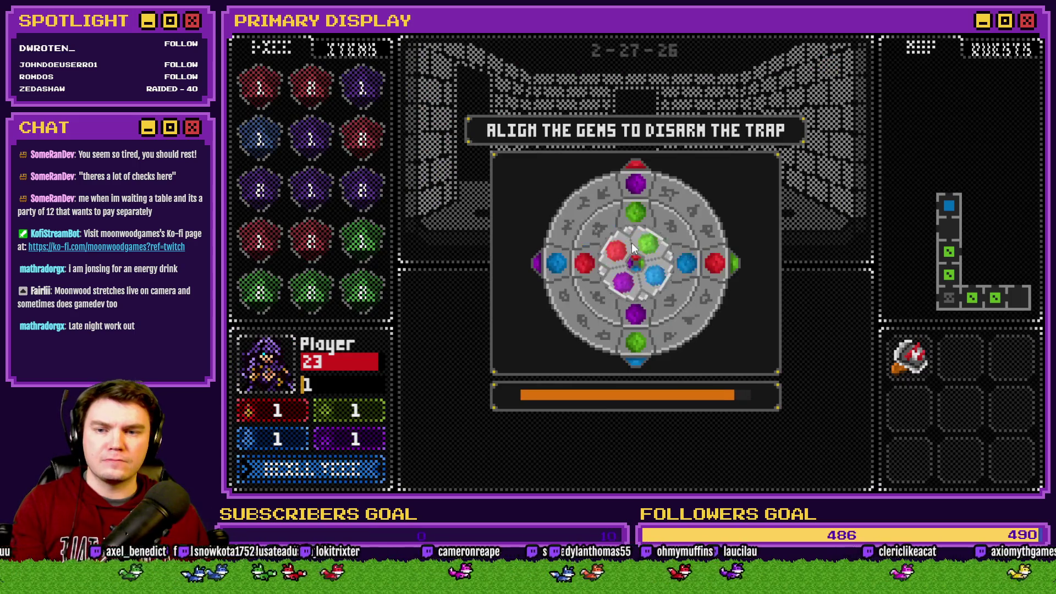
pyautogui.click(644, 215)
pyautogui.click(618, 176)
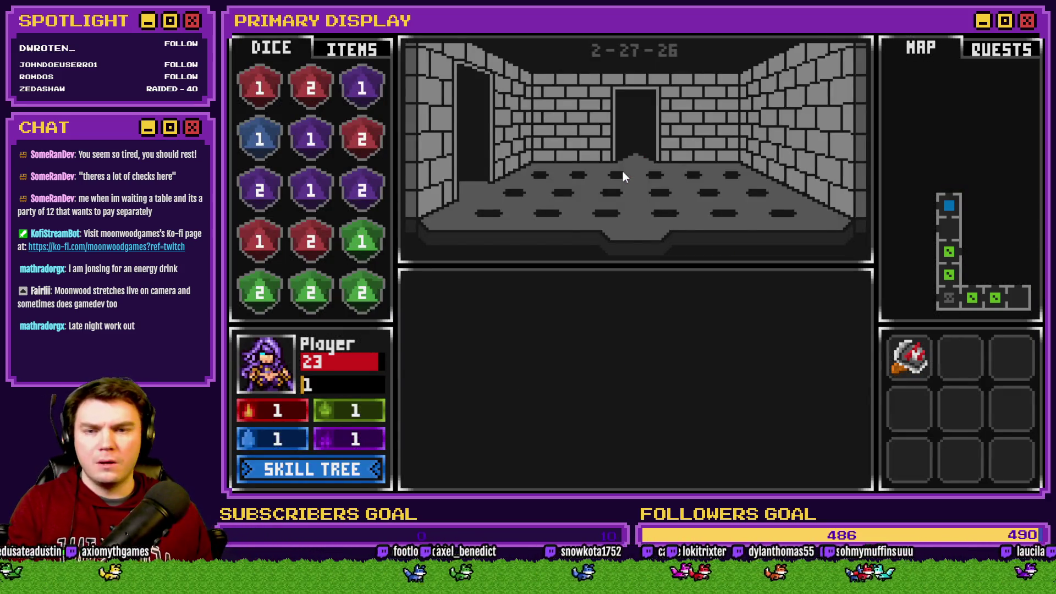
# Step: Walk forward two more rooms, then close the playtest with Alt+F4
pyautogui.press('w')
pyautogui.press('w')
pyautogui.press('w')
pyautogui.press('w')
pyautogui.press('w')
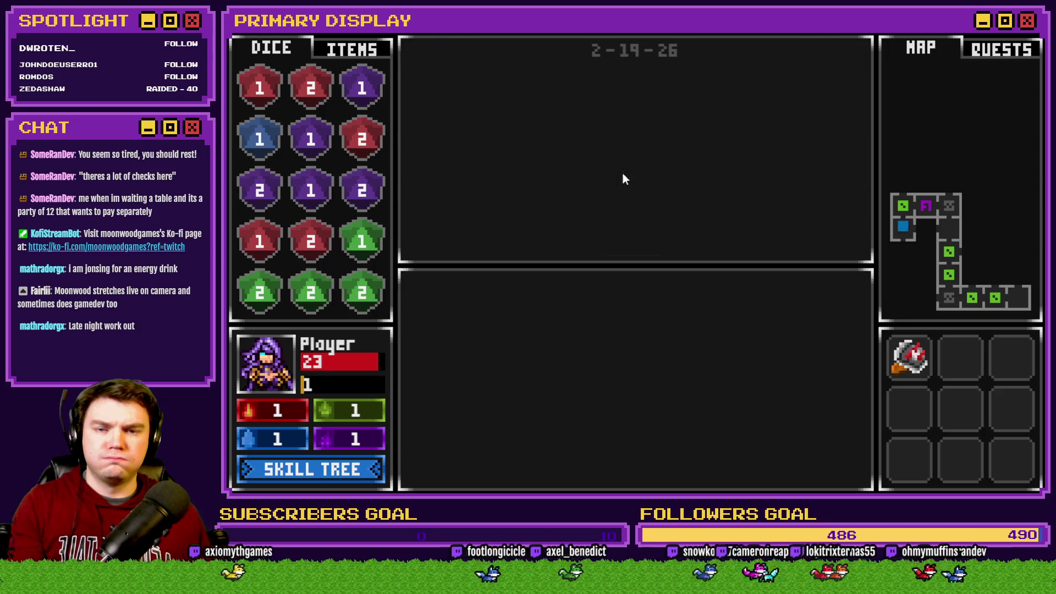
pyautogui.press('w')
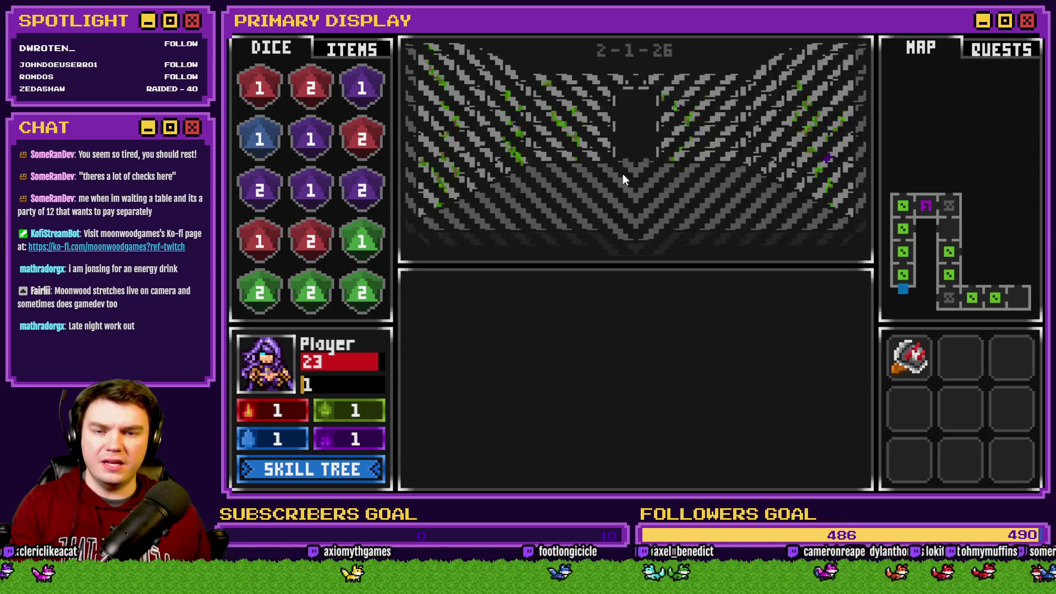
pyautogui.hotkey('alt', 'F4')
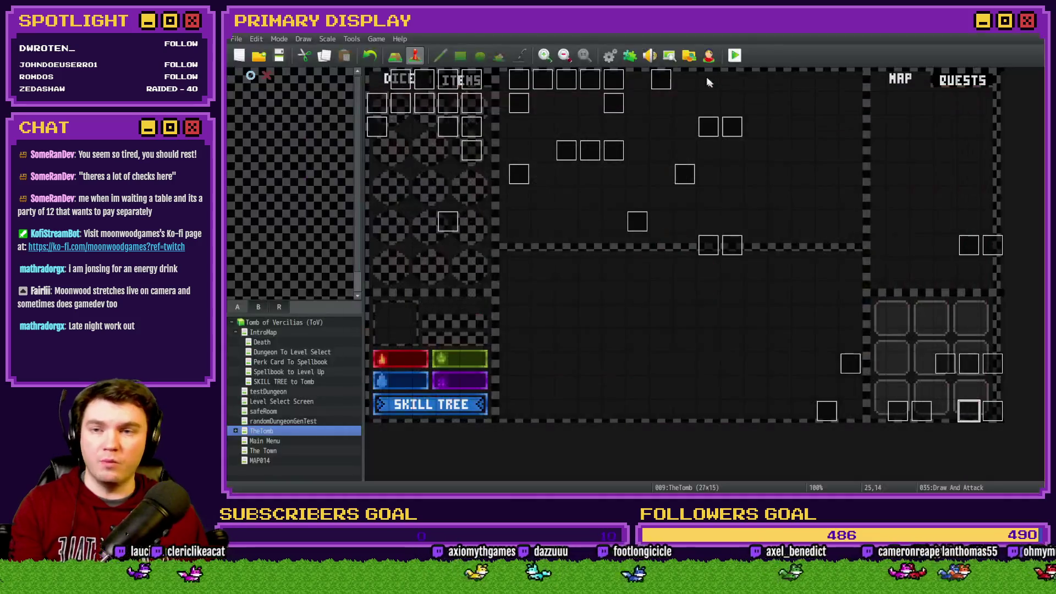
# Step: Set randomNumber2 in common event 0009 to Random -3..8, save the database, and playtest
pyautogui.click(610, 56)
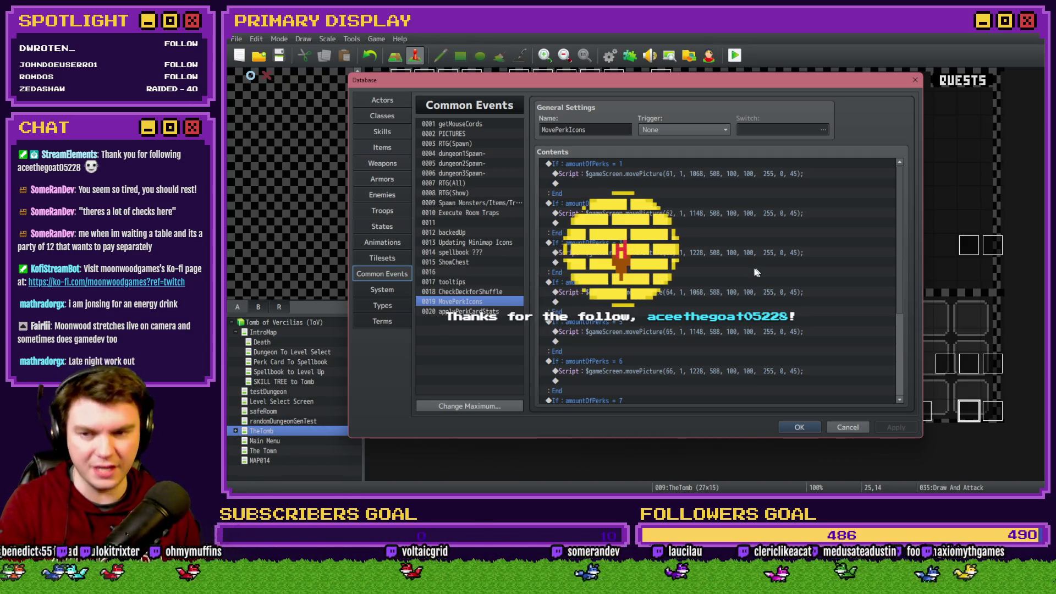
pyautogui.click(474, 204)
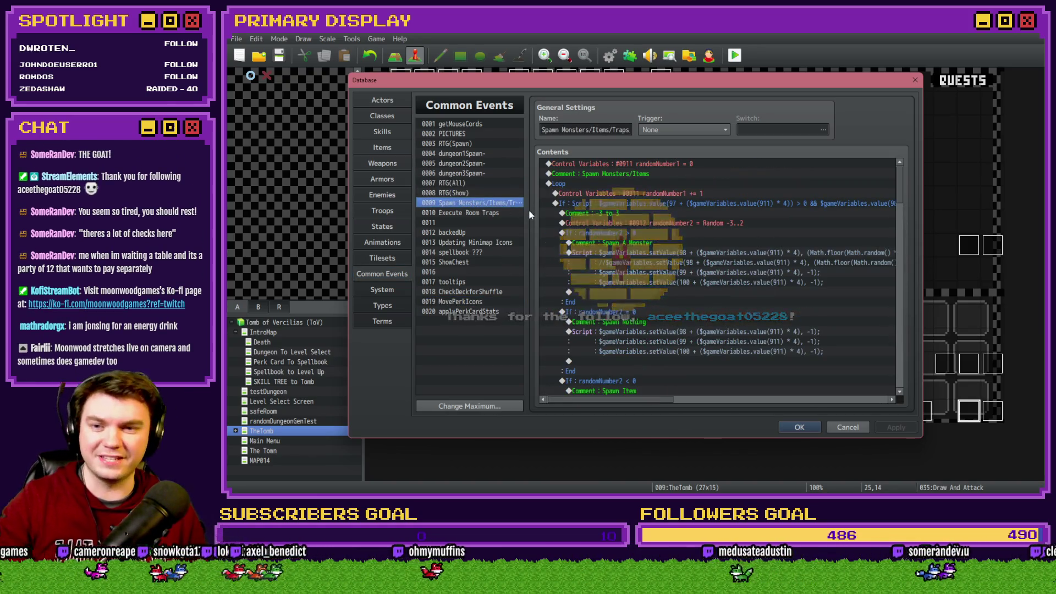
pyautogui.doubleClick(714, 224)
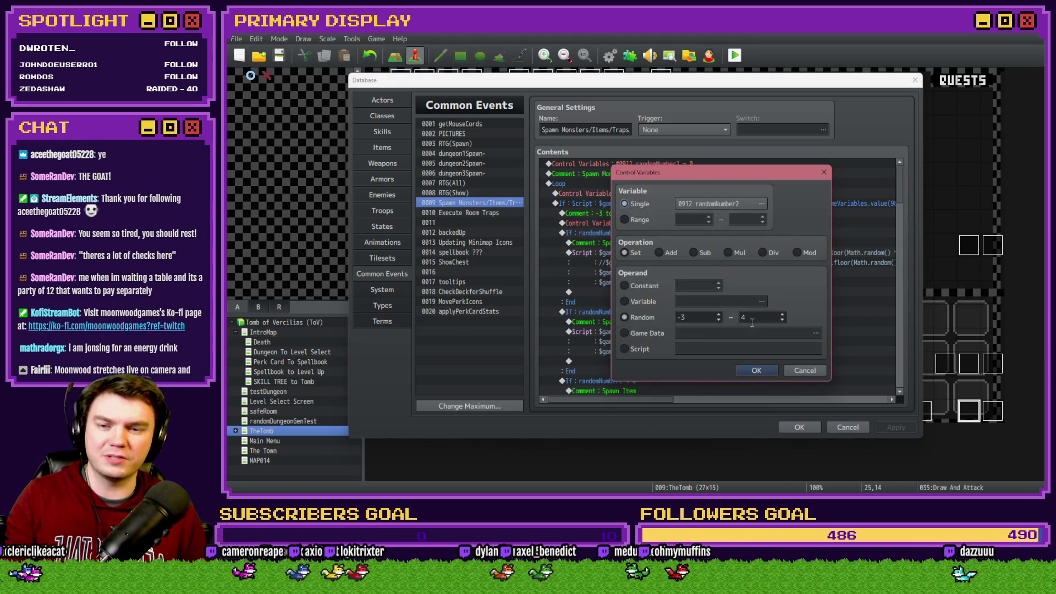
pyautogui.click(768, 372)
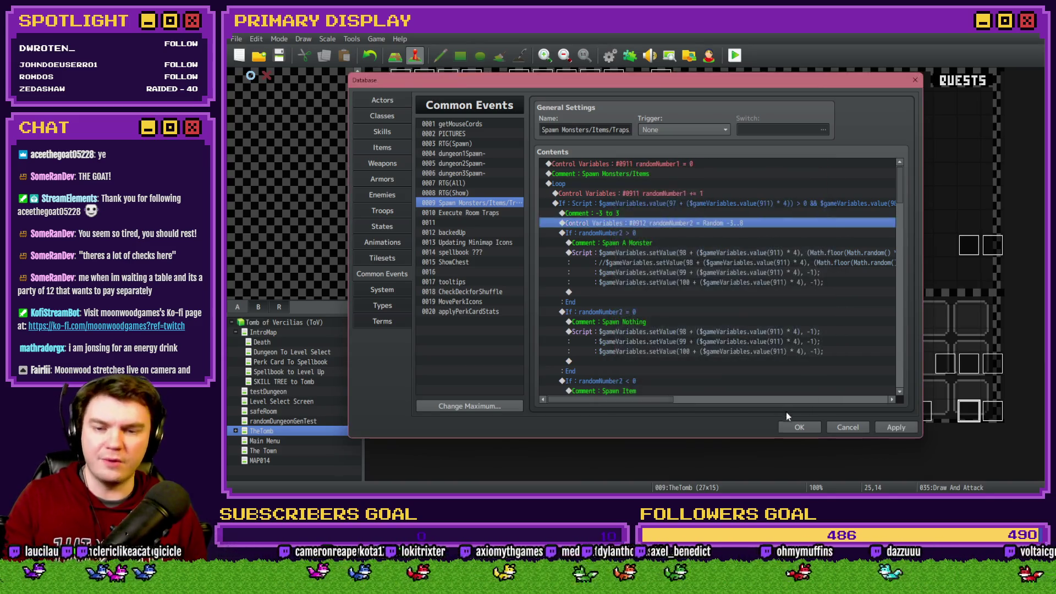
pyautogui.click(802, 427)
pyautogui.click(602, 275)
pyautogui.press('F12')
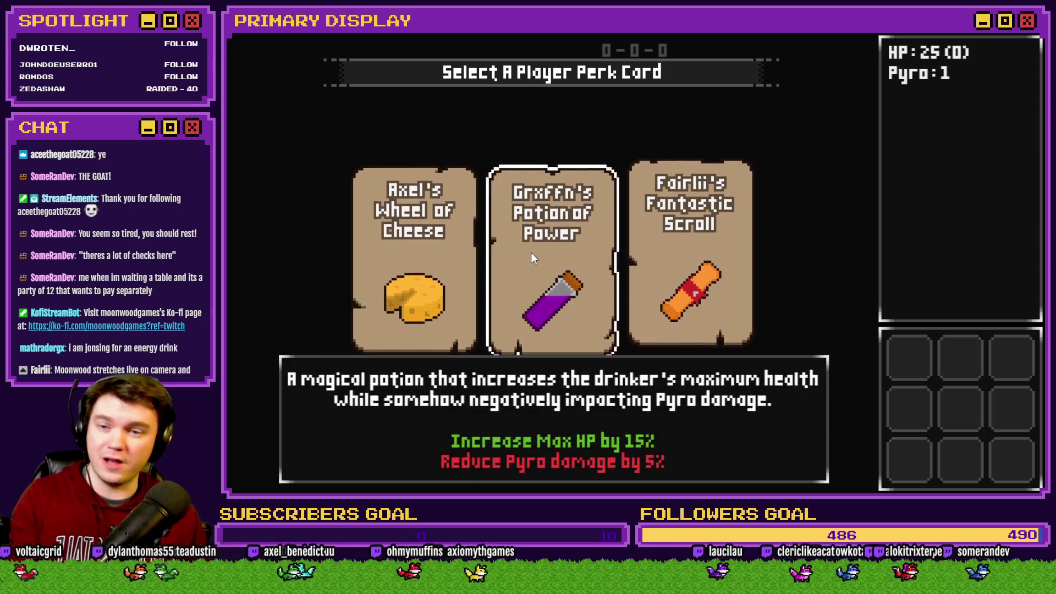
# Step: Pick a first perk card, then take the Spiked Pauldron perk
pyautogui.click(531, 253)
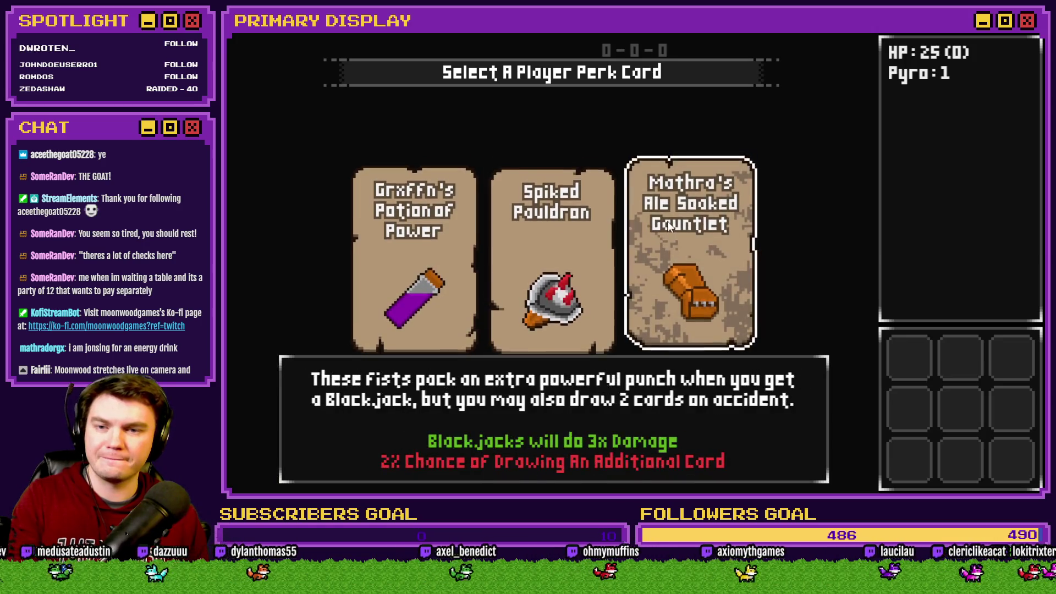
pyautogui.click(573, 229)
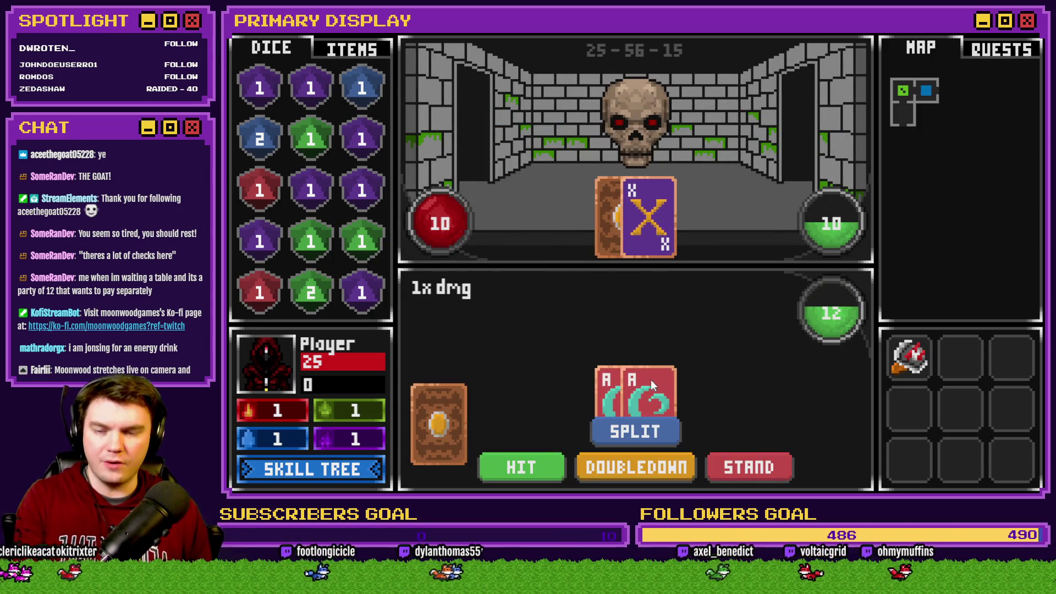
# Step: Play two rounds against the skull, splitting aces, drawing cards and standing each time
pyautogui.click(639, 431)
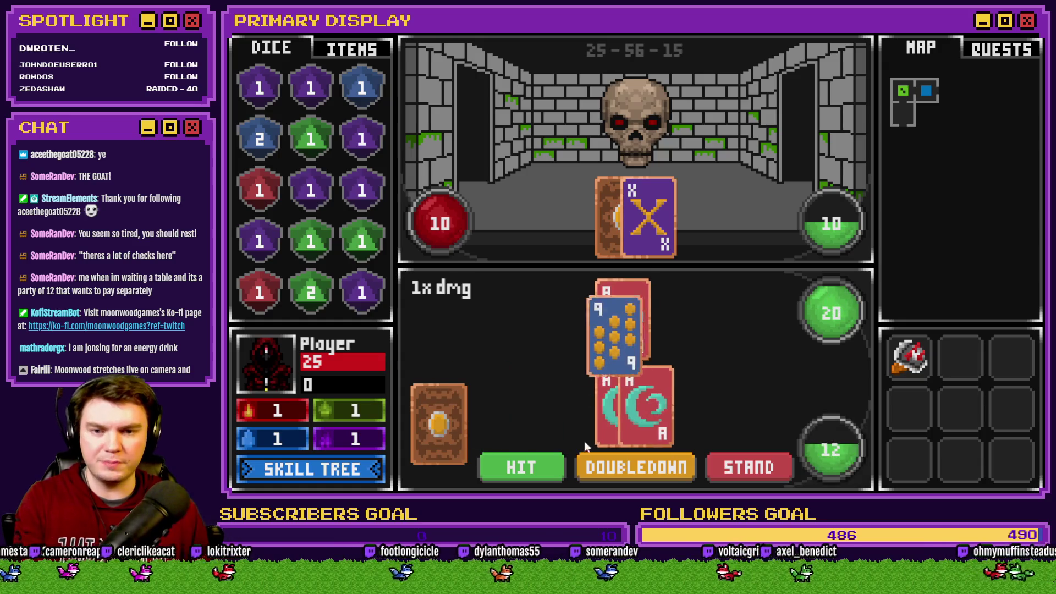
pyautogui.click(540, 467)
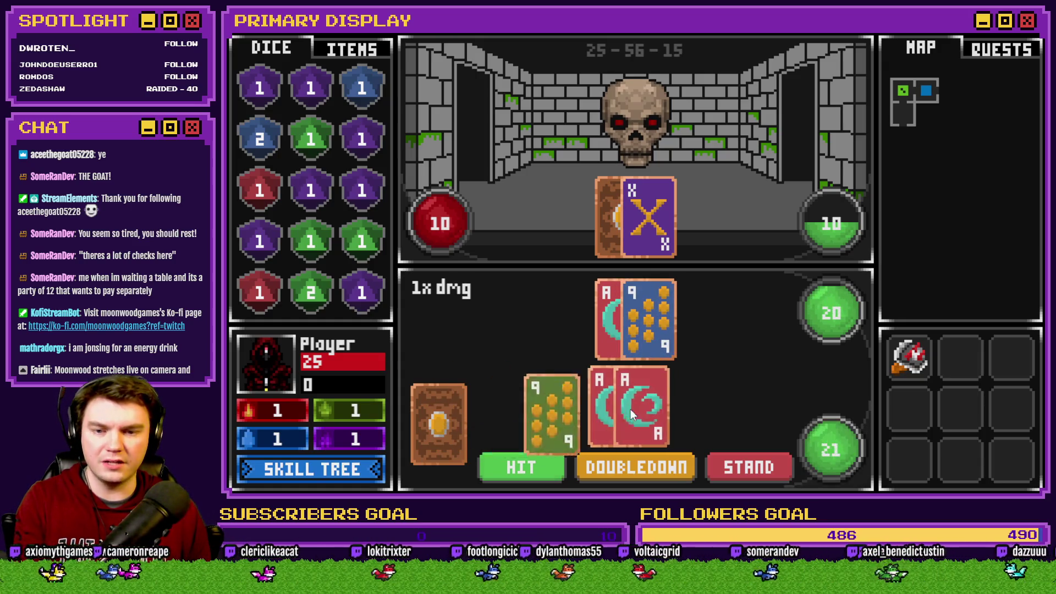
pyautogui.click(550, 466)
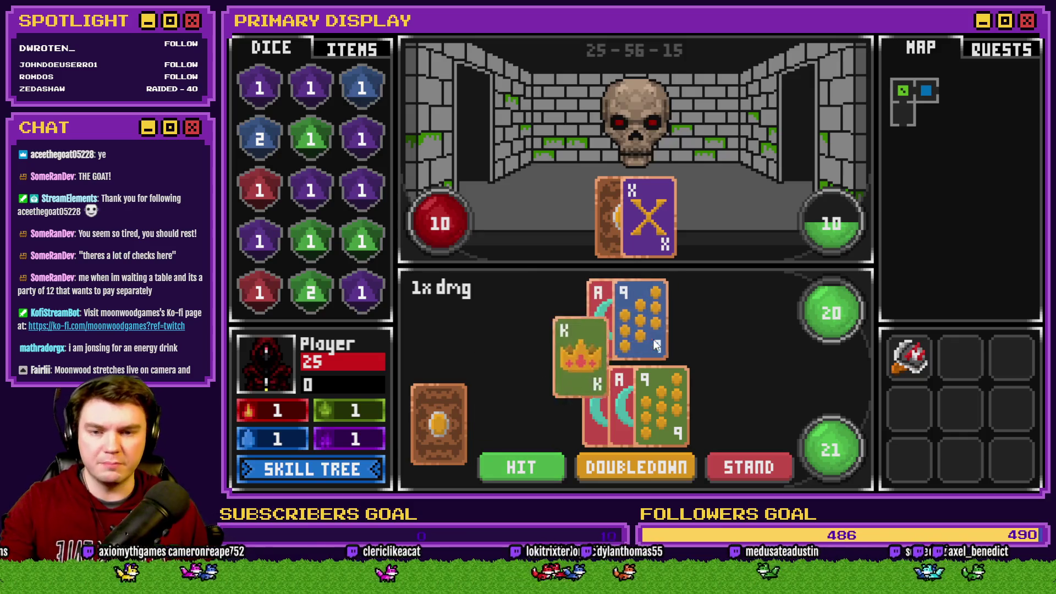
pyautogui.click(552, 466)
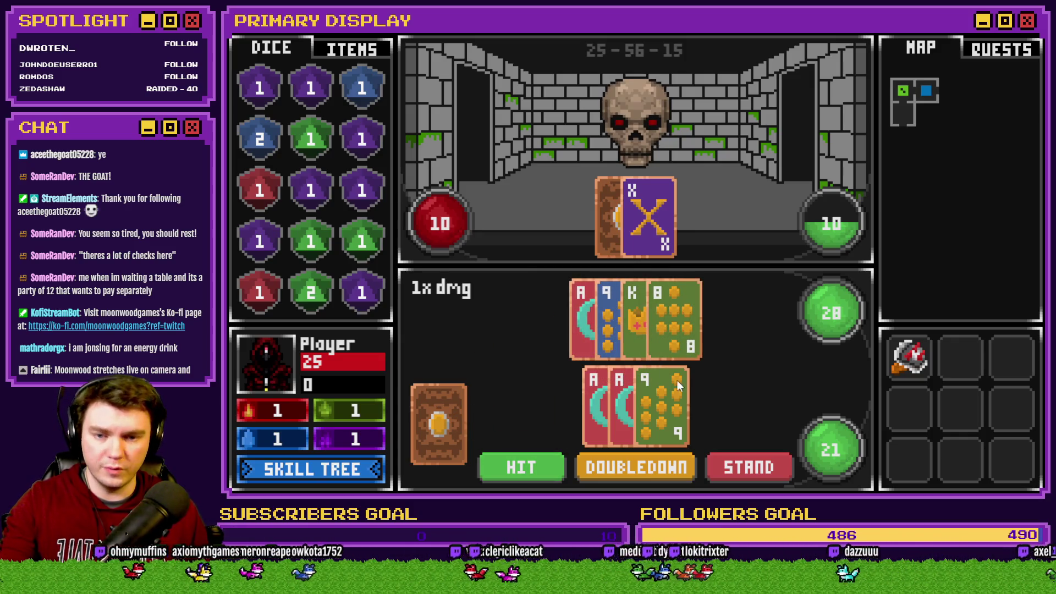
pyautogui.click(715, 456)
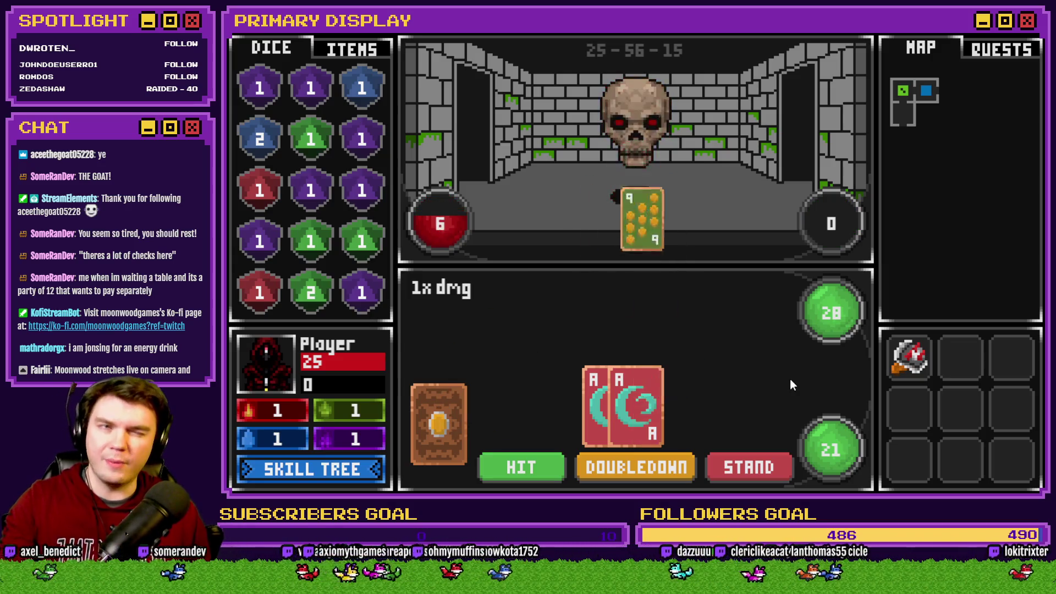
pyautogui.click(632, 437)
pyautogui.moveTo(438, 424); pyautogui.dragTo(657, 421)
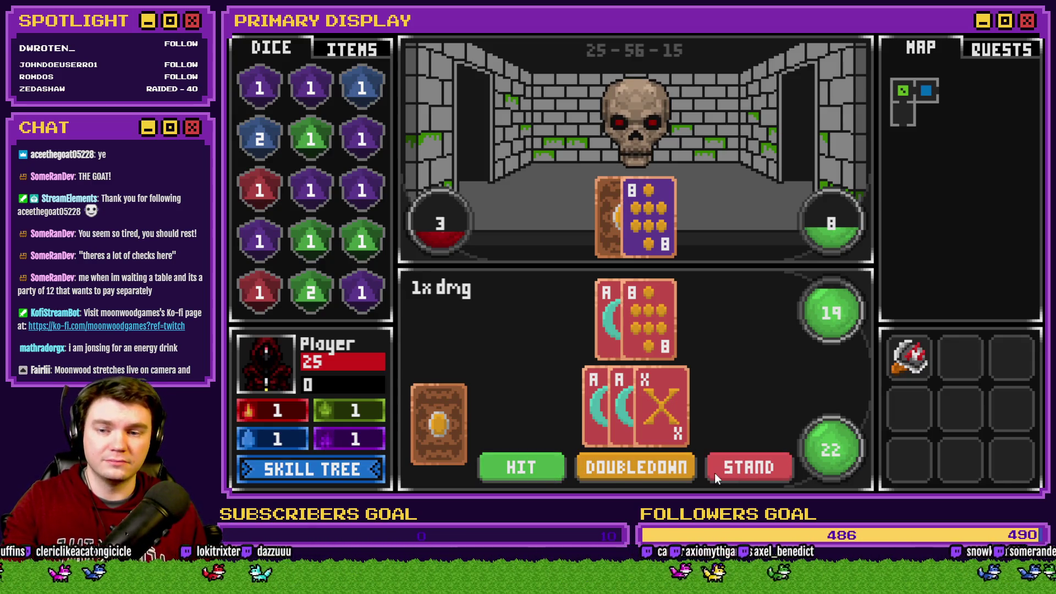
pyautogui.click(741, 469)
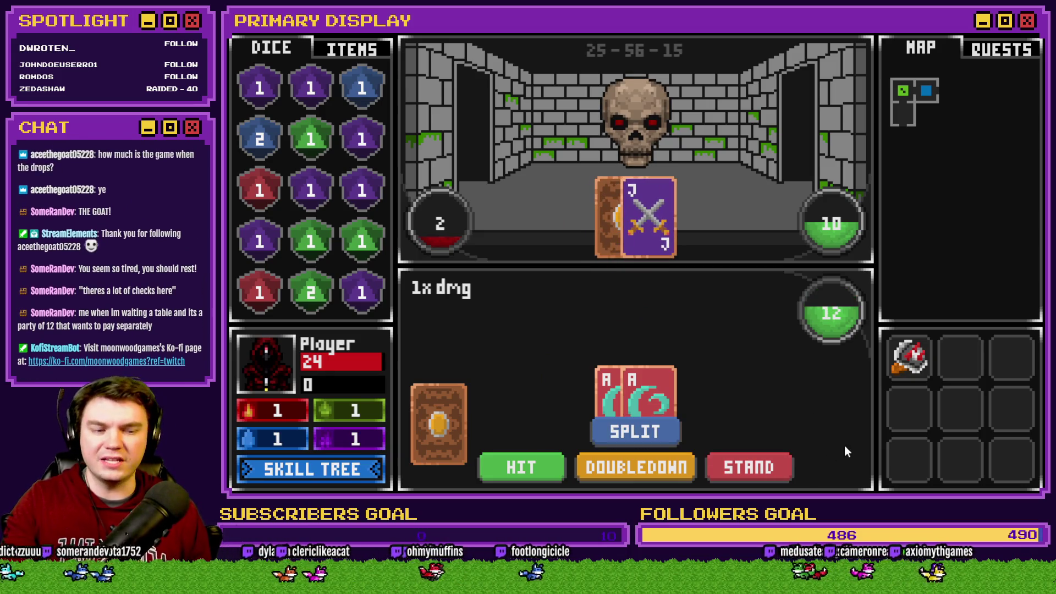
# Step: Split two successive pairs of aces, draw onto the hands, then pass play to the dealer
pyautogui.click(654, 424)
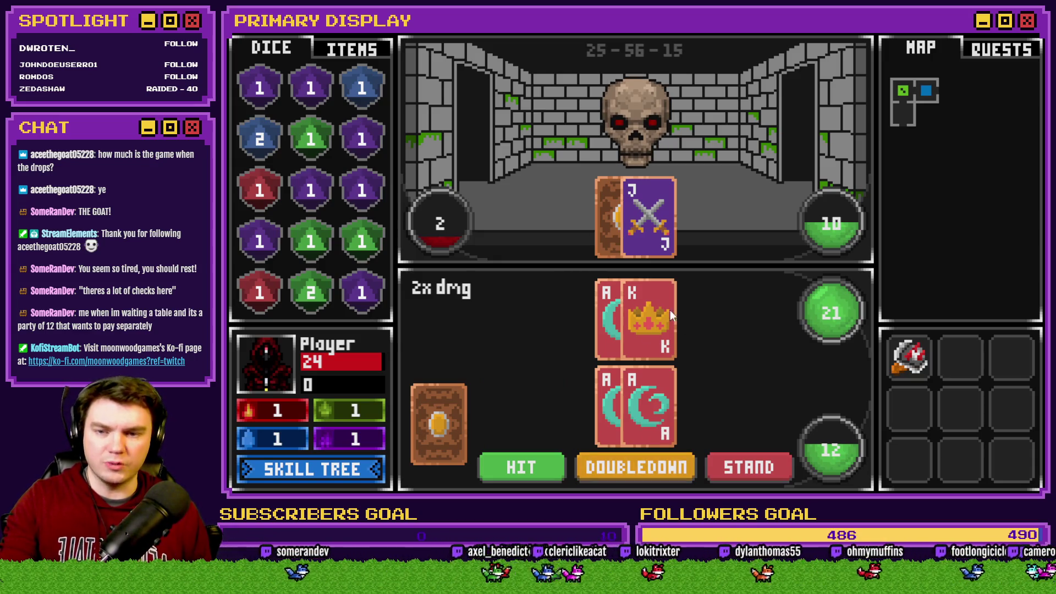
pyautogui.click(542, 463)
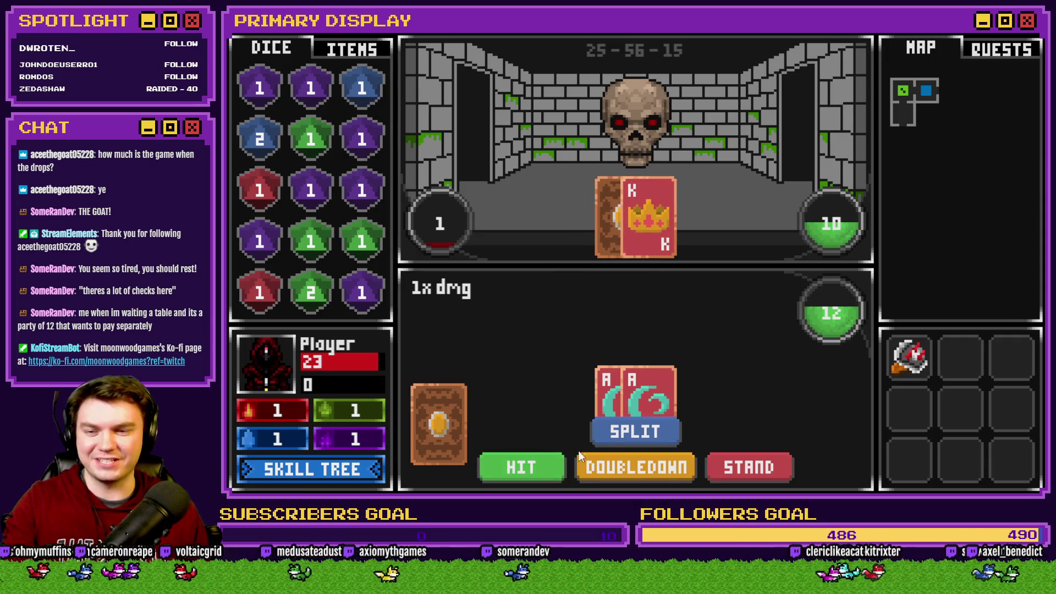
pyautogui.click(611, 432)
pyautogui.click(498, 468)
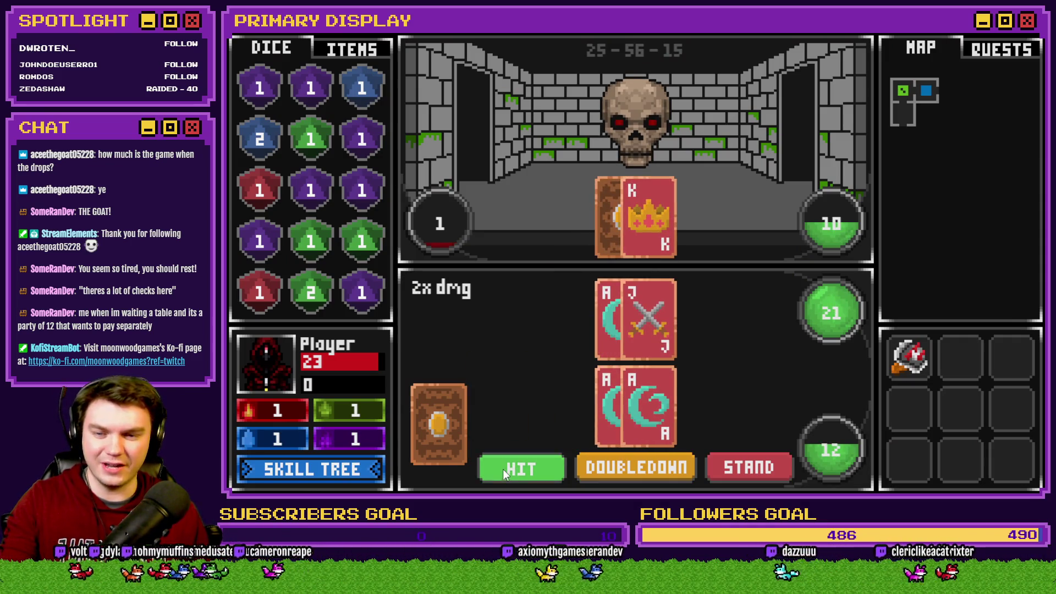
pyautogui.click(544, 464)
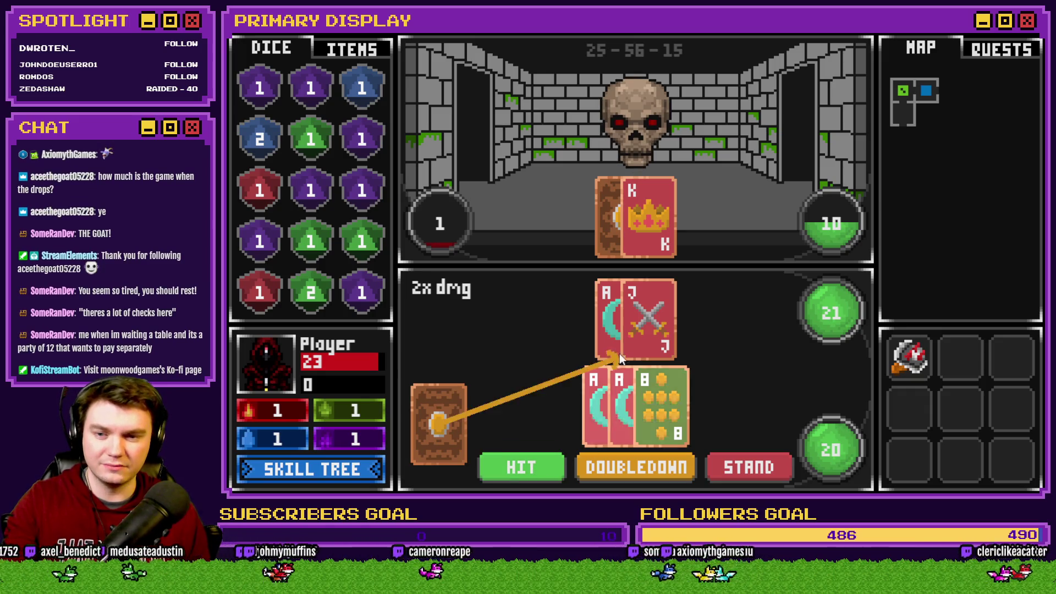
pyautogui.click(632, 304)
pyautogui.click(751, 453)
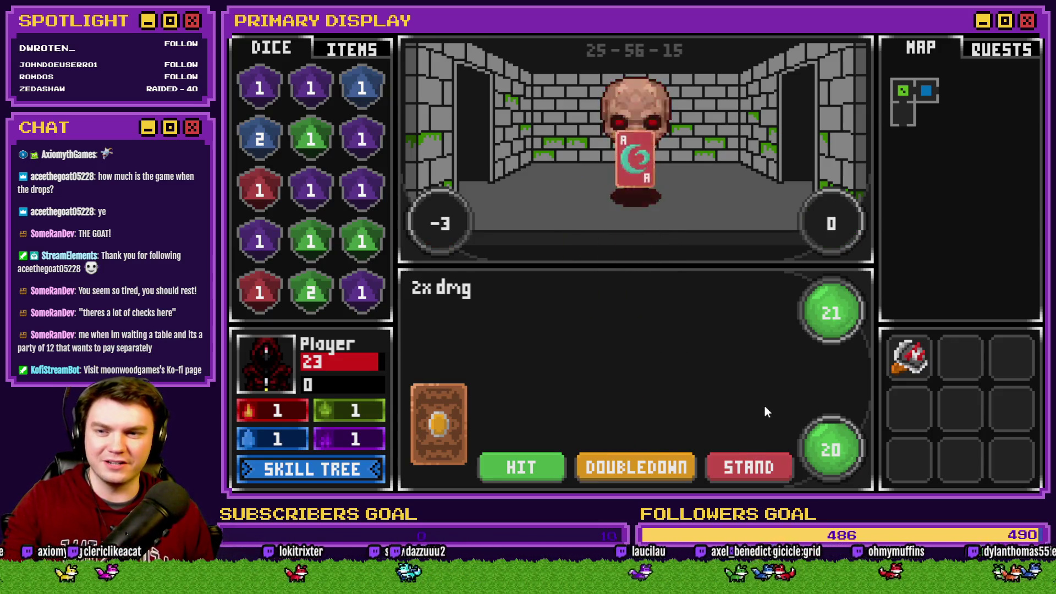
# Step: Advance one room and play a split-aces round, hitting both hands before standing
pyautogui.press('w')
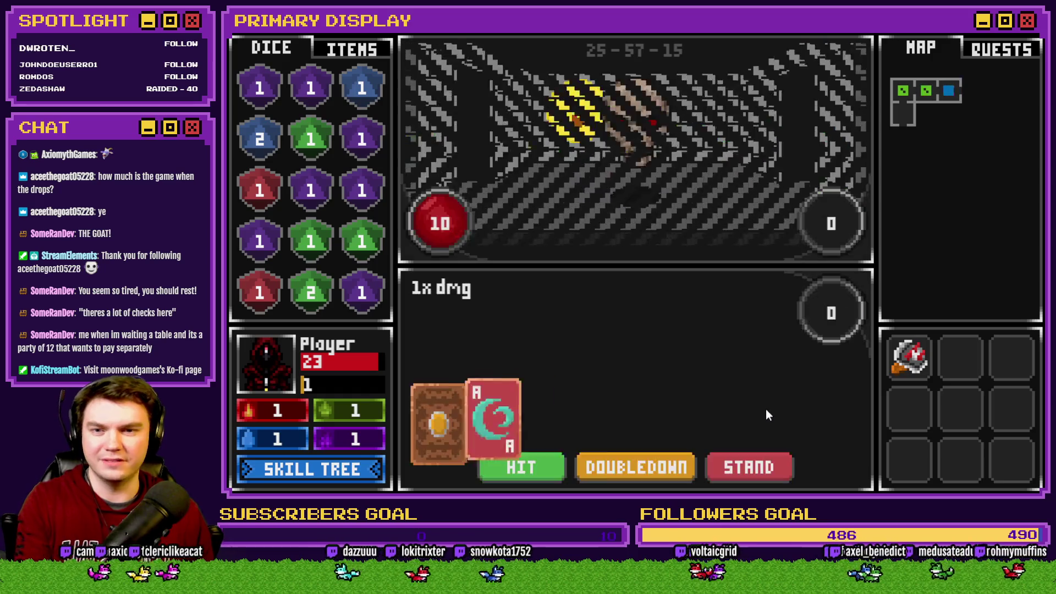
pyautogui.click(643, 434)
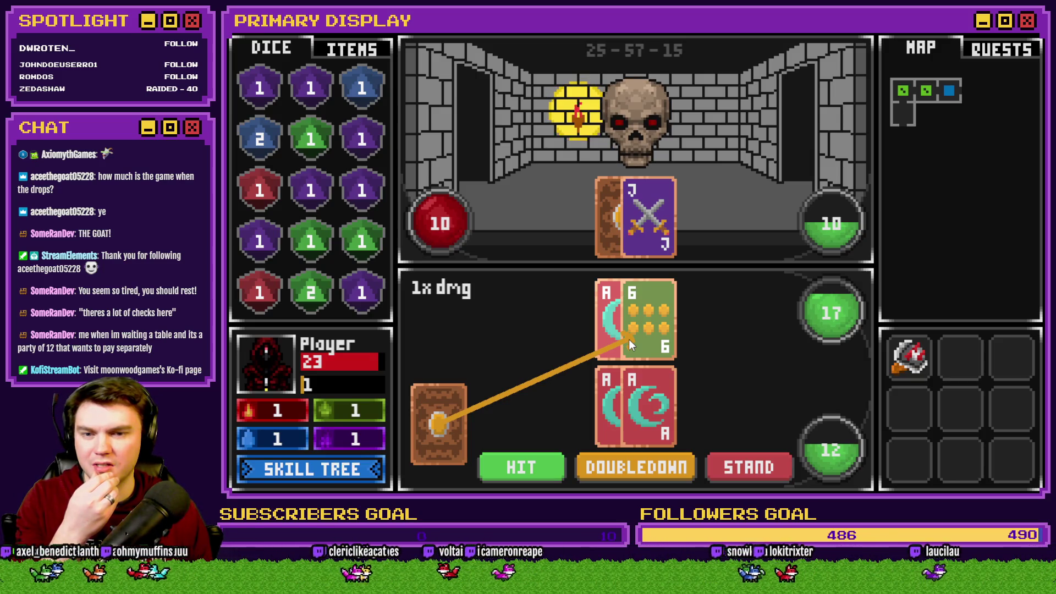
pyautogui.click(629, 338)
pyautogui.click(625, 424)
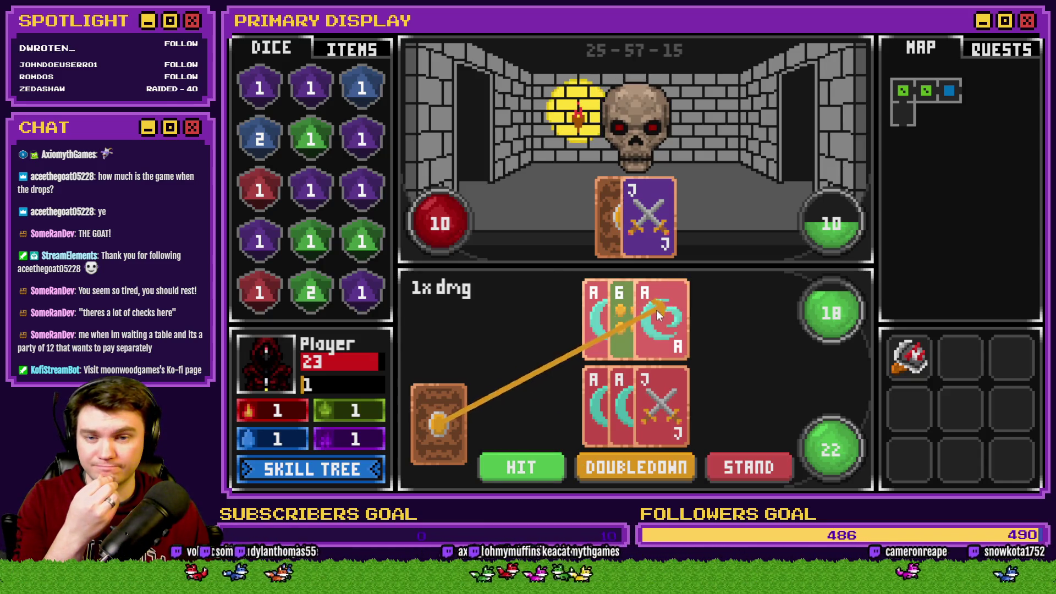
pyautogui.click(632, 340)
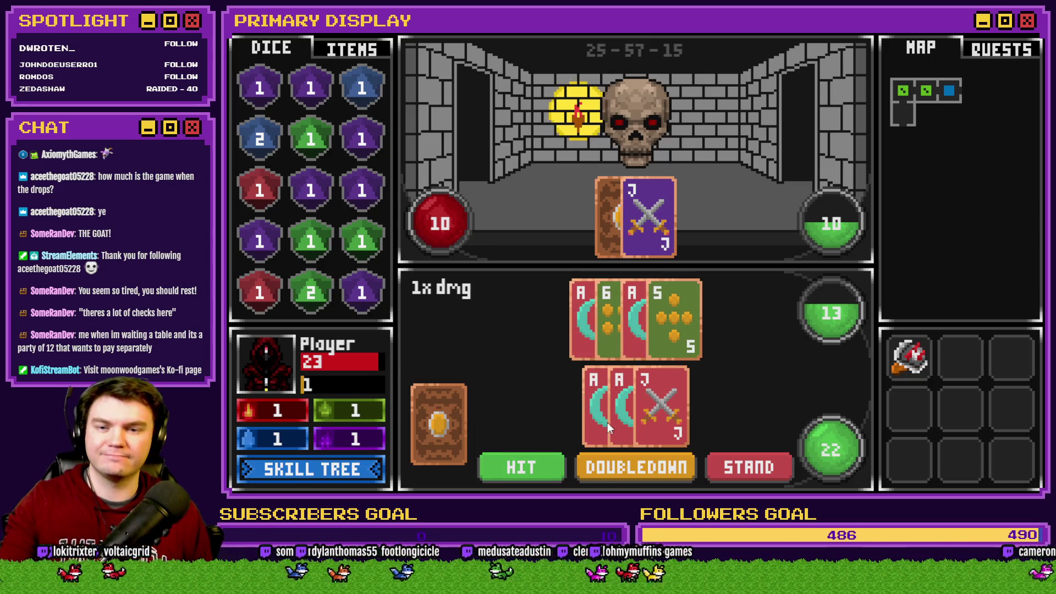
pyautogui.click(748, 467)
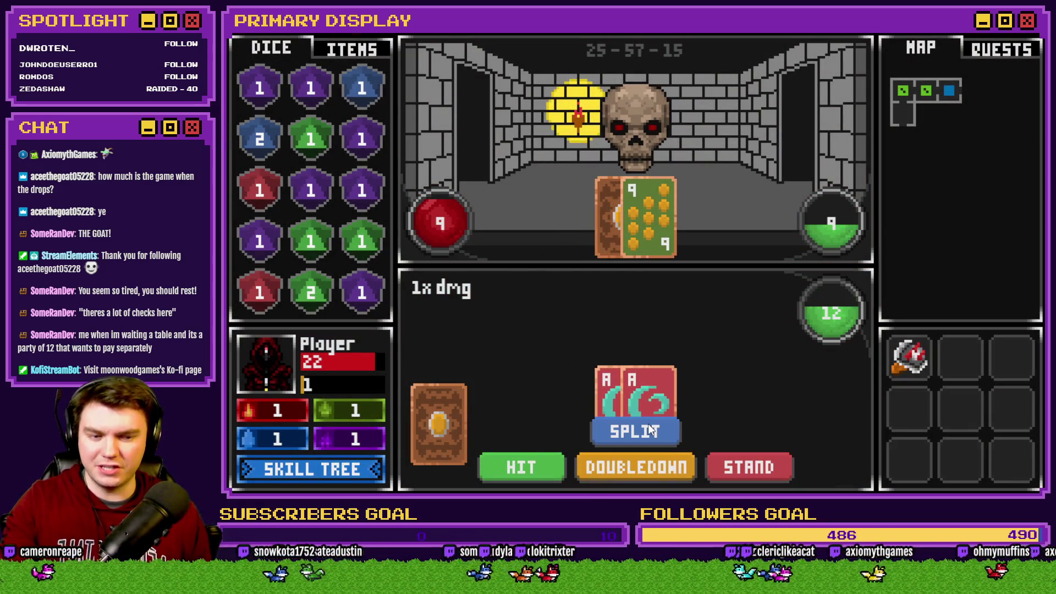
# Step: Split the next aces, hit the second hand, and double down on the upper hand
pyautogui.click(617, 429)
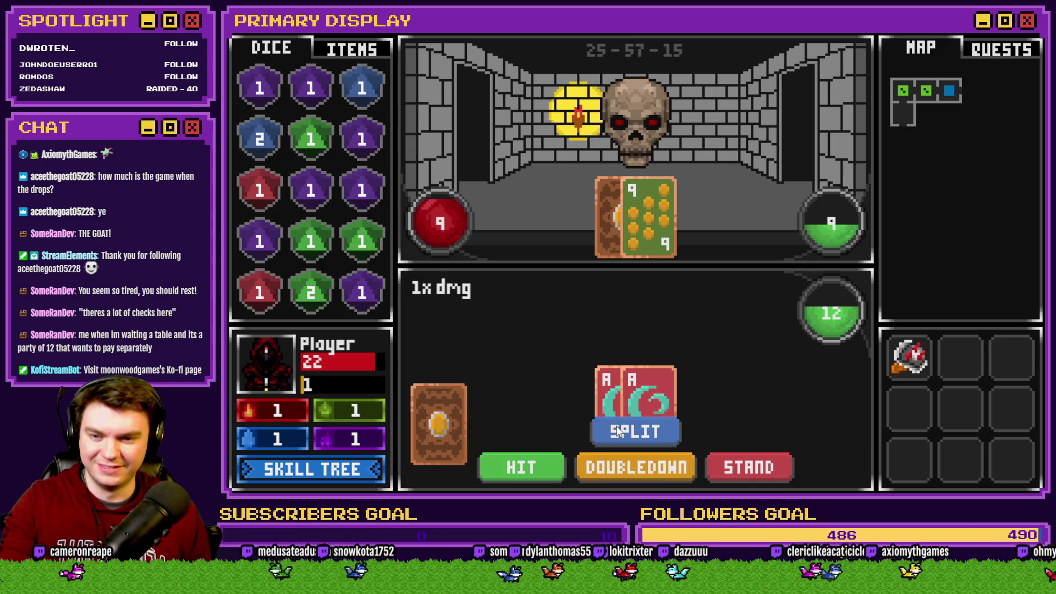
pyautogui.click(550, 465)
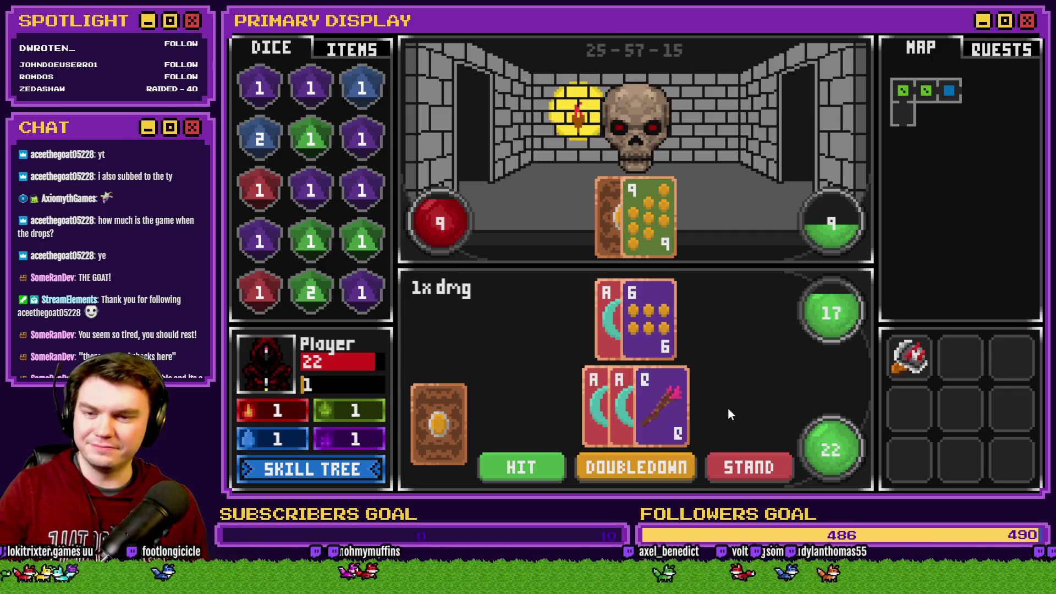
pyautogui.click(625, 472)
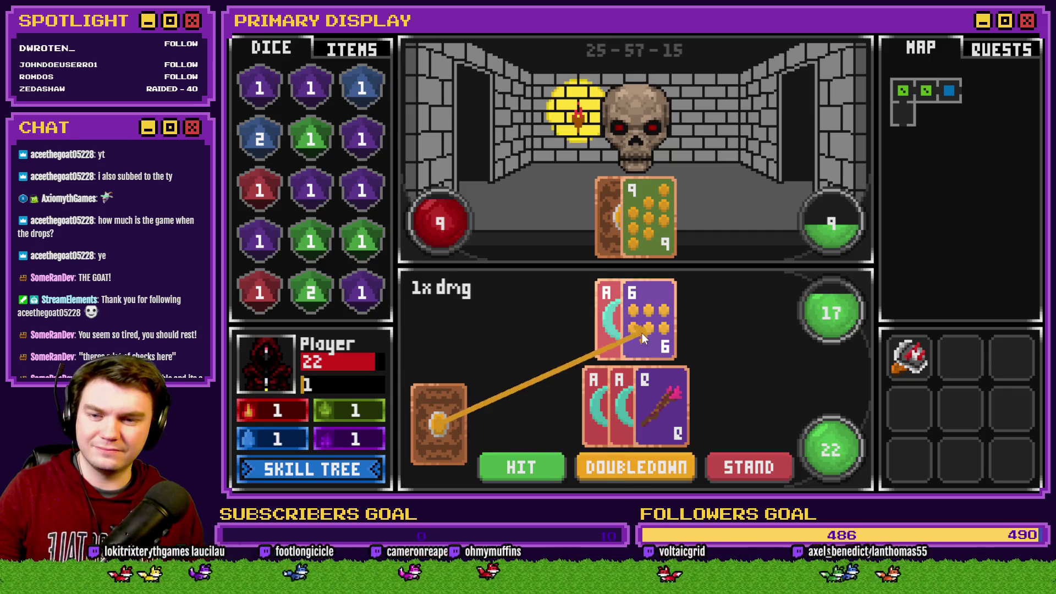
pyautogui.click(642, 332)
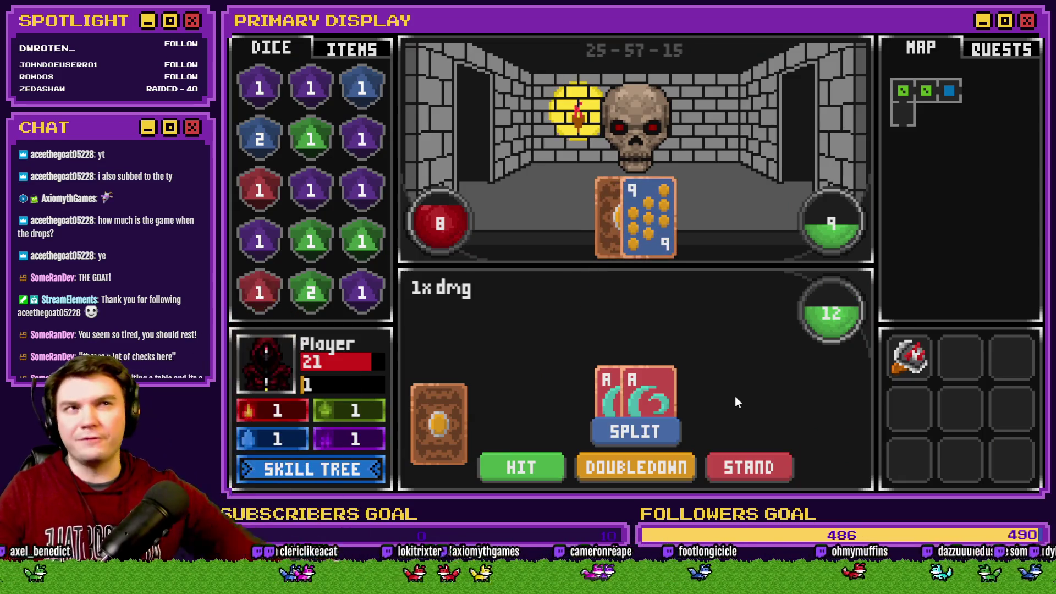
# Step: Split another pair of aces, draw onto both hands, then close the playtest
pyautogui.click(647, 437)
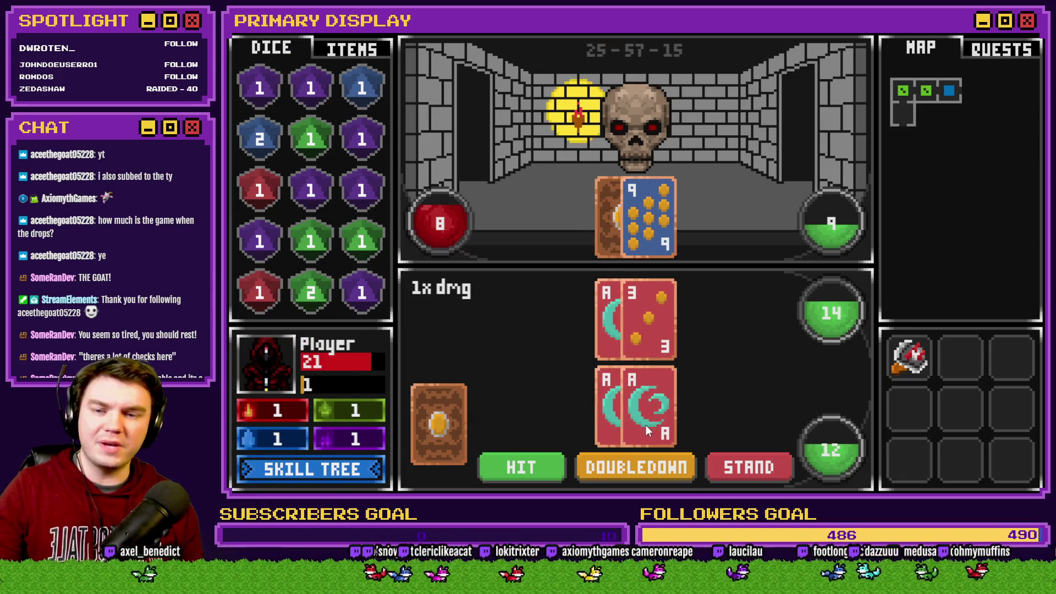
pyautogui.click(551, 470)
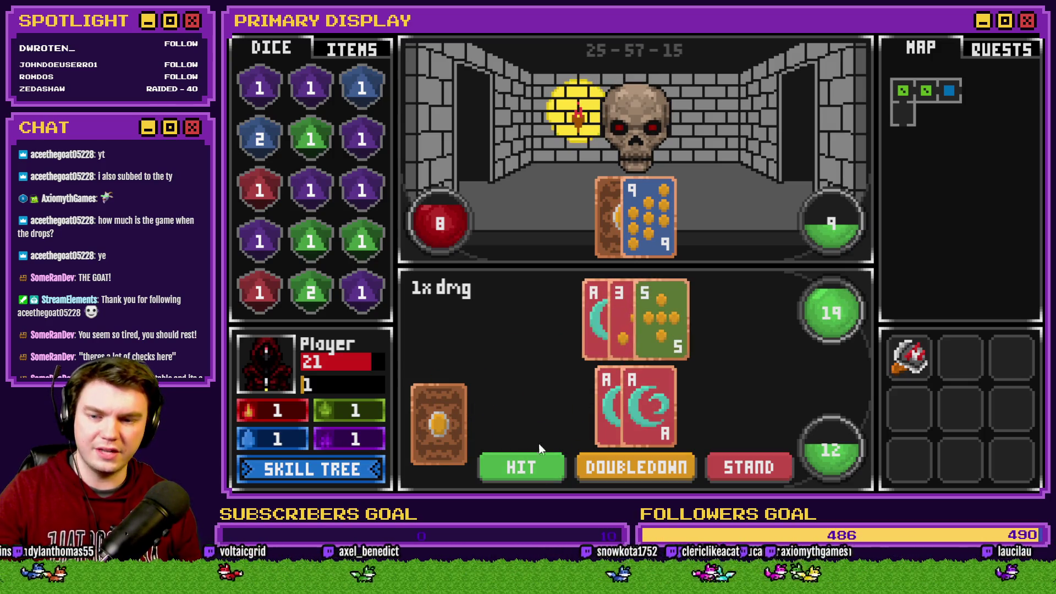
pyautogui.click(540, 461)
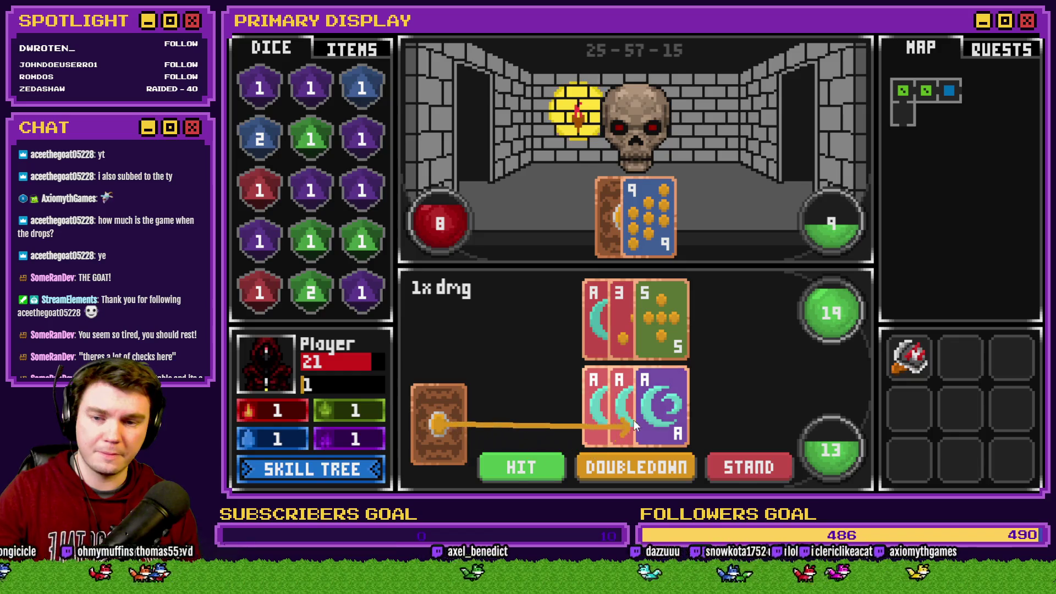
pyautogui.click(635, 418)
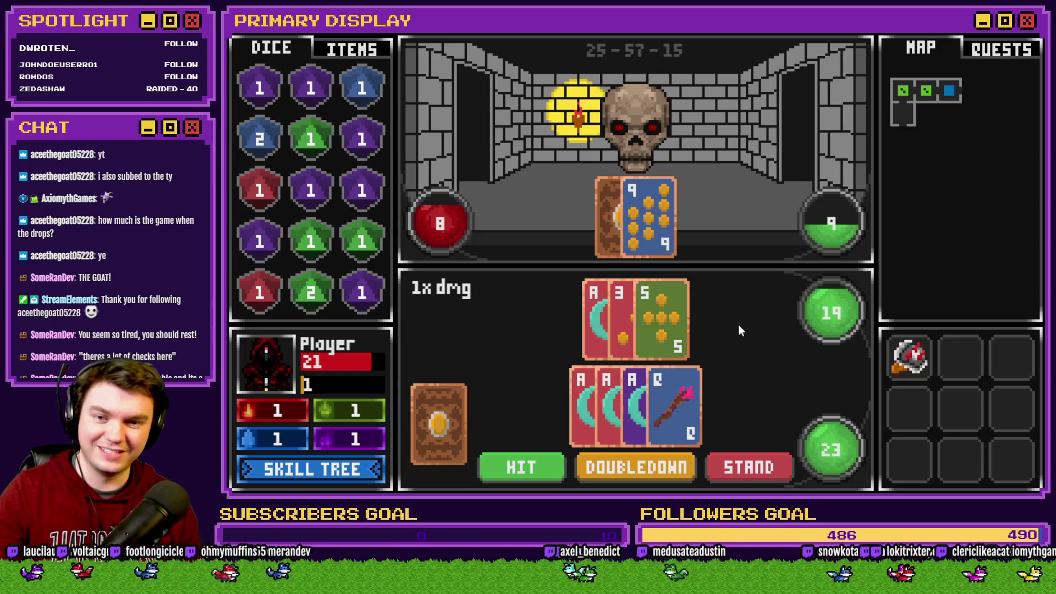
pyautogui.hotkey('alt', 'F4')
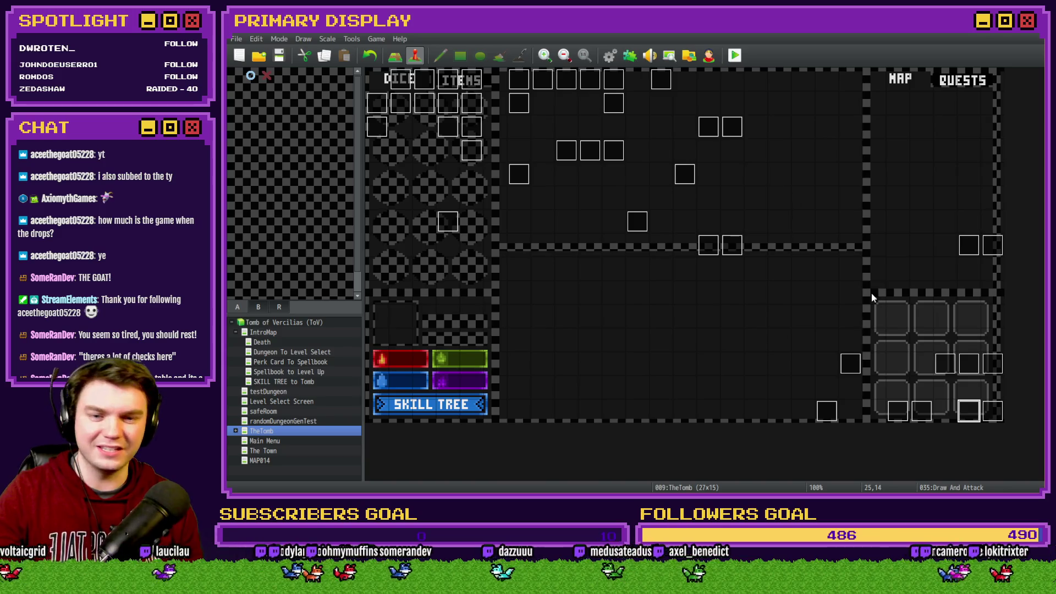
# Step: Edit the If: Script condition on Draw And Attack page 7, keep it, and playtest with Ctrl+R
pyautogui.doubleClick(967, 407)
pyautogui.click(498, 126)
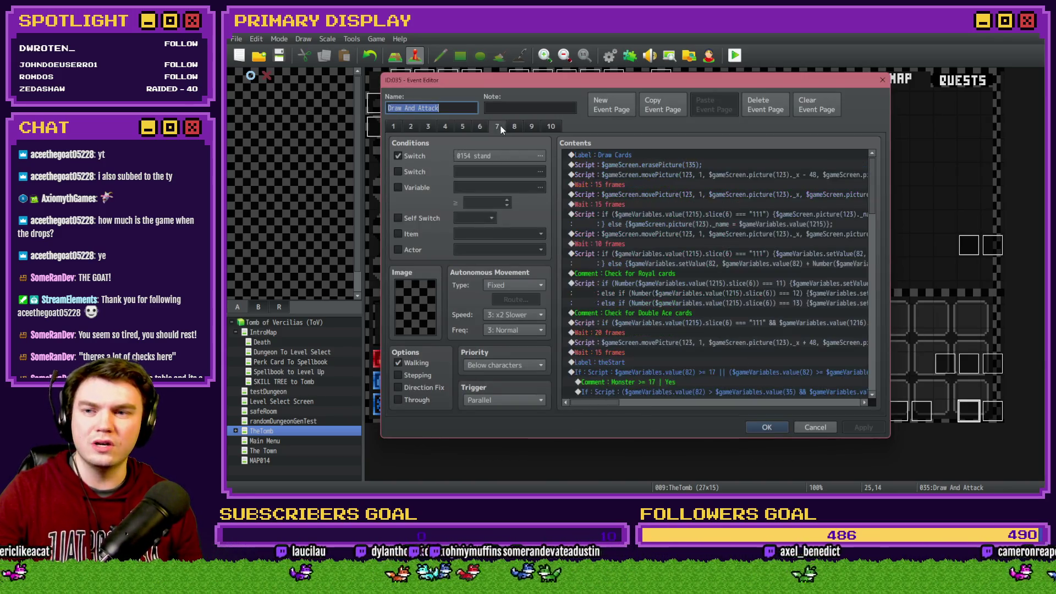
pyautogui.scroll(-6, 735, 299)
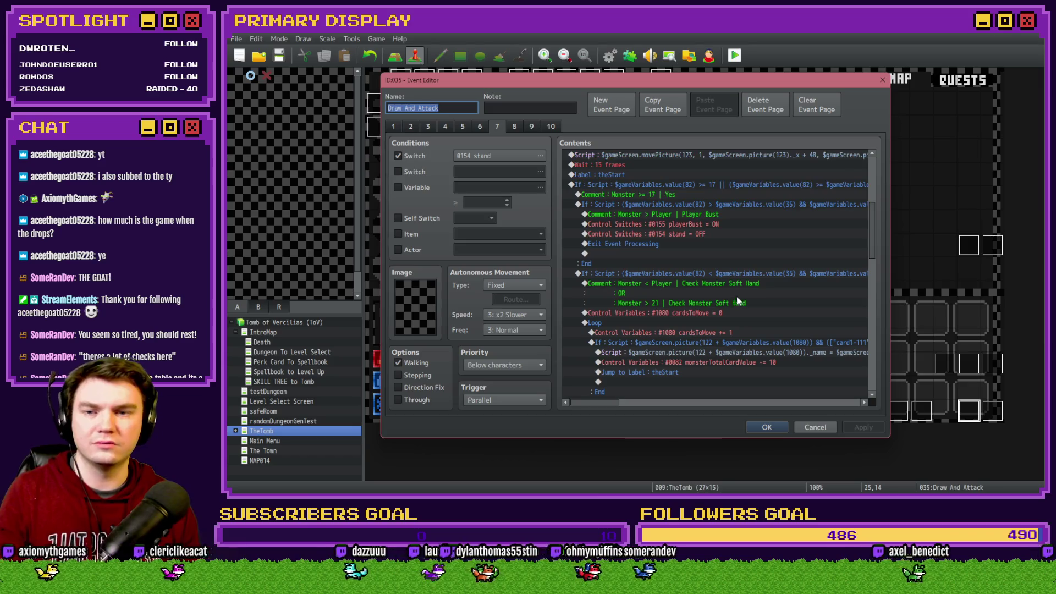
pyautogui.scroll(1, 737, 299)
pyautogui.doubleClick(767, 244)
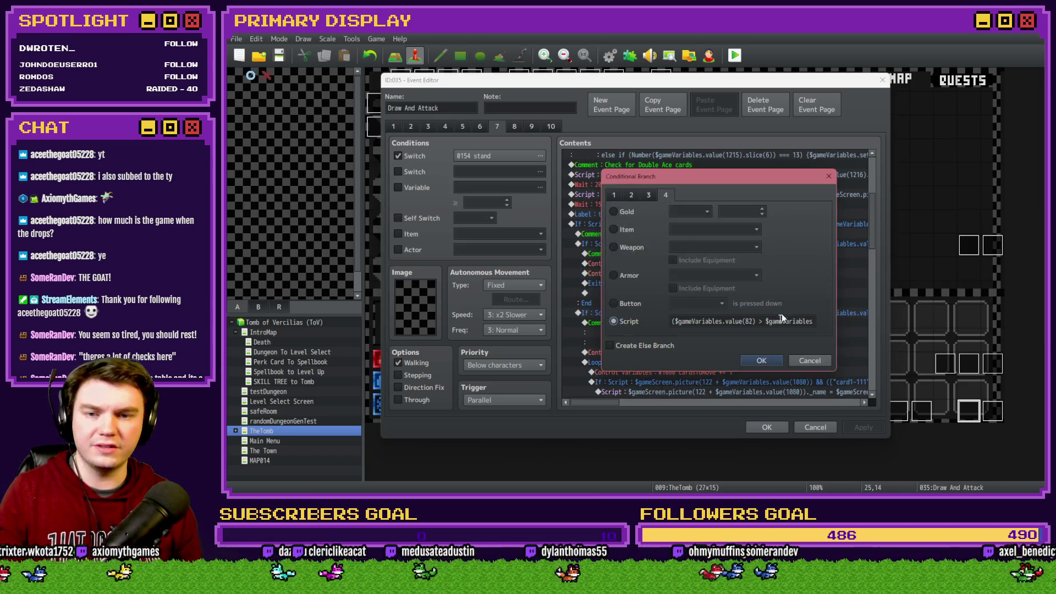
pyautogui.press('End')
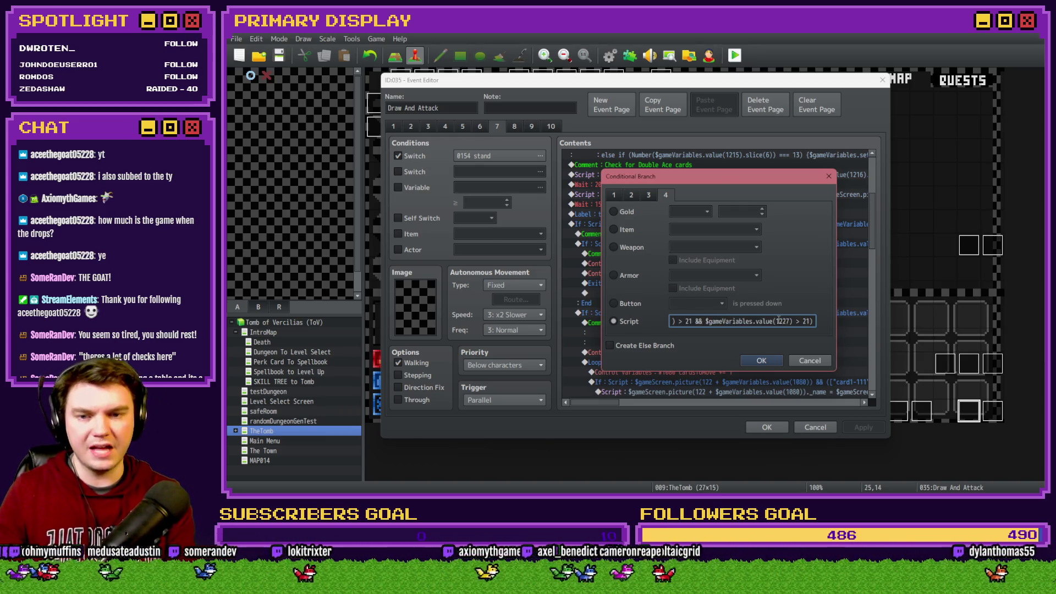
pyautogui.press('Return')
pyautogui.click(777, 427)
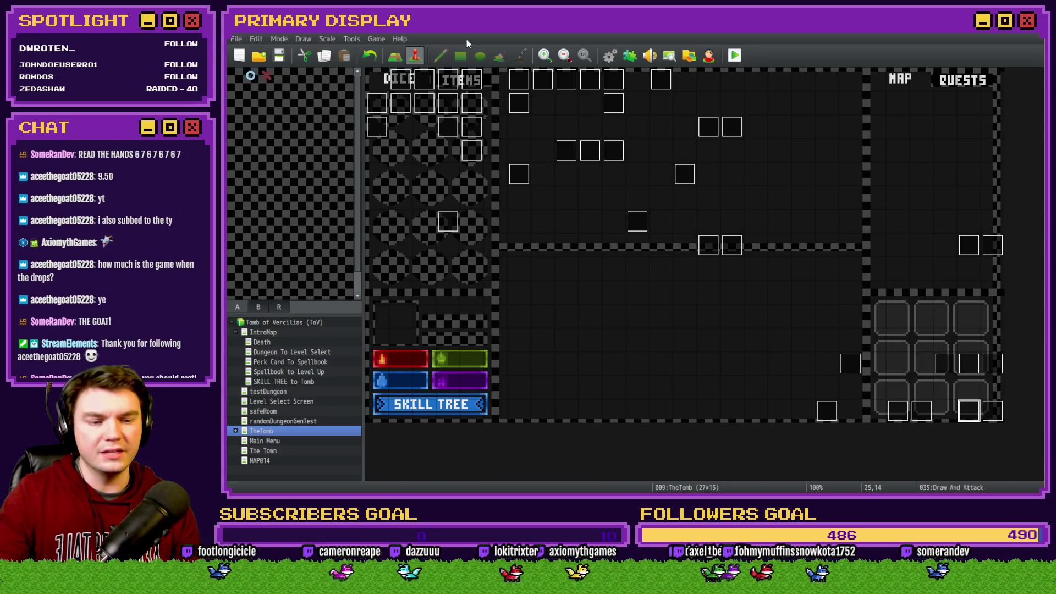
pyautogui.hotkey('ctrl', 'r')
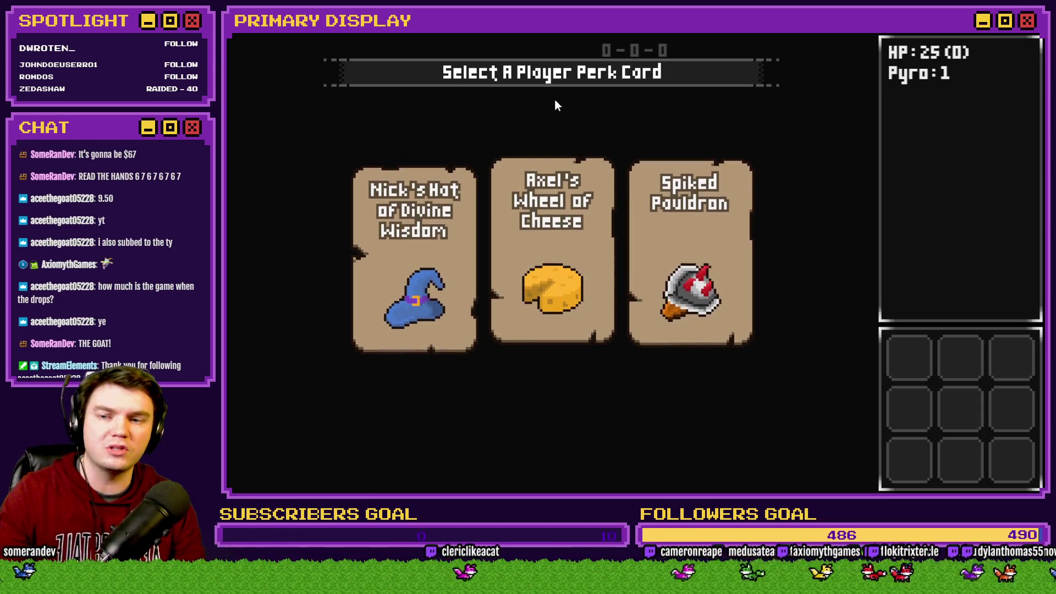
# Step: Choose the Spiked Pauldron card on the Select A Player Perk Card screen
pyautogui.click(682, 200)
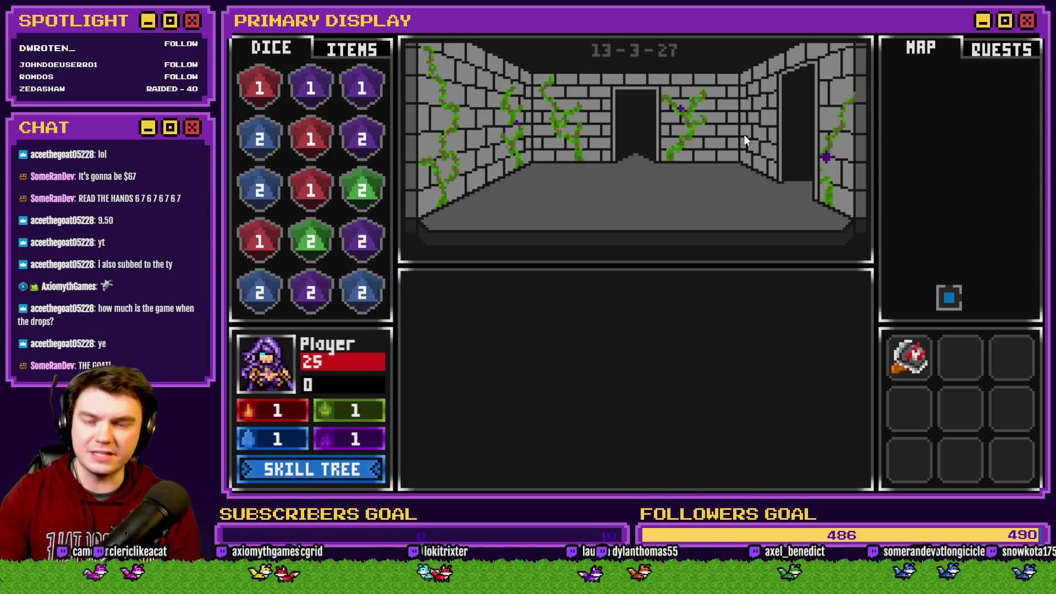
# Step: Step forward, split aces, hit the lower hand to 21, stand, and bet ODDS on the saving throw
pyautogui.press('w')
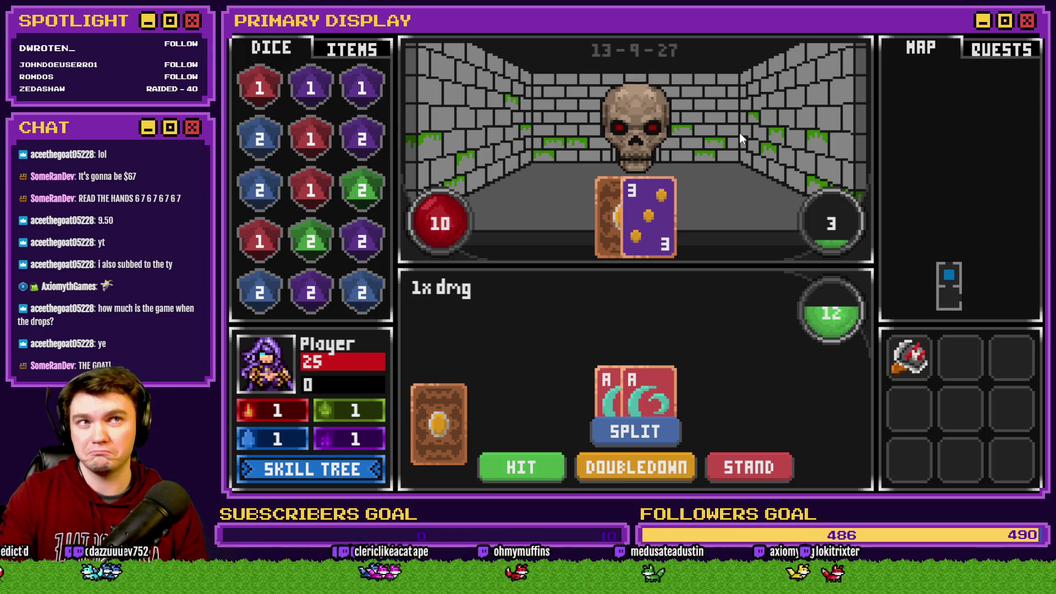
pyautogui.click(660, 430)
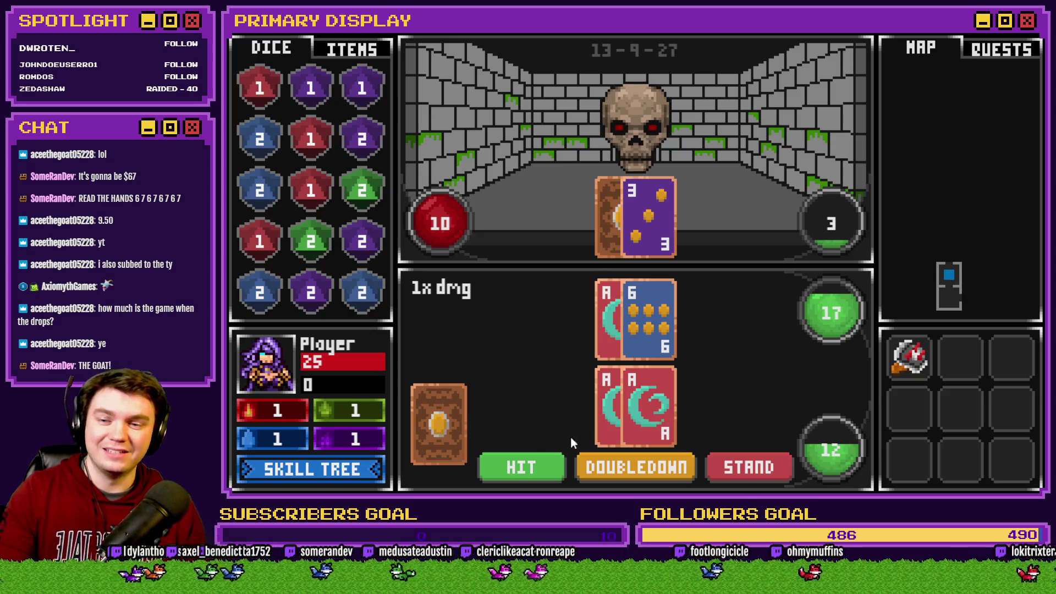
pyautogui.click(540, 465)
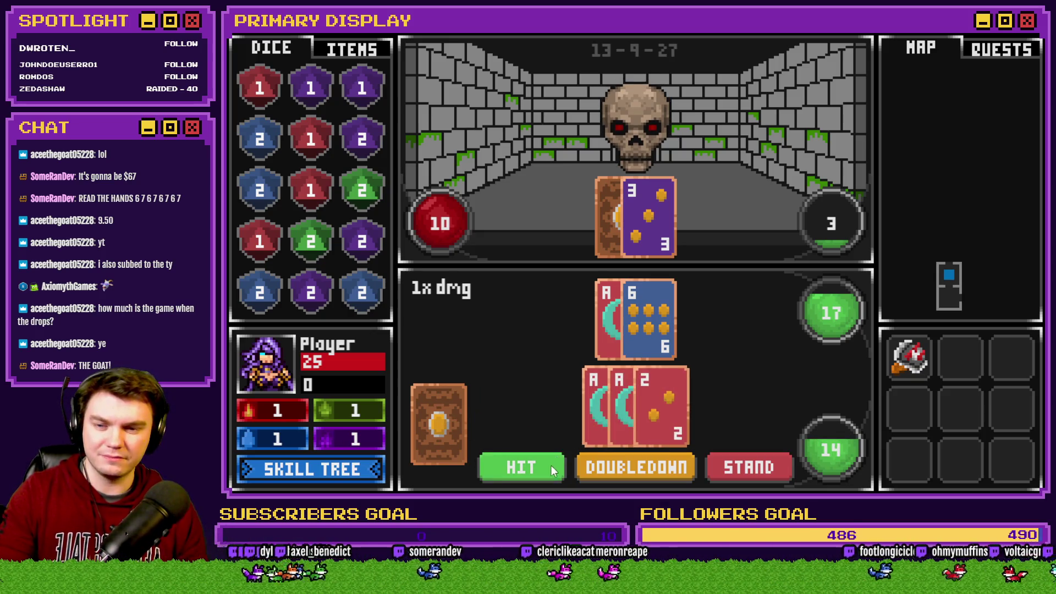
pyautogui.click(551, 465)
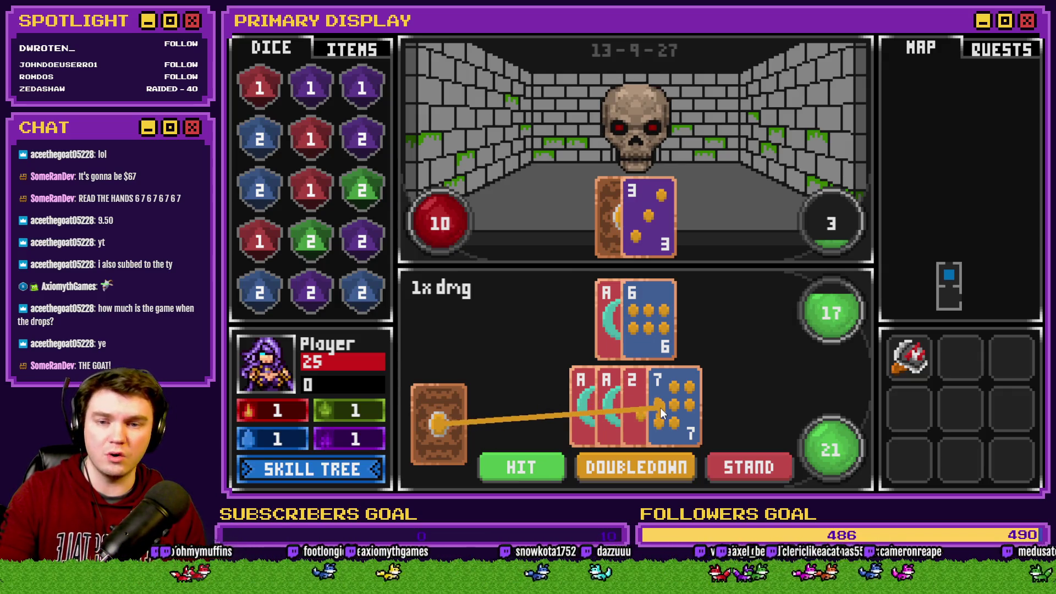
pyautogui.click(728, 457)
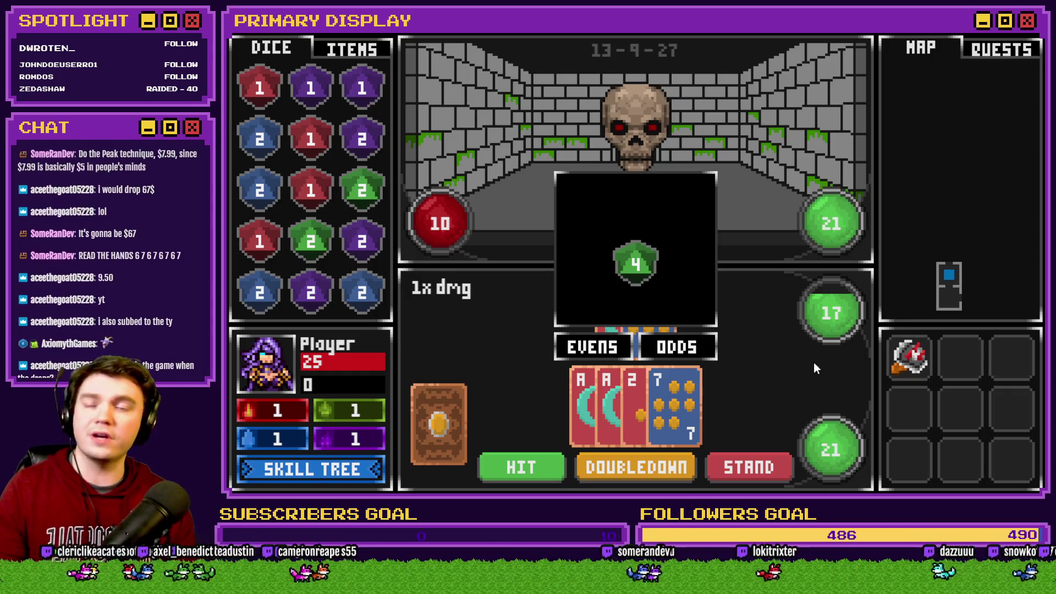
pyautogui.click(657, 351)
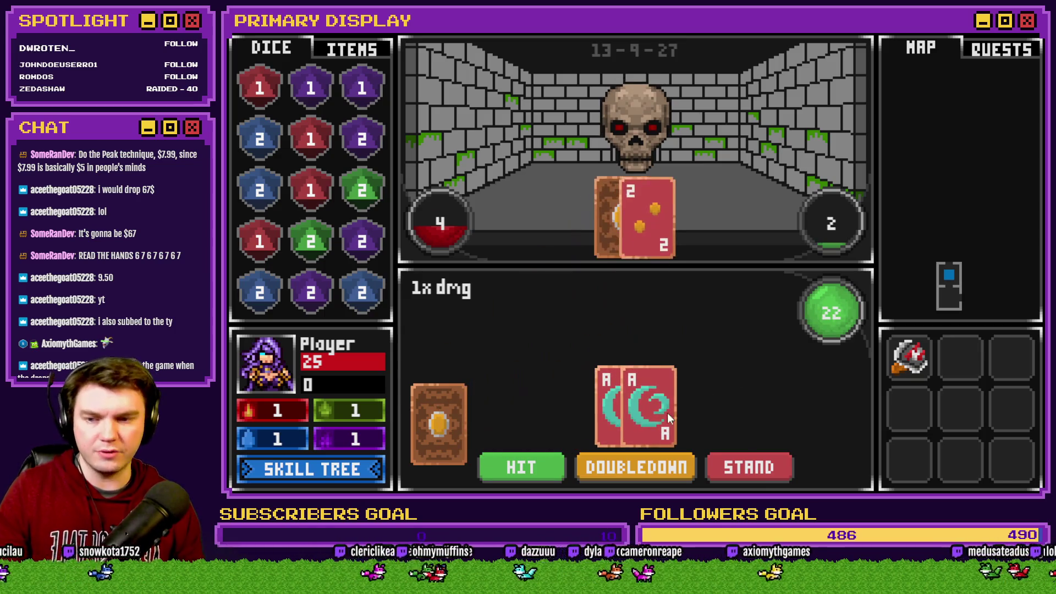
# Step: Split the new pair of aces, deal cards to both hands, and stand to defeat the skull
pyautogui.click(641, 438)
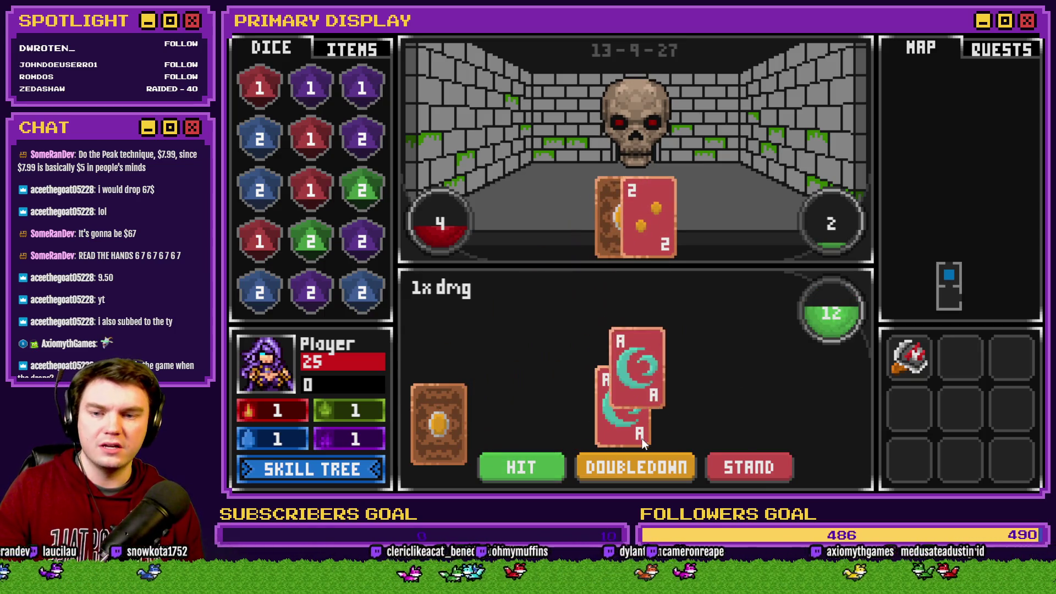
pyautogui.click(537, 471)
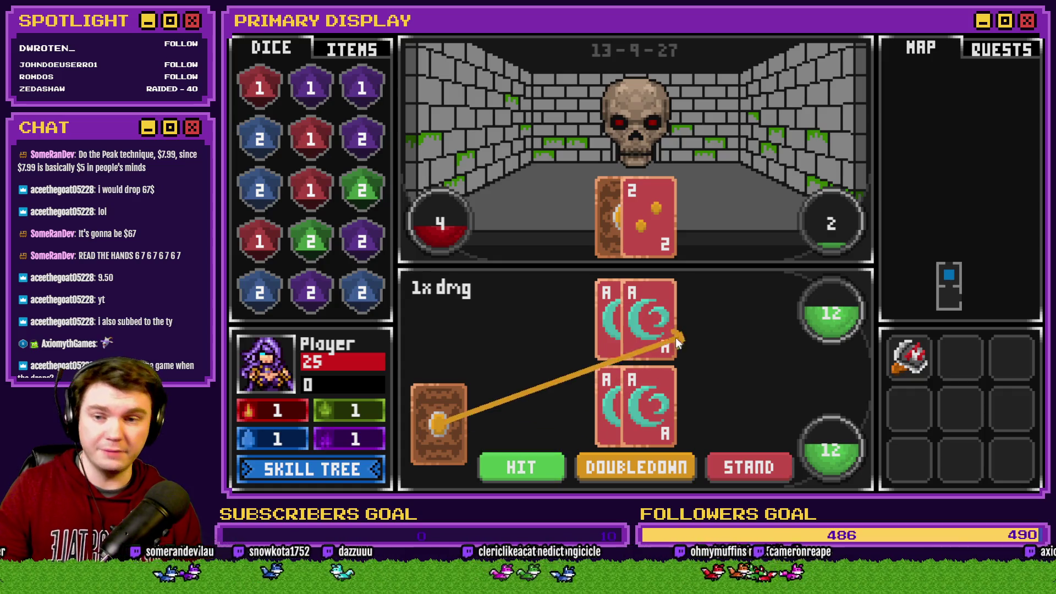
pyautogui.click(641, 337)
pyautogui.click(606, 421)
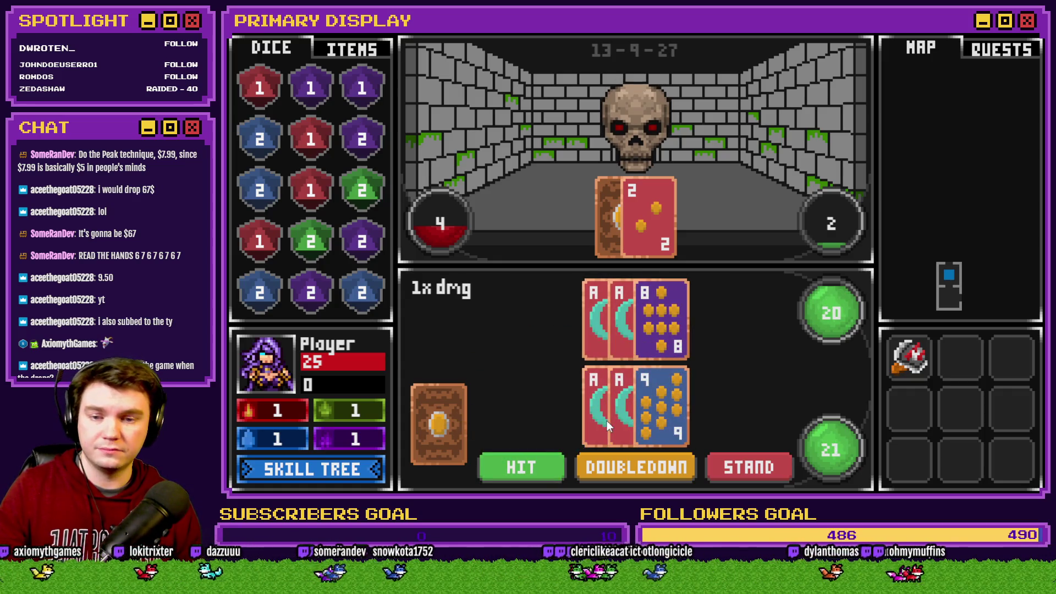
pyautogui.click(544, 467)
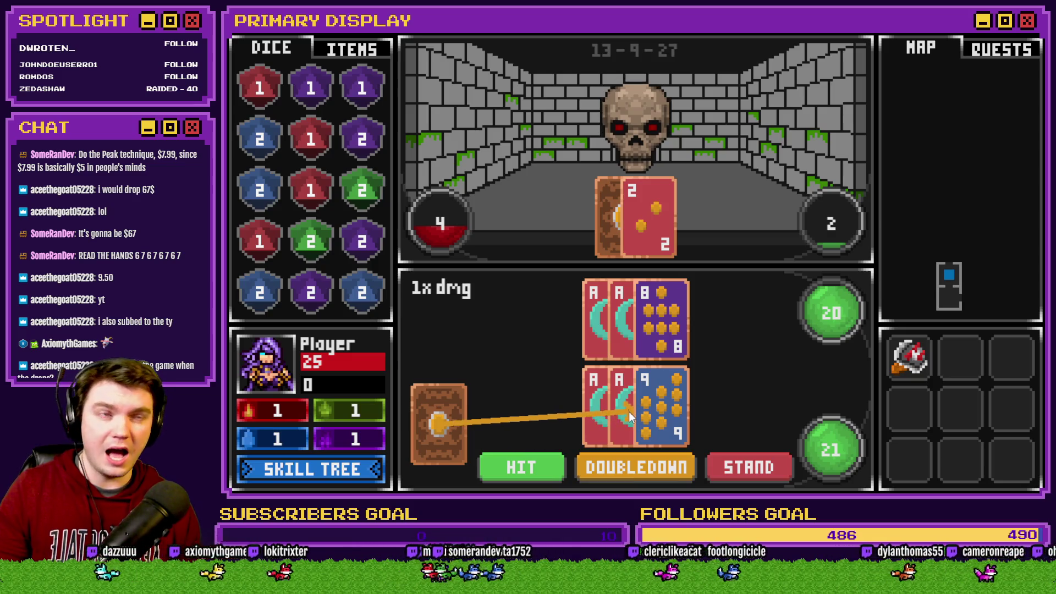
pyautogui.click(645, 415)
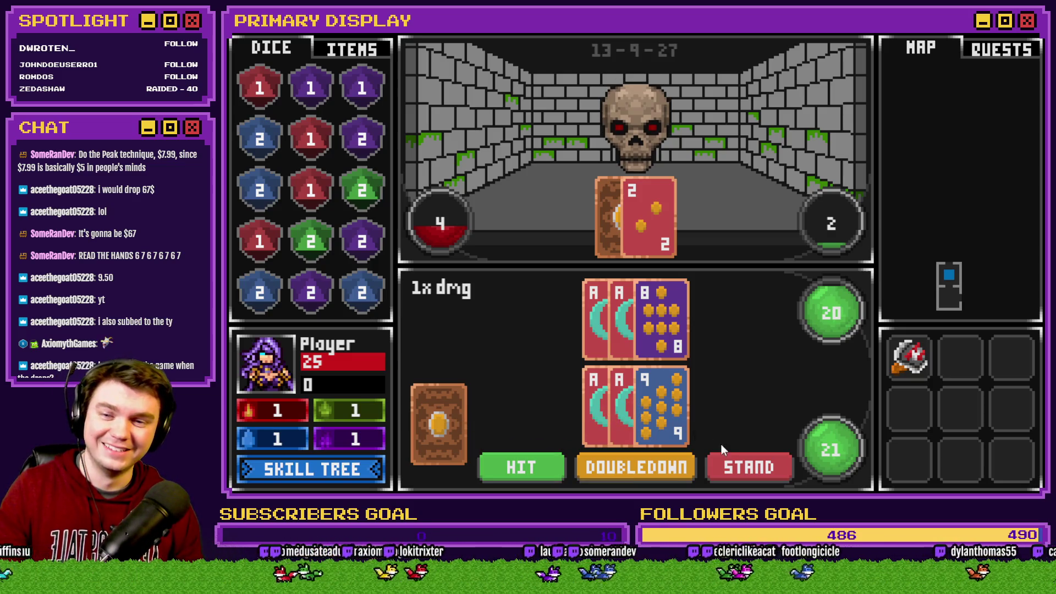
pyautogui.click(726, 463)
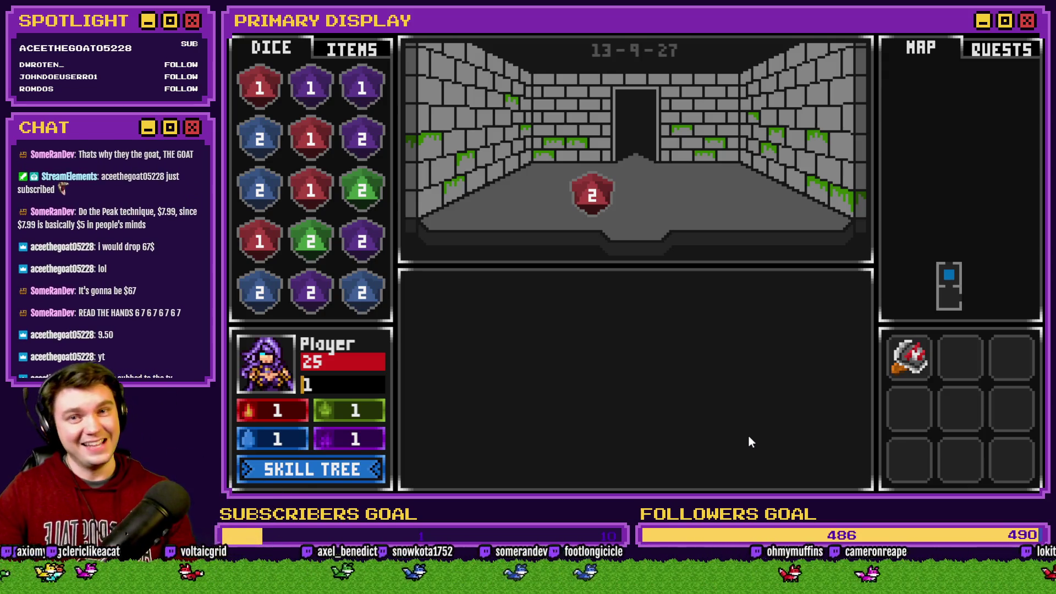
# Step: Merge matching dice: reds into a 3, purples into a 4, greens into a 3
pyautogui.moveTo(322, 198)
pyautogui.mouseDown()
pyautogui.moveTo(273, 230)
pyautogui.moveTo(261, 88)
pyautogui.mouseUp()
pyautogui.moveTo(303, 148); pyautogui.dragTo(262, 91)
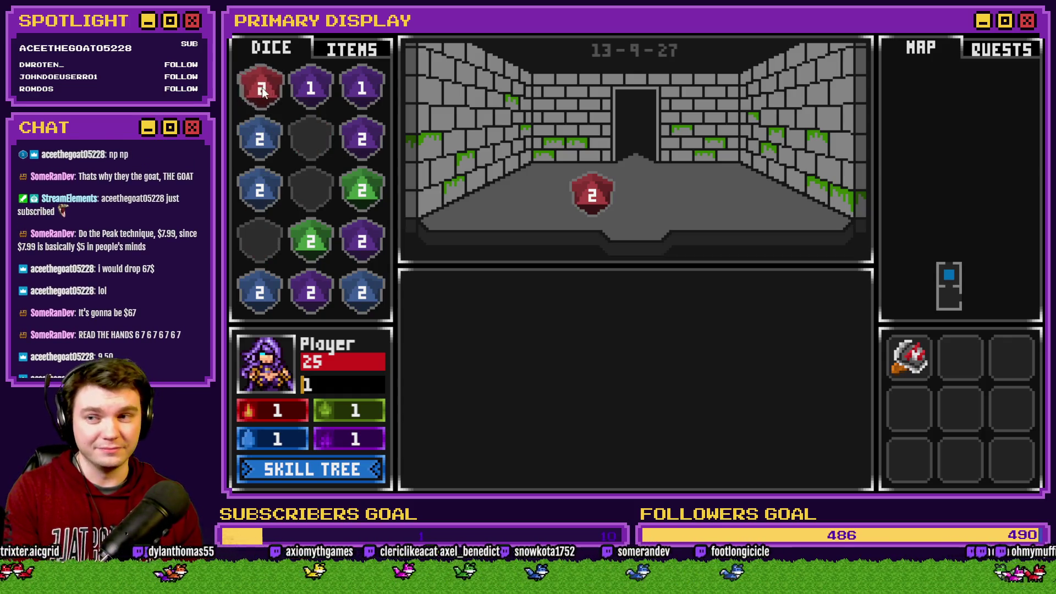
pyautogui.moveTo(588, 196); pyautogui.dragTo(310, 139)
pyautogui.moveTo(362, 88); pyautogui.dragTo(311, 88)
pyautogui.moveTo(362, 139); pyautogui.dragTo(311, 88)
pyautogui.moveTo(362, 241)
pyautogui.mouseDown()
pyautogui.moveTo(303, 301)
pyautogui.moveTo(310, 88)
pyautogui.mouseUp()
pyautogui.moveTo(311, 241)
pyautogui.mouseDown()
pyautogui.moveTo(360, 200)
pyautogui.moveTo(362, 88)
pyautogui.mouseUp()
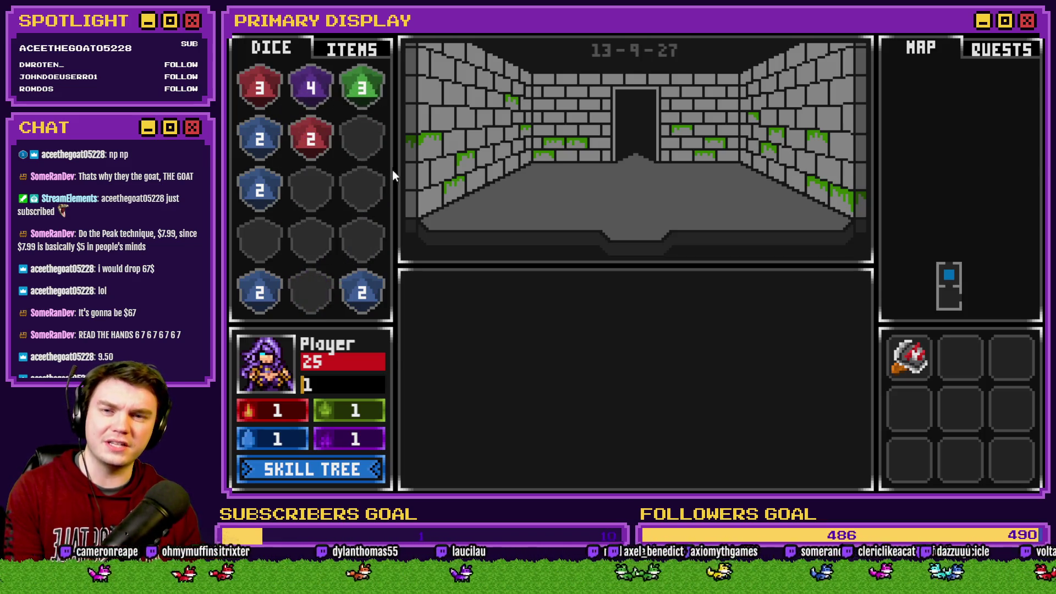
# Step: Walk to the orc and play two rounds, splitting aces, hitting and standing each time
pyautogui.press('w')
pyautogui.press('w')
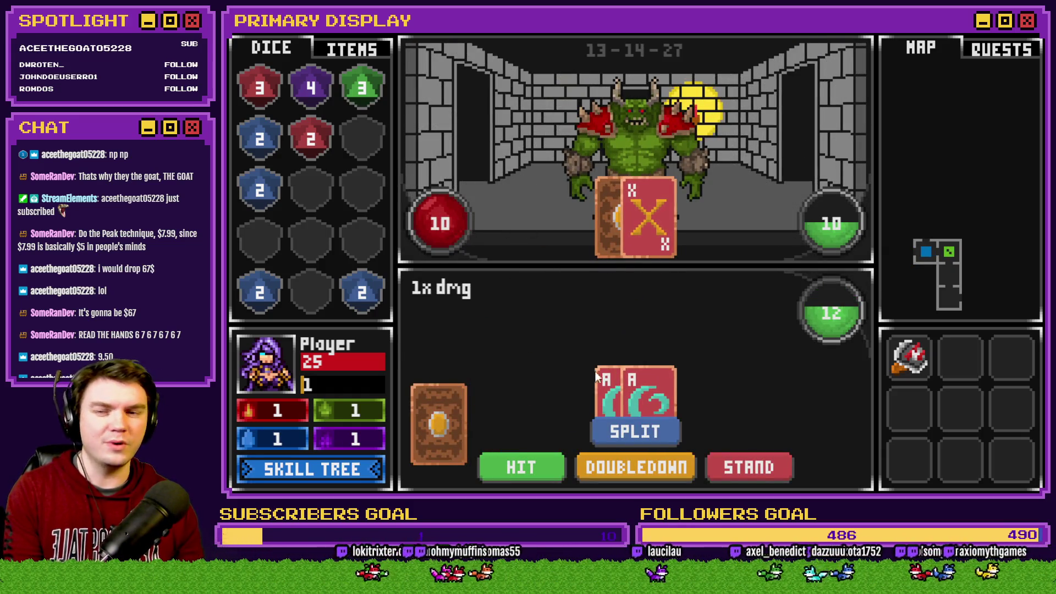
pyautogui.click(651, 430)
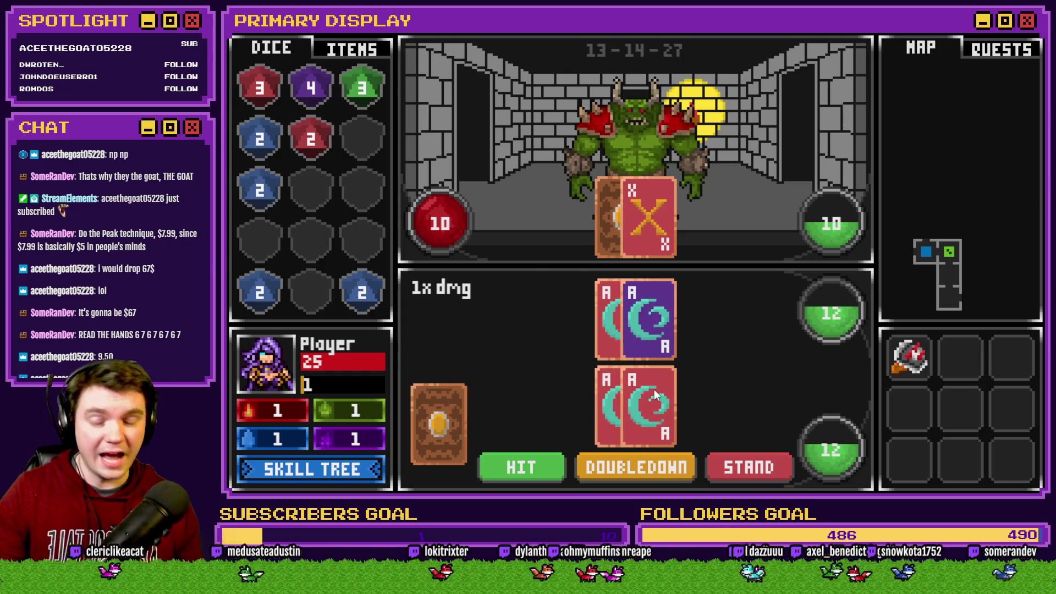
pyautogui.click(553, 466)
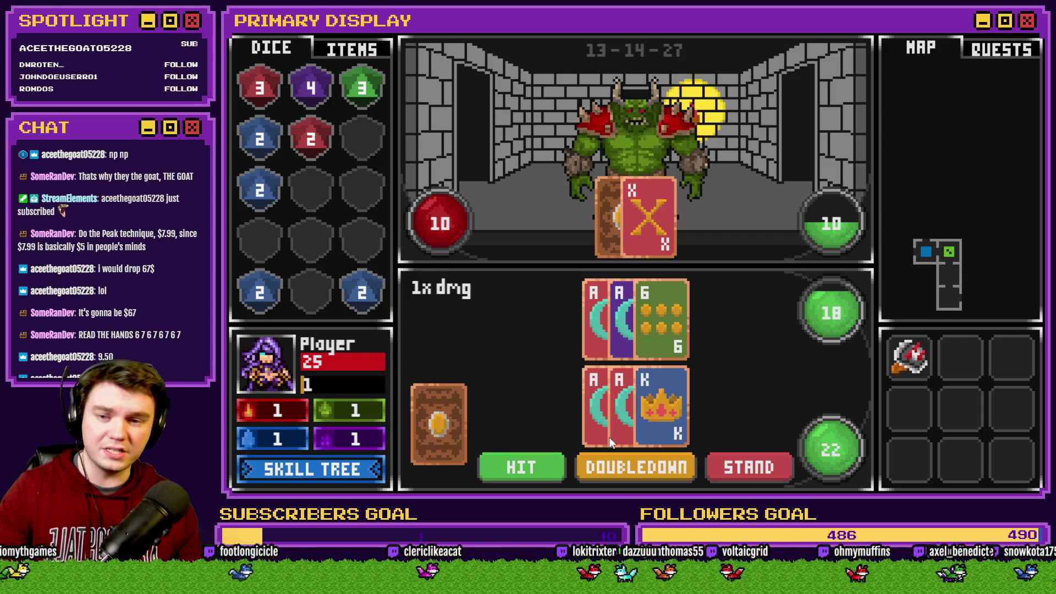
pyautogui.click(731, 476)
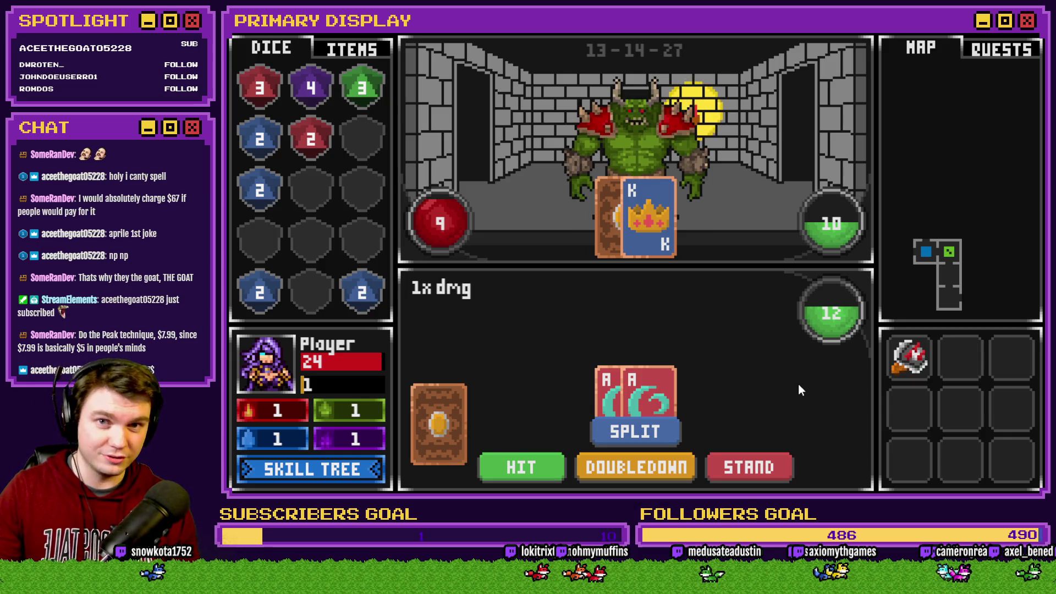
pyautogui.click(670, 429)
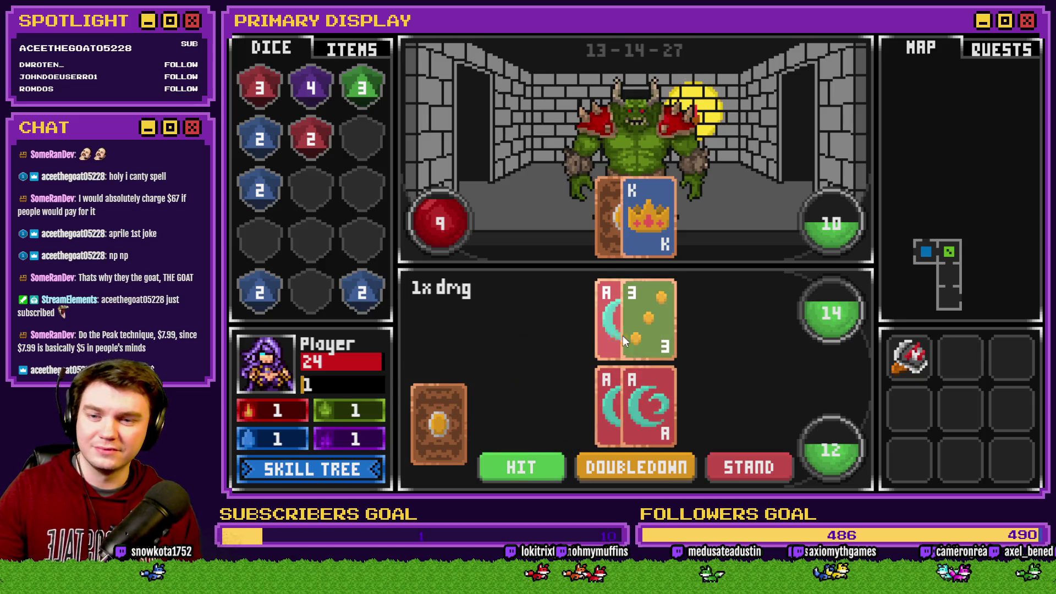
pyautogui.click(535, 464)
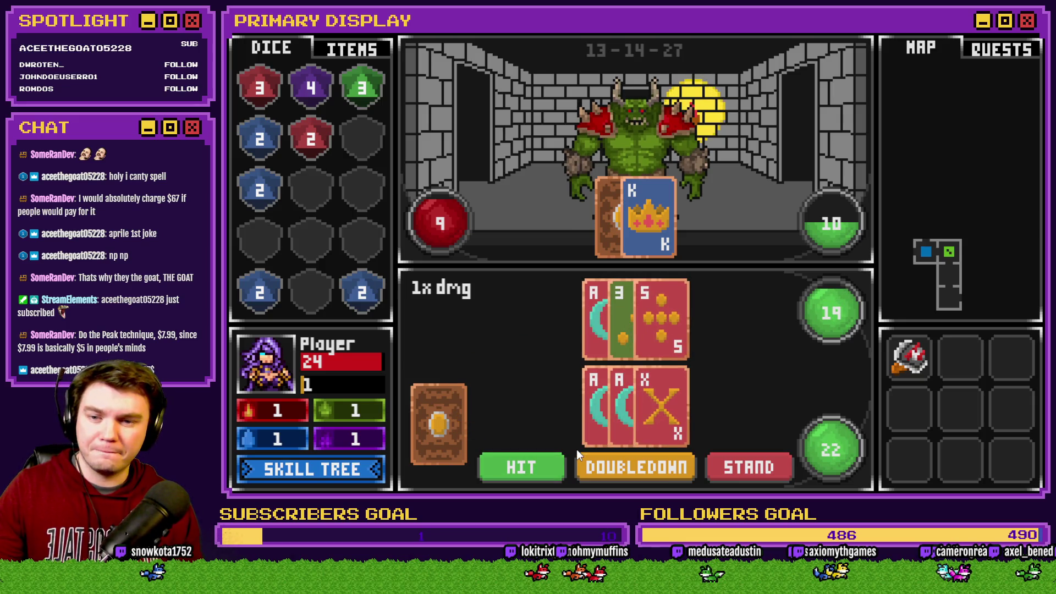
pyautogui.click(749, 466)
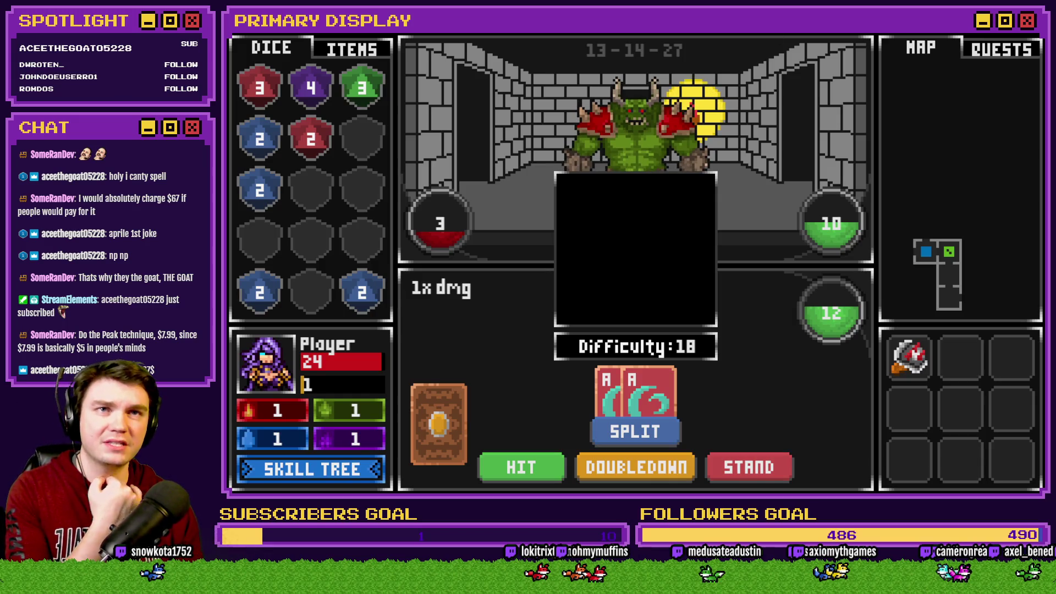
# Step: Close the playtest and inspect the Int/Movement event, then close its editor
pyautogui.press('F4')
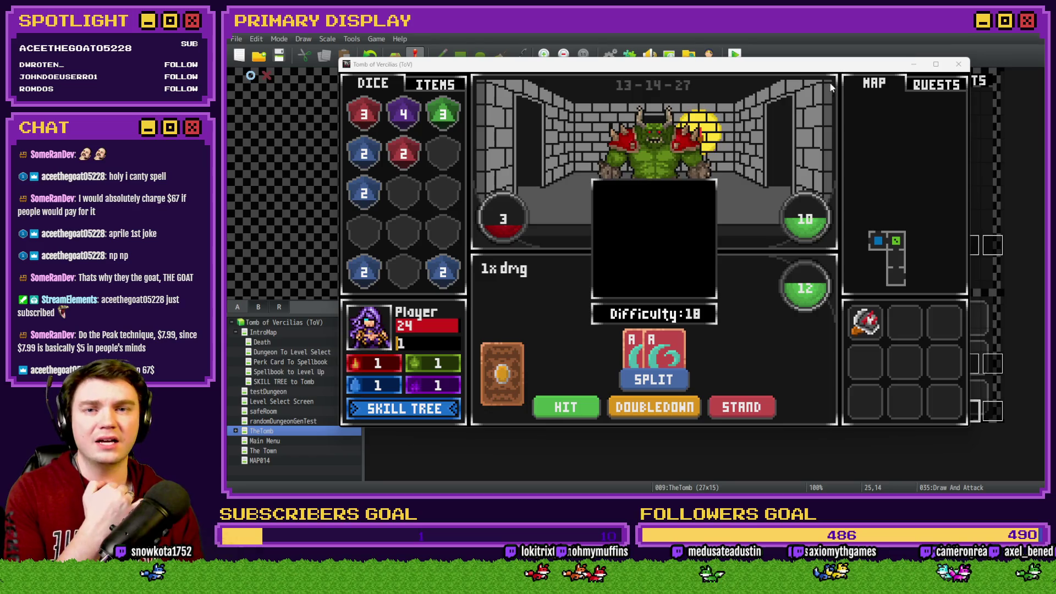
pyautogui.hotkey('alt', 'F4')
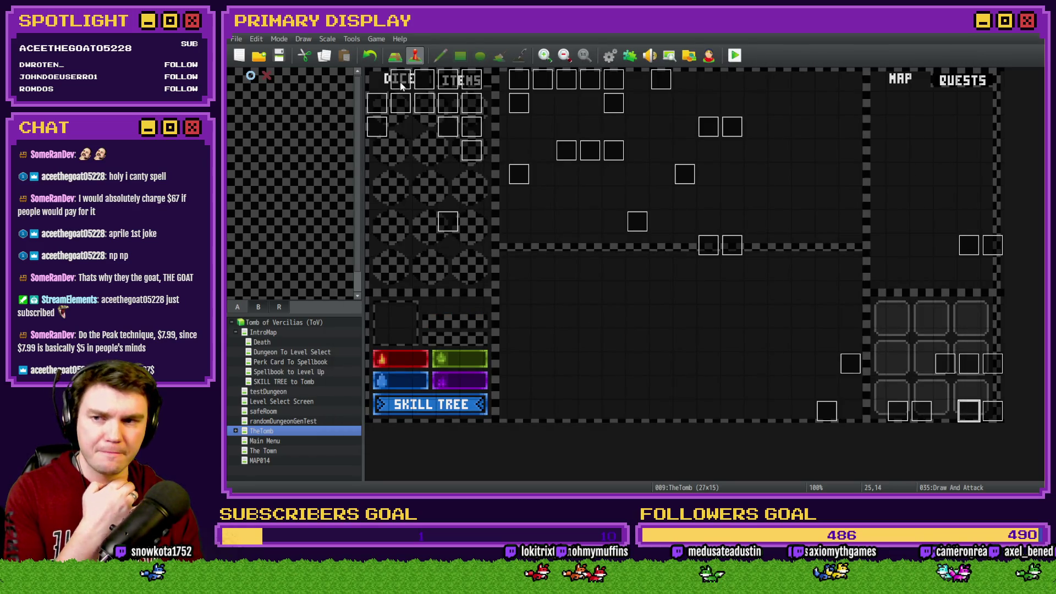
pyautogui.doubleClick(401, 83)
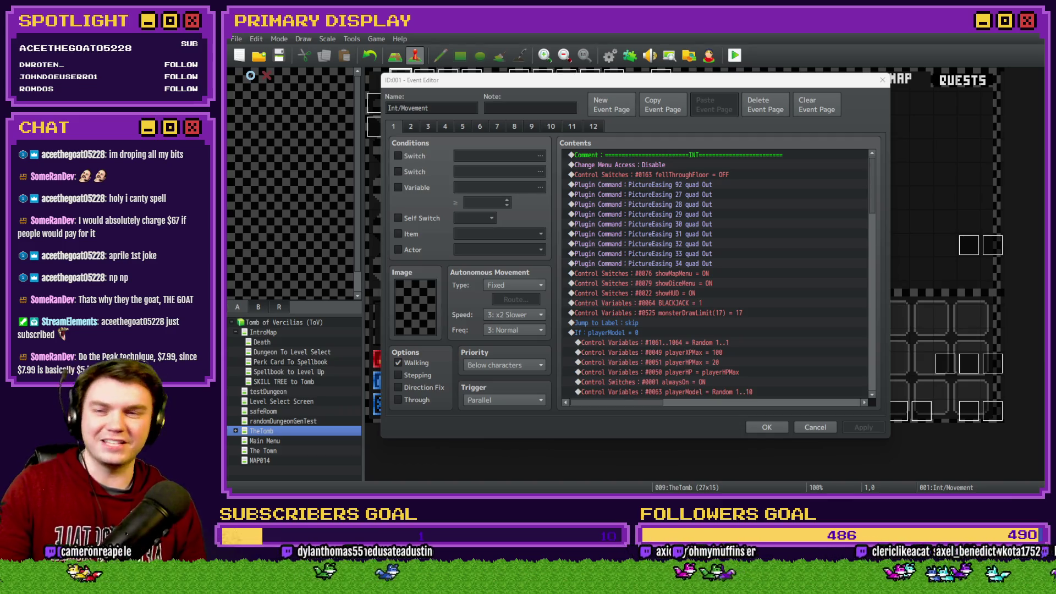
pyautogui.click(662, 138)
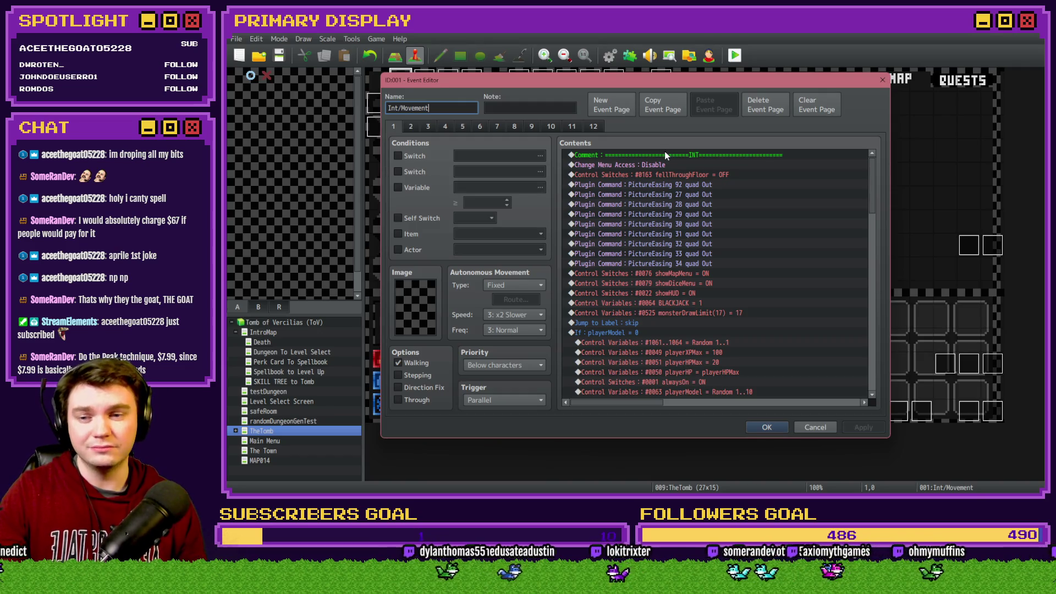
pyautogui.press('Escape')
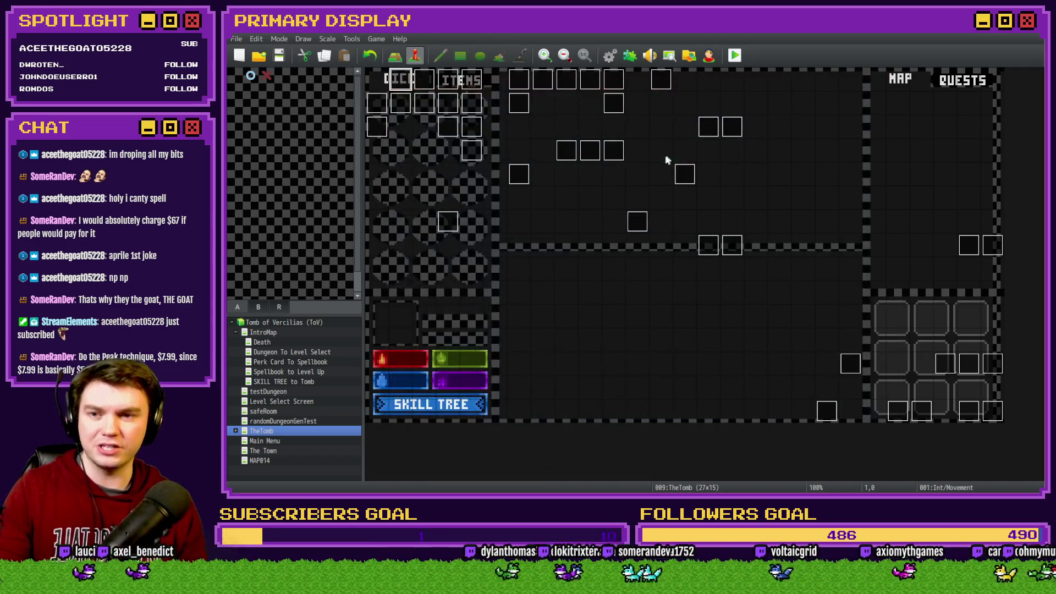
# Step: Compare pages 1 and 2 of the Saving Throw event at 6,1, then return to the game
pyautogui.doubleClick(523, 113)
pyautogui.click(411, 127)
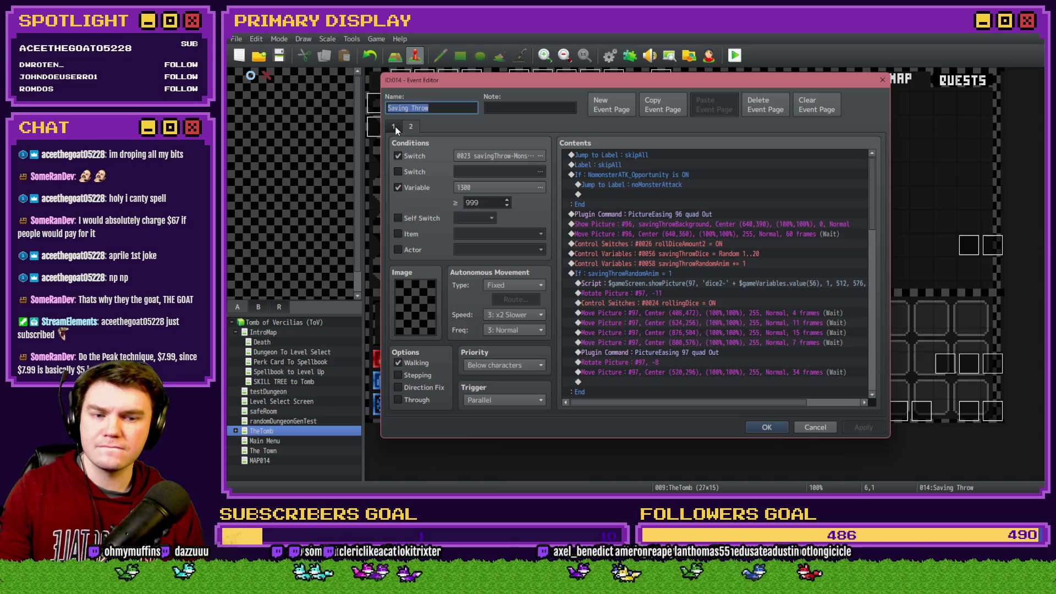
pyautogui.click(394, 127)
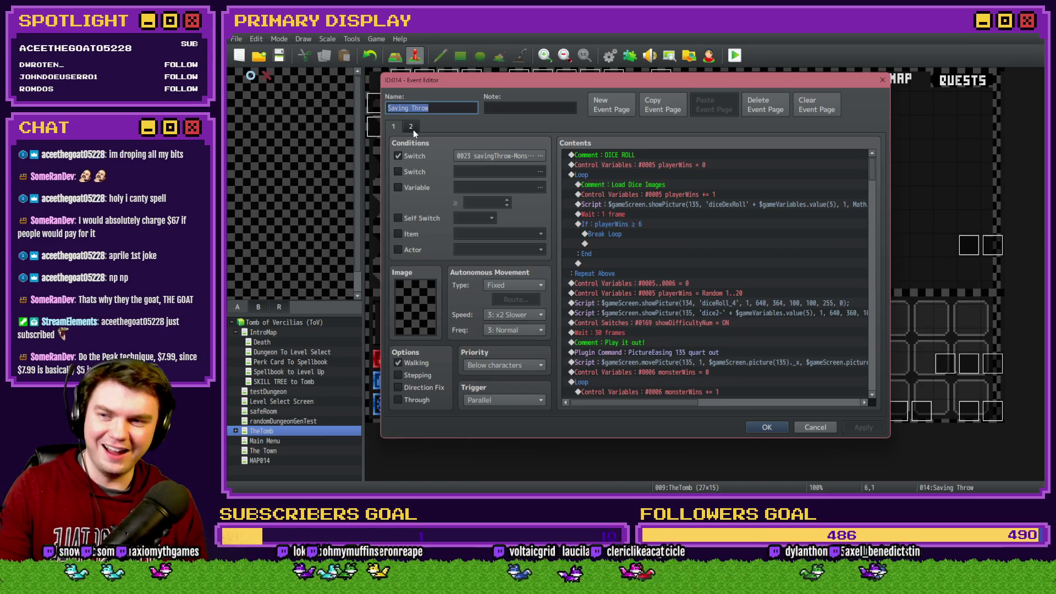
pyautogui.click(413, 129)
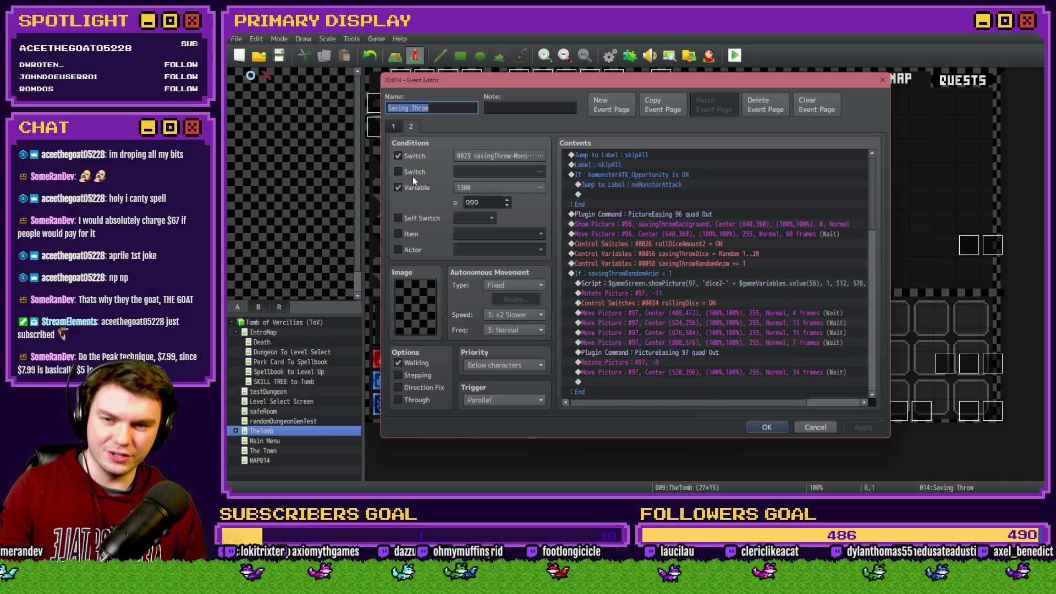
pyautogui.click(394, 127)
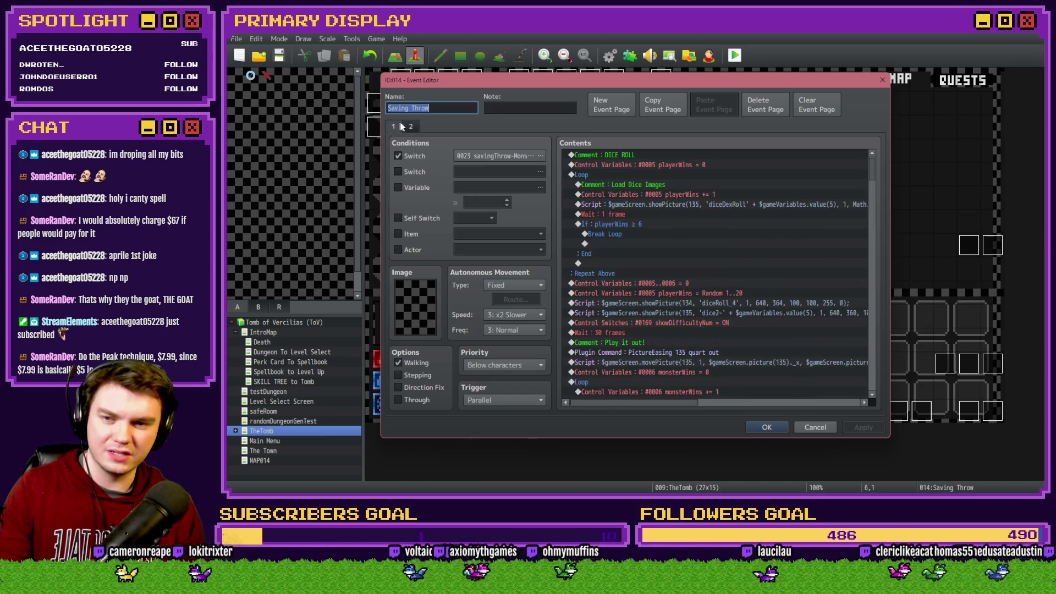
pyautogui.click(412, 126)
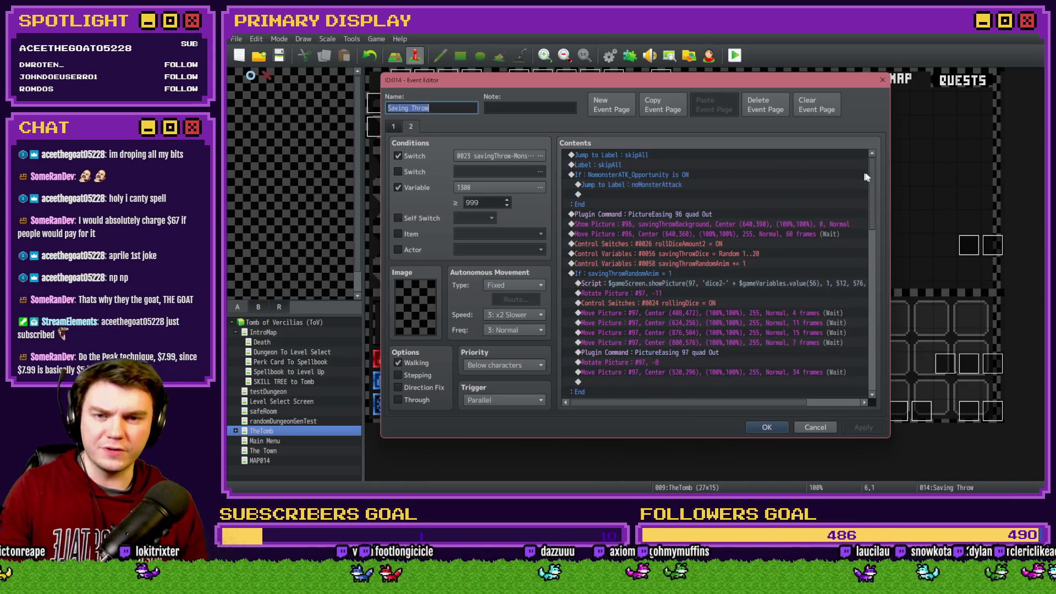
pyautogui.moveTo(876, 176); pyautogui.dragTo(882, 355)
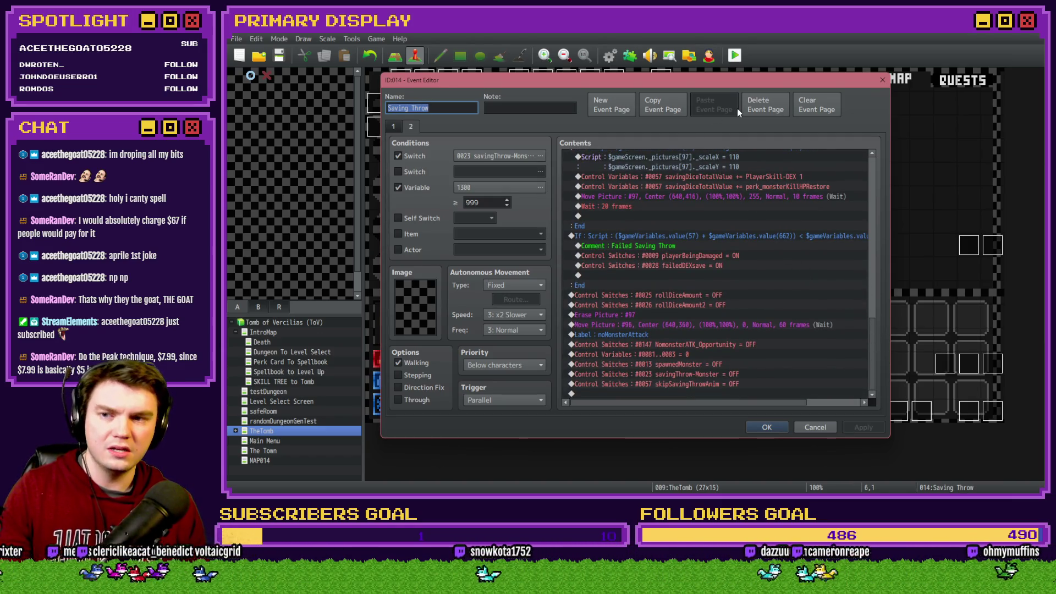
pyautogui.click(394, 128)
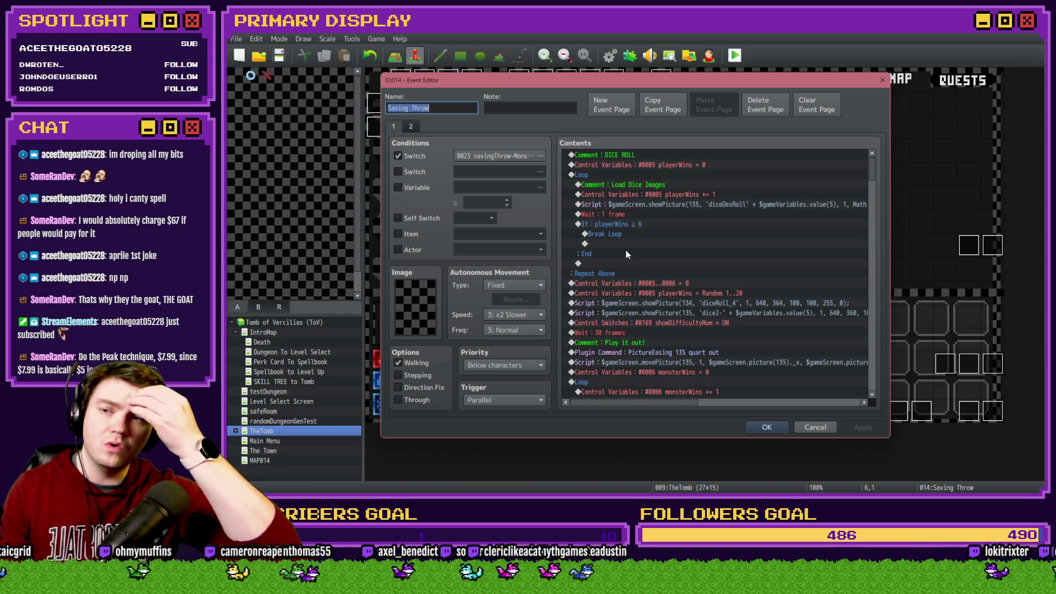
pyautogui.click(411, 127)
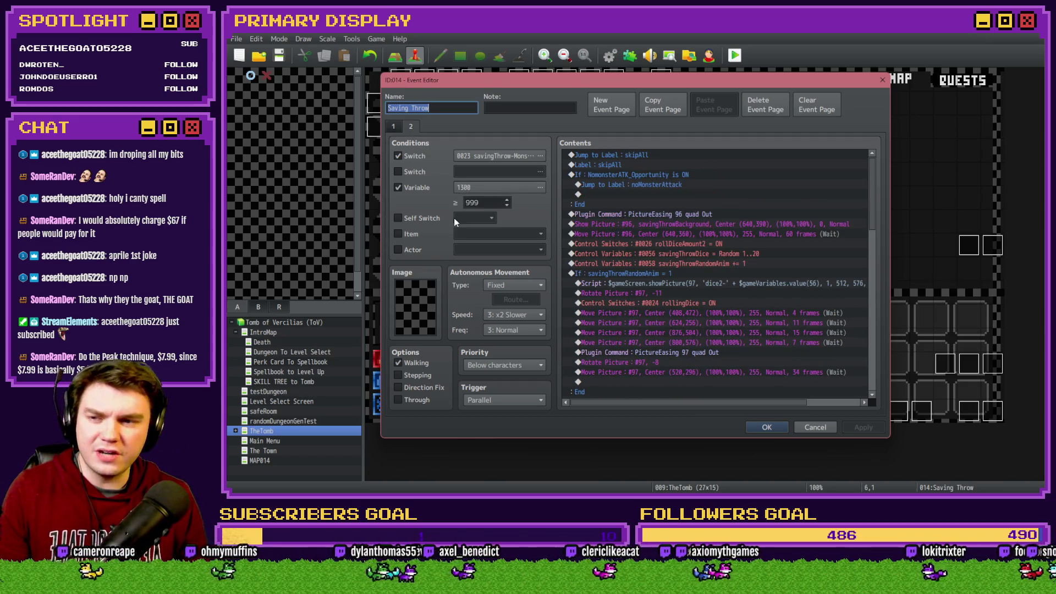
pyautogui.click(394, 127)
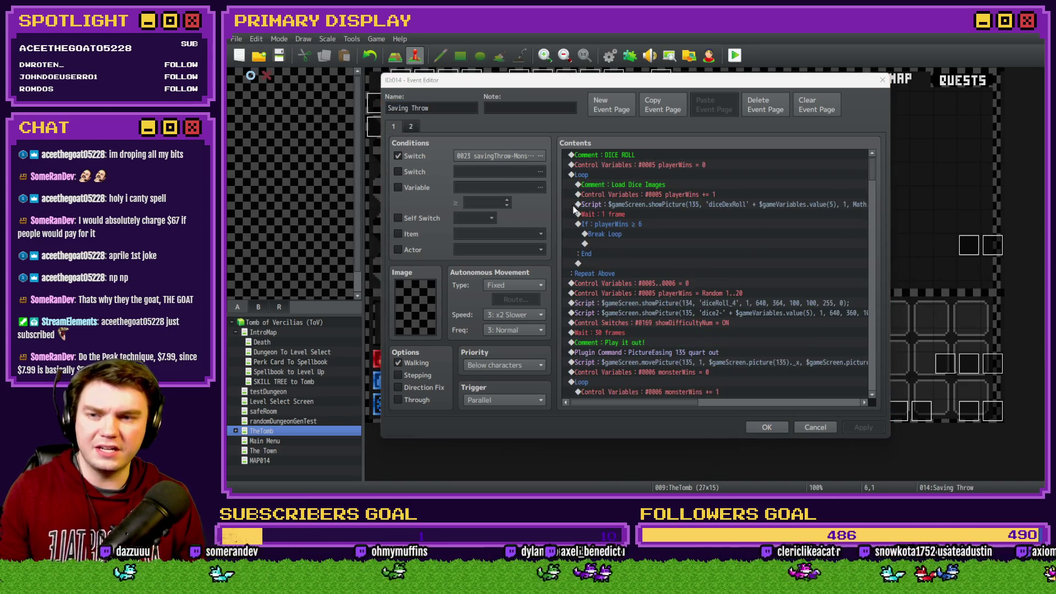
pyautogui.hotkey('alt', 'Tab')
pyautogui.click(666, 288)
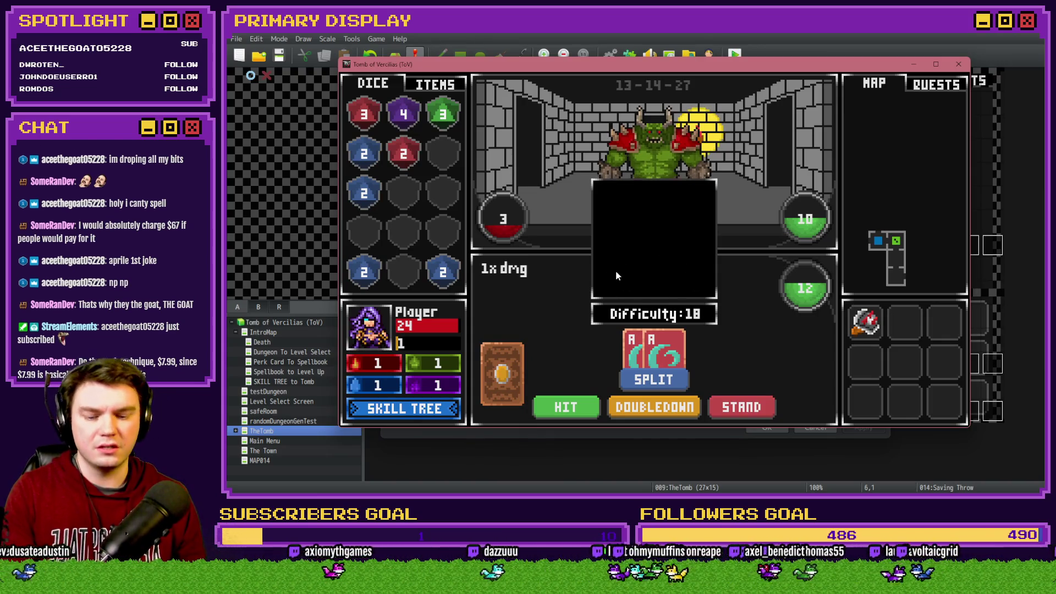
# Step: Open the F9 debug list and show switches 0021–0030
pyautogui.press('F9')
pyautogui.click(695, 36)
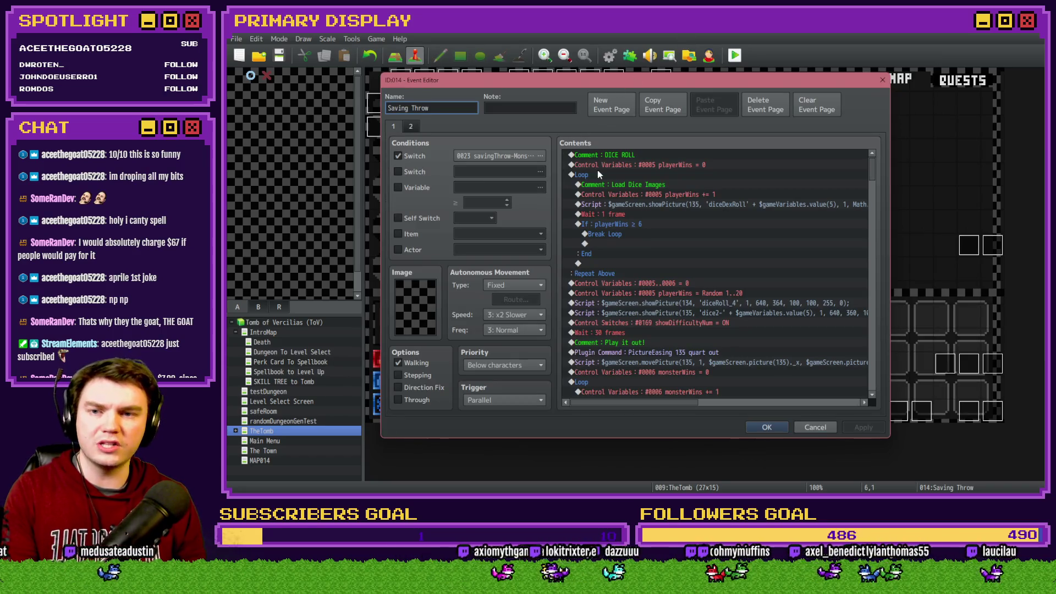
pyautogui.hotkey('alt', 'Tab')
pyautogui.click(408, 107)
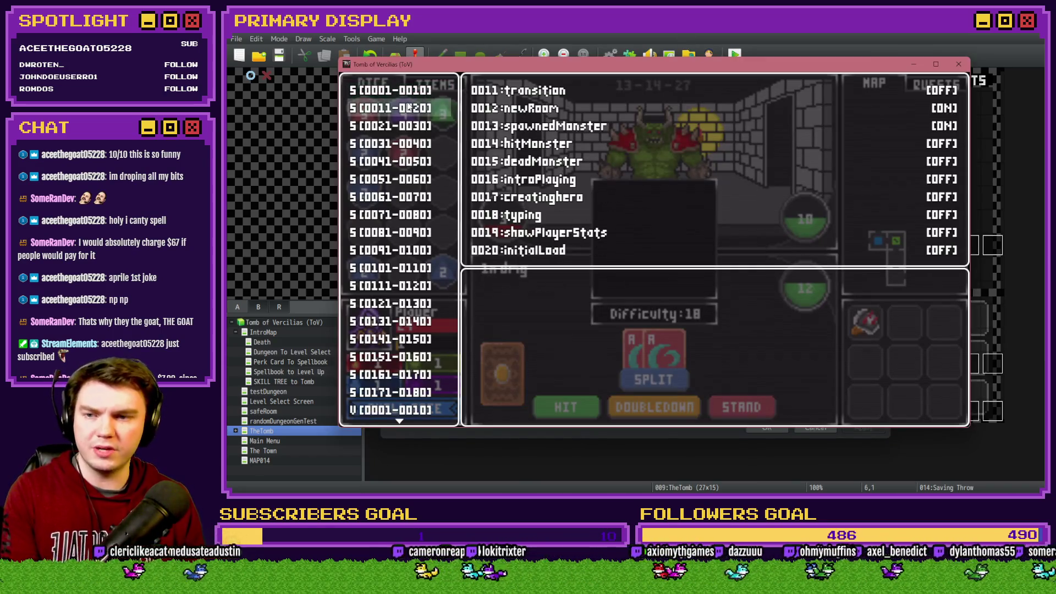
pyautogui.click(408, 125)
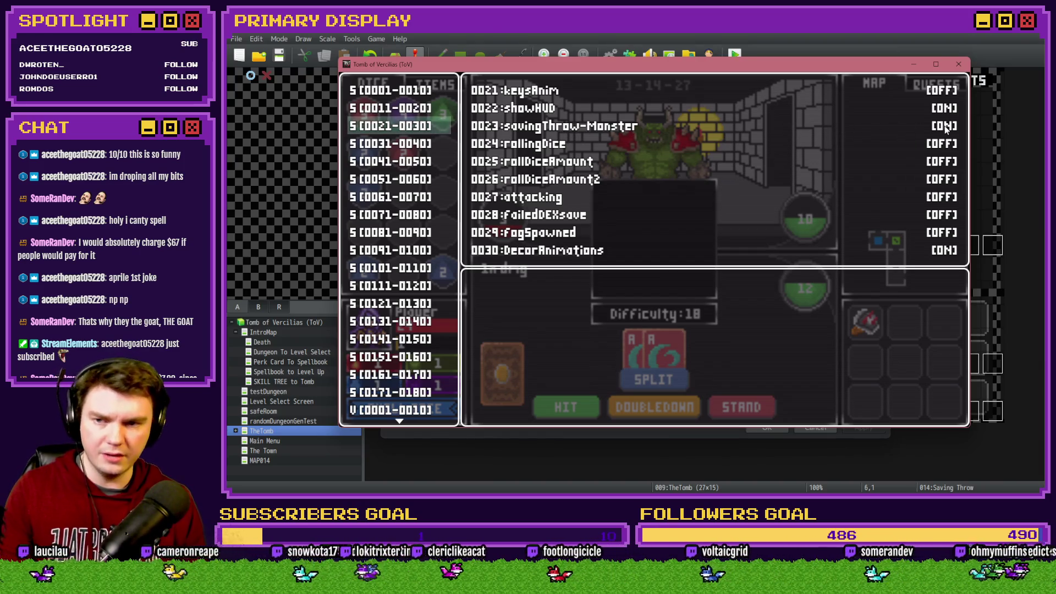
# Step: Step through the dice-roll loop rows, from playerWins = 0 to playerWins += 1
pyautogui.hotkey('alt', 'Tab')
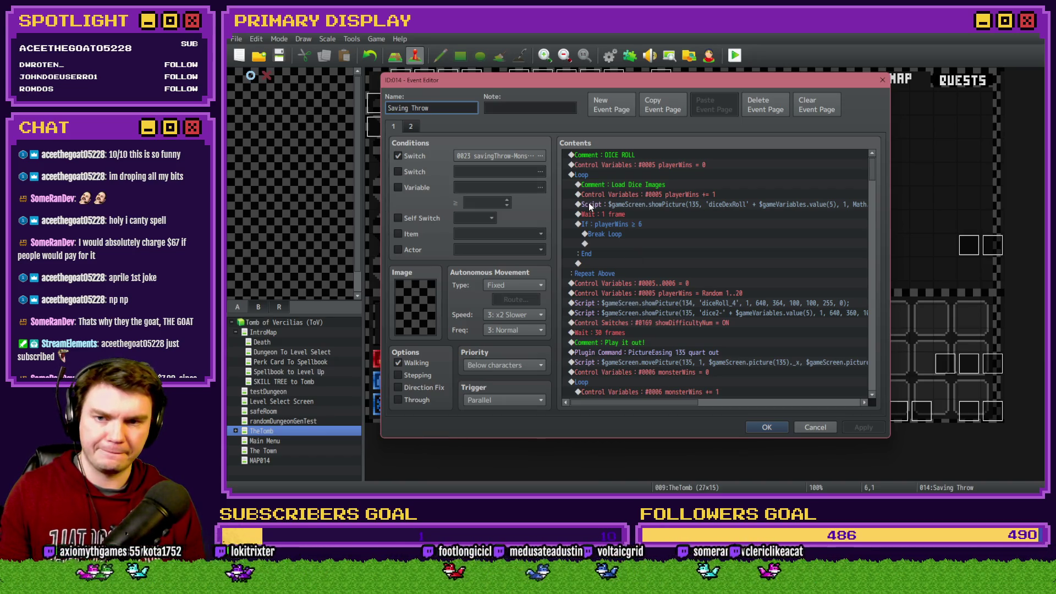
pyautogui.click(617, 165)
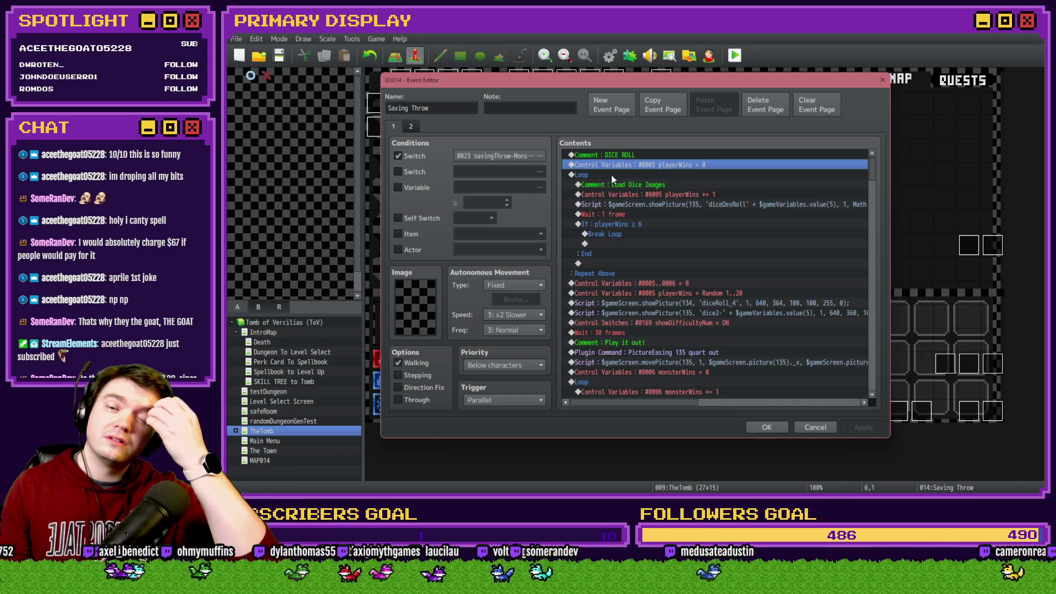
pyautogui.moveTo(611, 175); pyautogui.dragTo(614, 208)
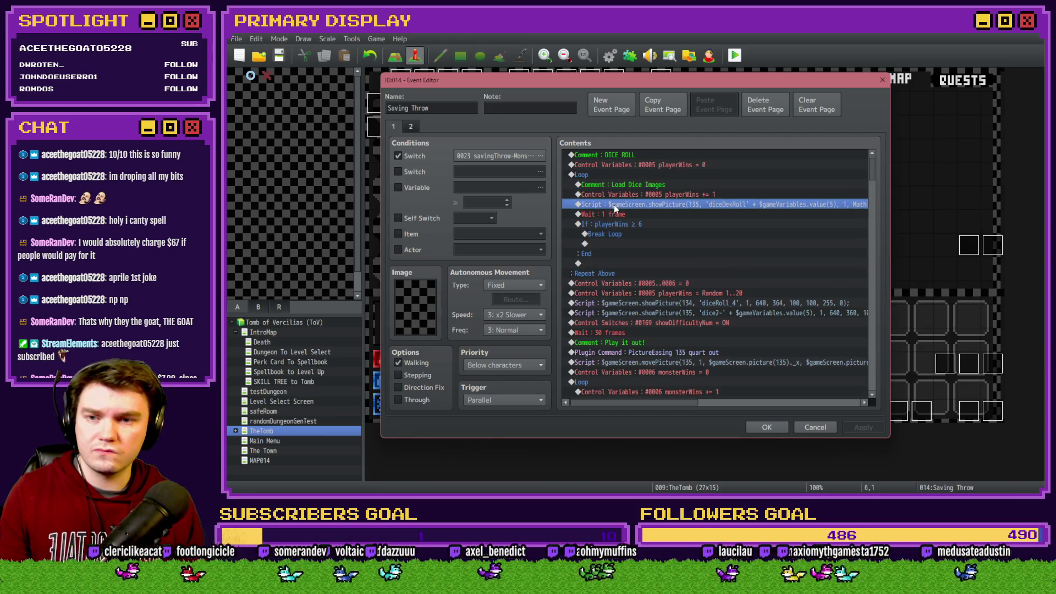
pyautogui.click(629, 197)
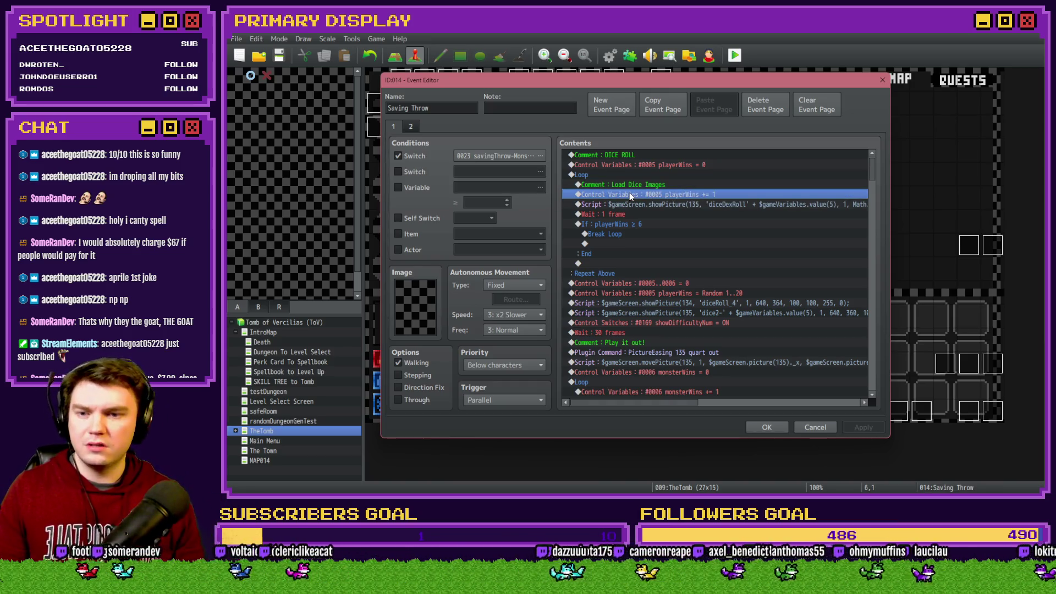
pyautogui.scroll(-1, 630, 197)
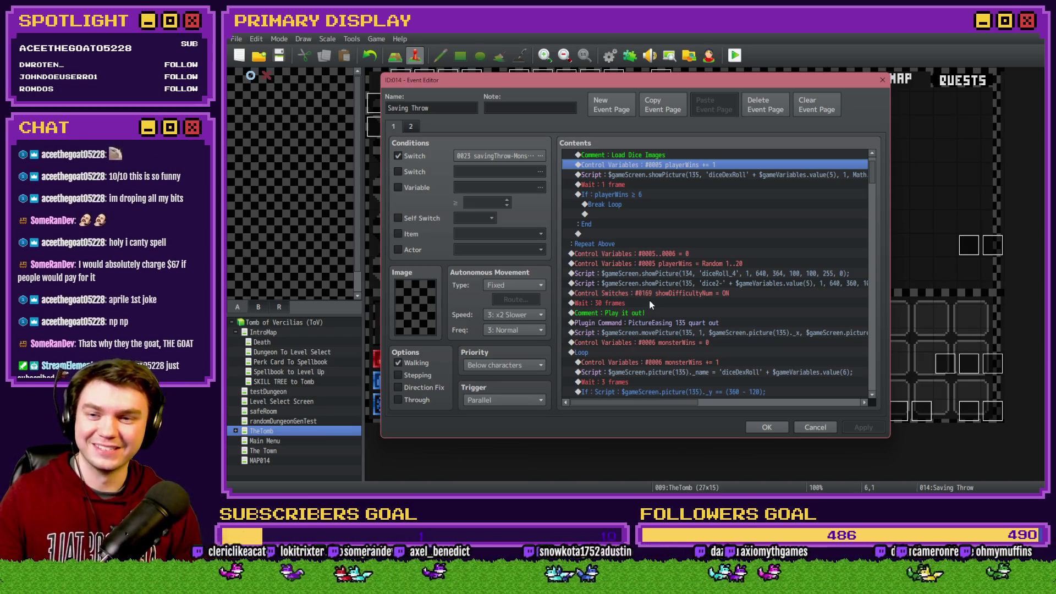
# Step: Compare the debug switch list with the editor and select the diceRoll_4 script row
pyautogui.hotkey('alt', 'Tab')
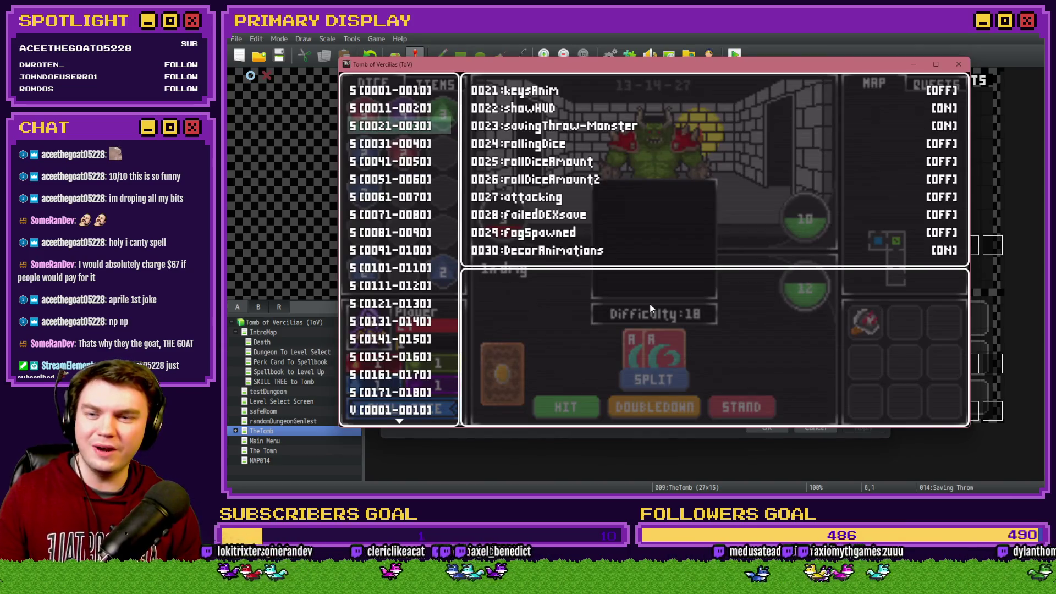
pyautogui.hotkey('alt', 'Tab')
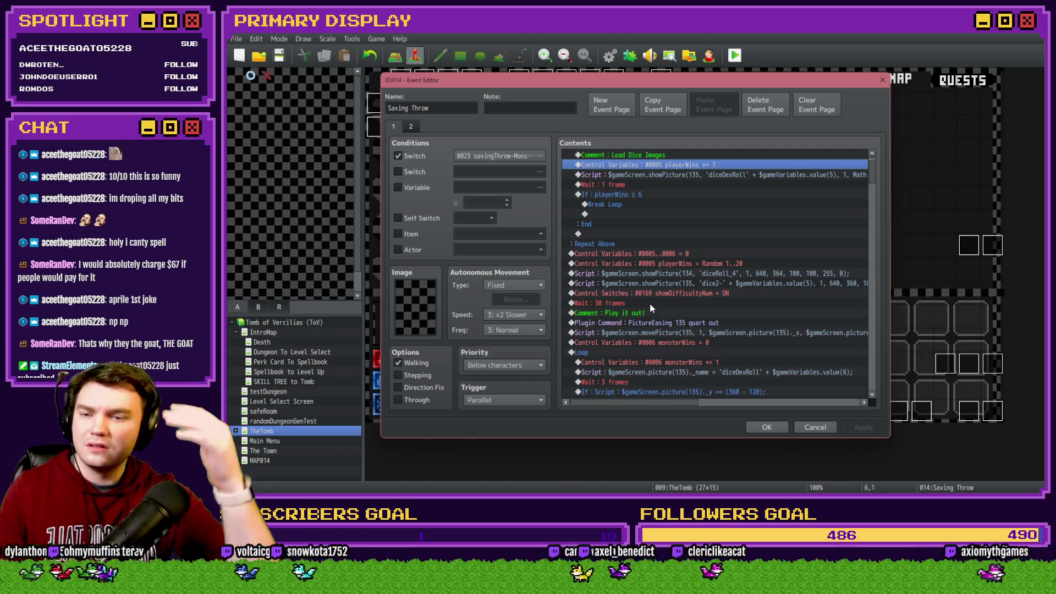
pyautogui.hotkey('alt', 'Tab')
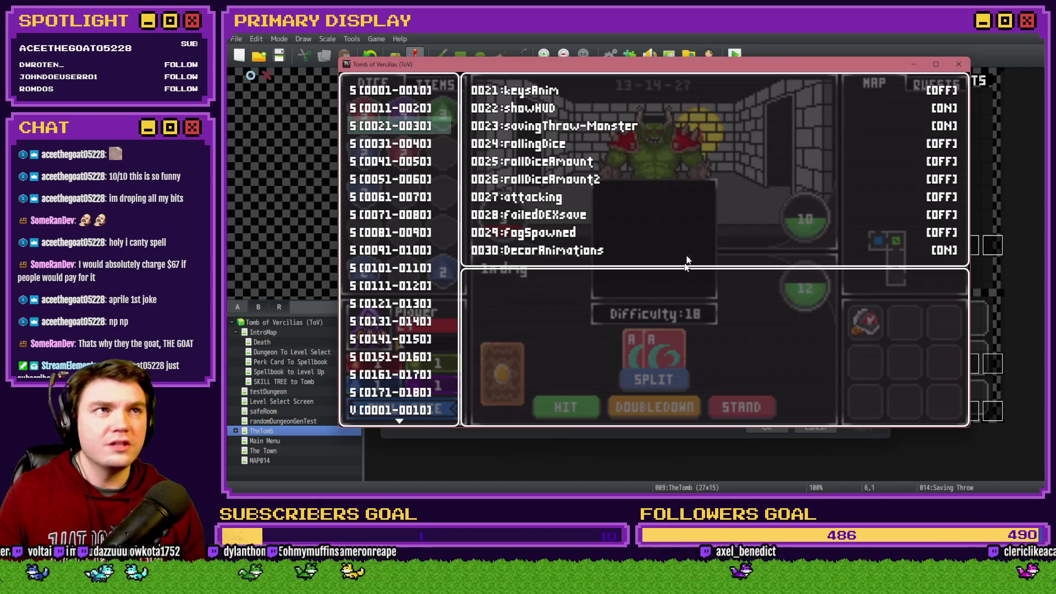
pyautogui.hotkey('alt', 'Tab')
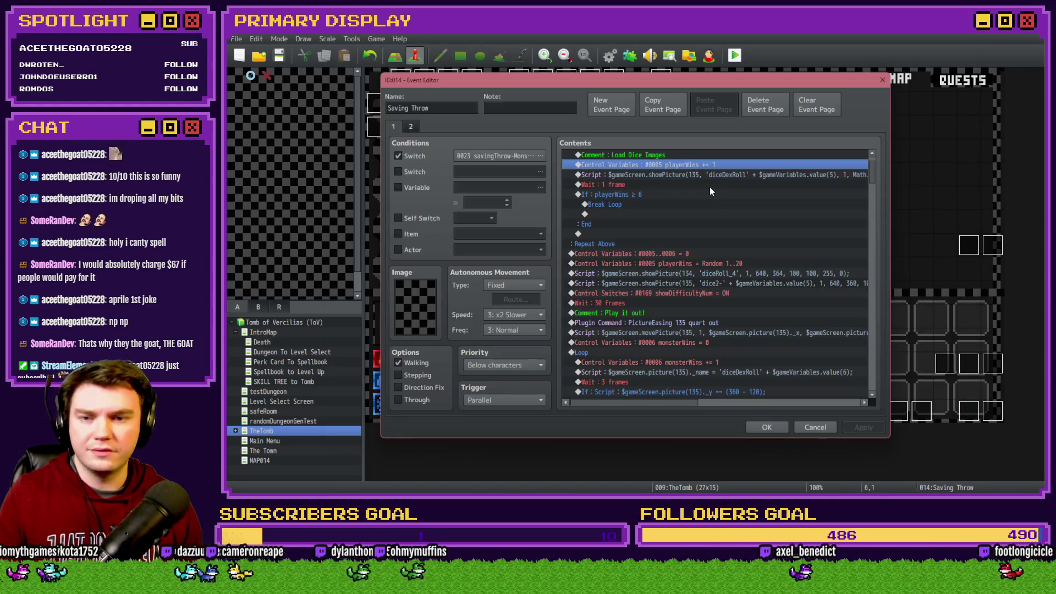
pyautogui.click(740, 273)
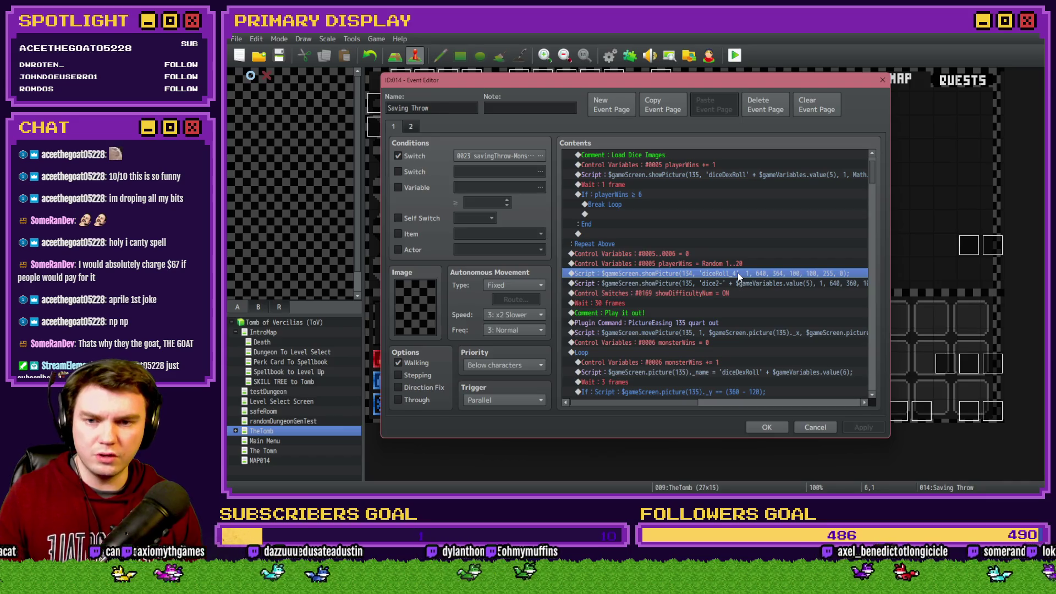
pyautogui.hotkey('alt', 'Tab')
pyautogui.hotkey('alt', 'Tab')
pyautogui.press('Tab')
pyautogui.press('Tab')
pyautogui.press('Tab')
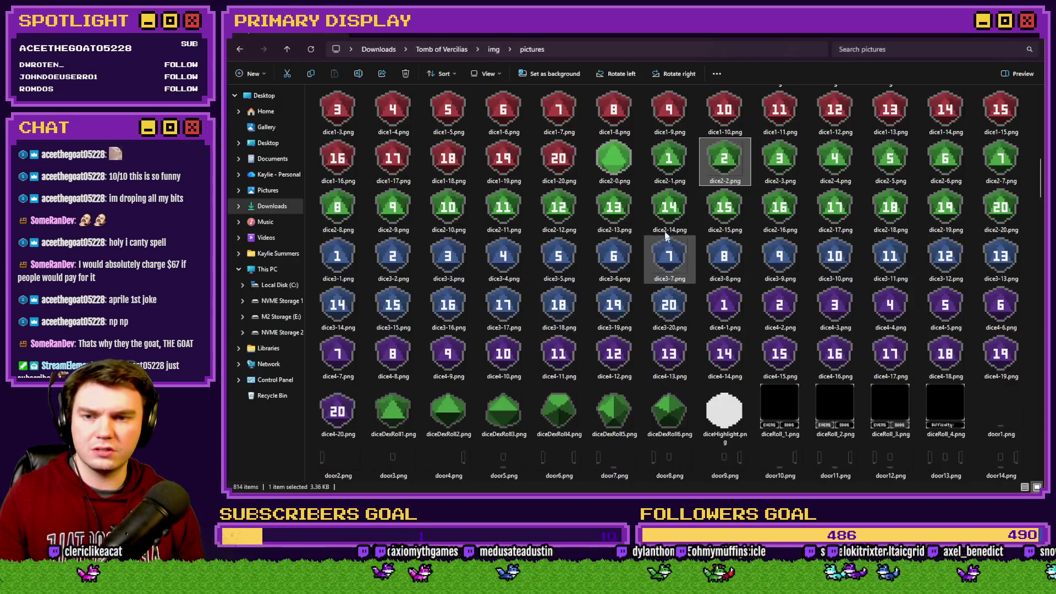
# Step: Preview the diceRoll_4.png image from the dice image folder
pyautogui.click(663, 222)
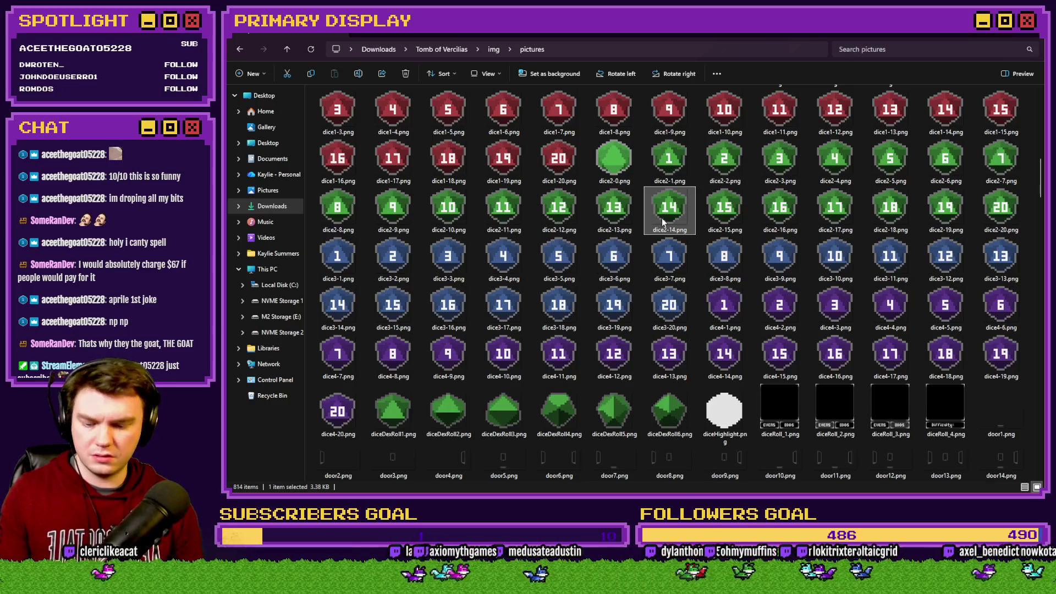
pyautogui.press('Right')
pyautogui.scroll(-3, 663, 222)
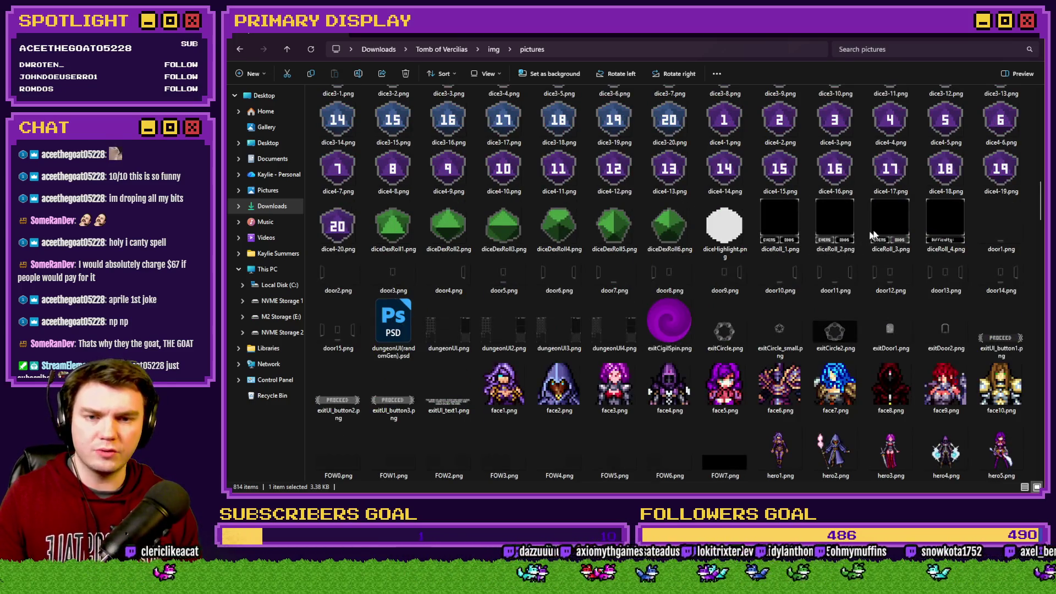
pyautogui.doubleClick(951, 220)
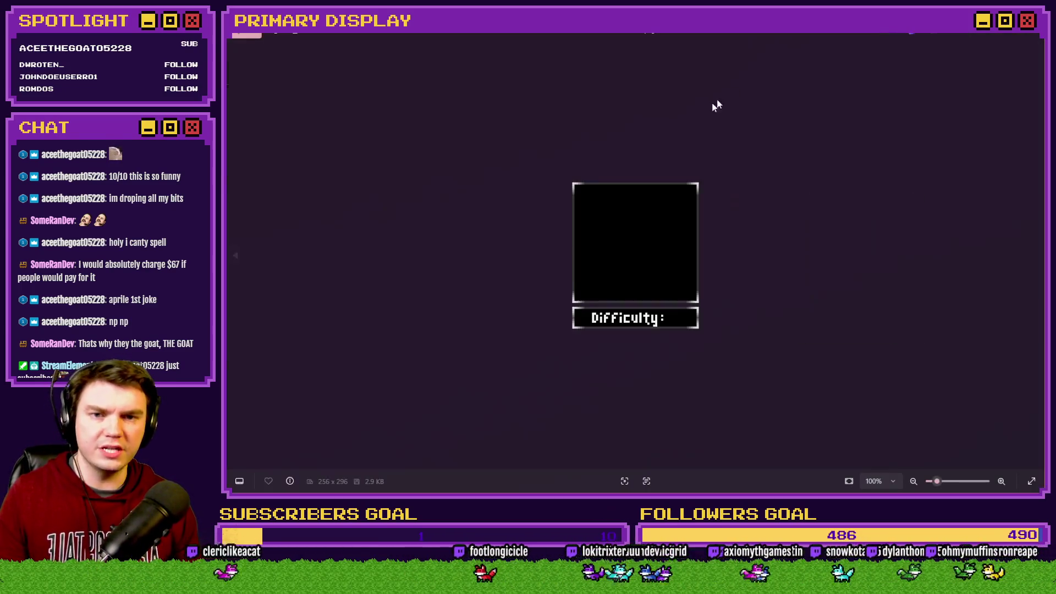
pyautogui.press('Escape')
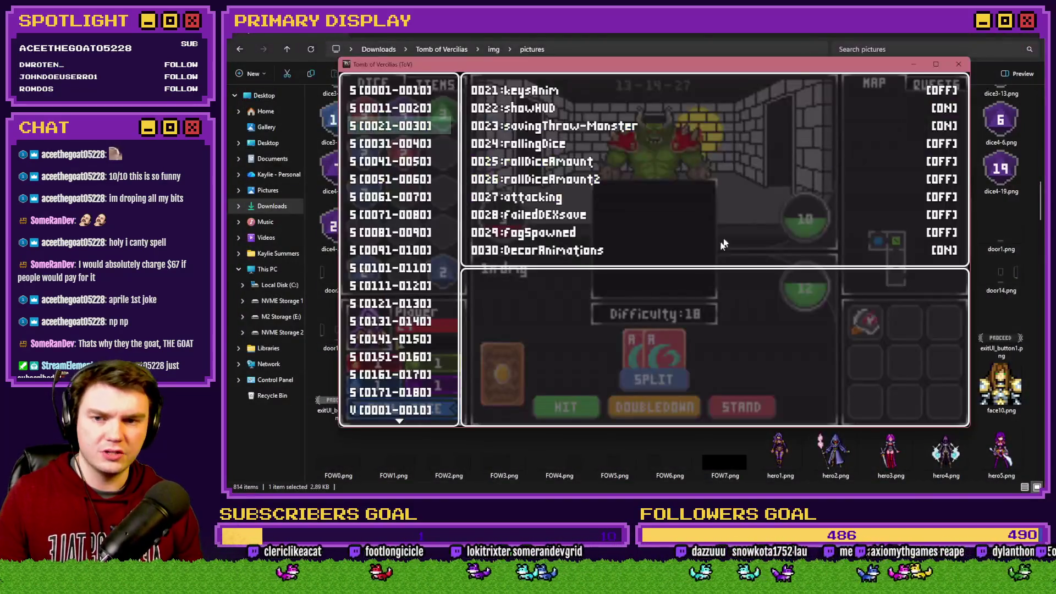
# Step: Select the dice2- showPicture script line in the Saving Throw event
pyautogui.hotkey('alt', 'Tab')
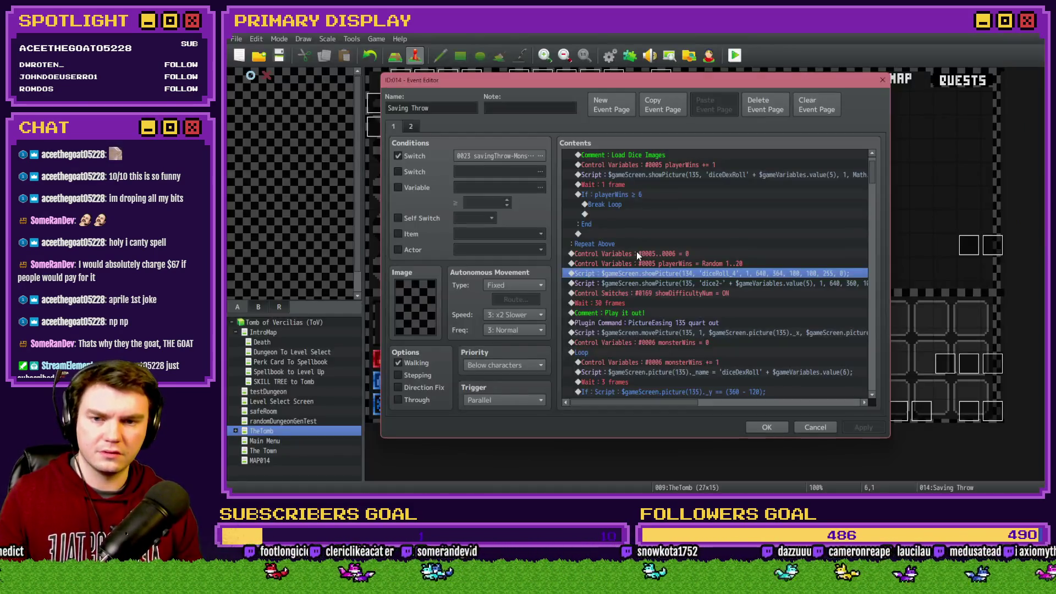
pyautogui.click(684, 284)
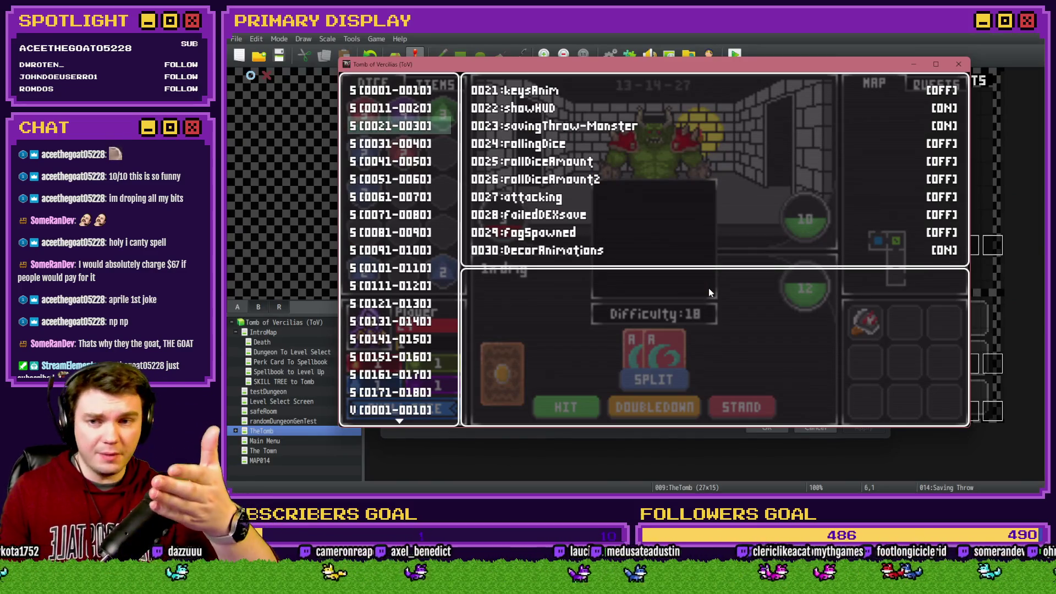
pyautogui.hotkey('alt', 'F4')
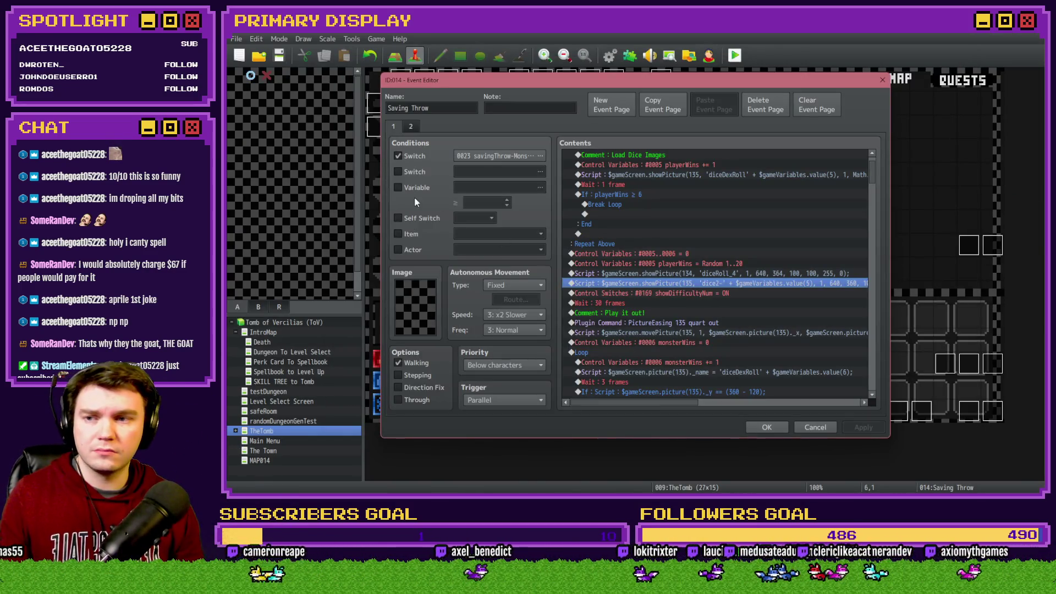
# Step: View the event's second page and check the debug switch ranges in the playtest
pyautogui.click(411, 126)
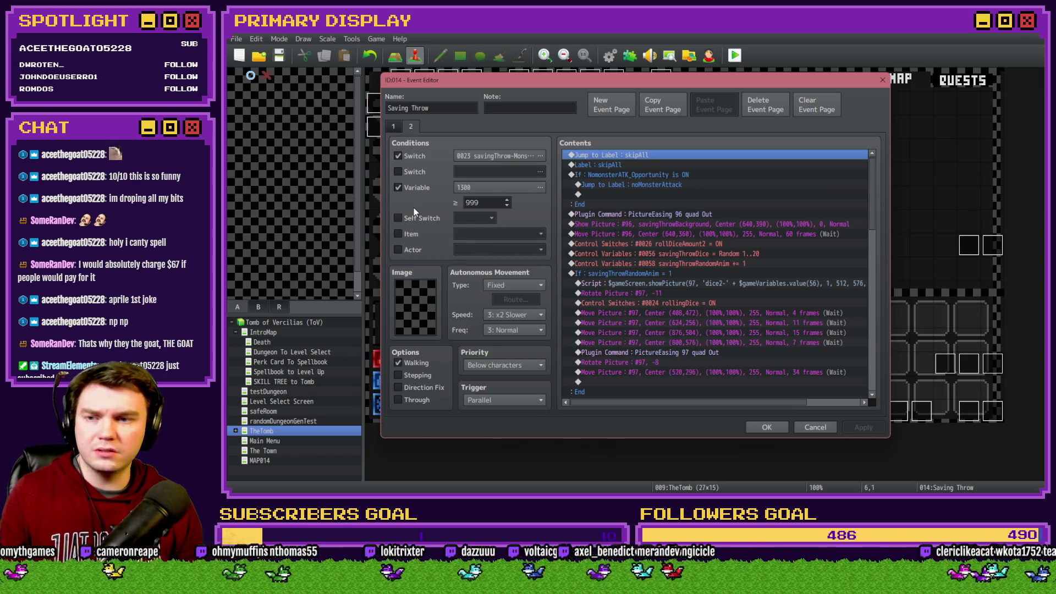
pyautogui.hotkey('alt', 'Tab')
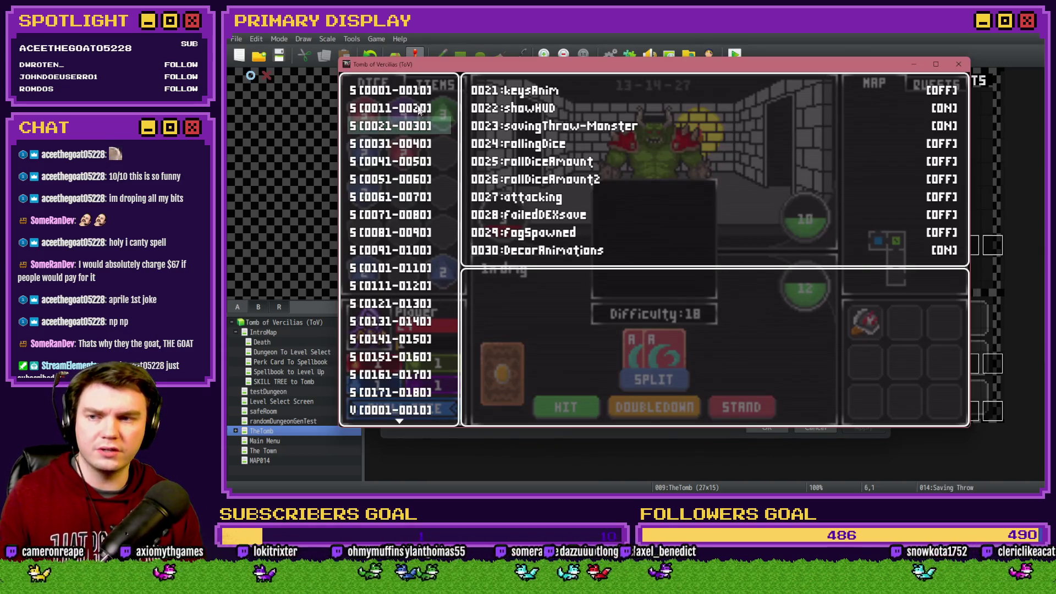
pyautogui.press('Up')
pyautogui.press('Down')
pyautogui.hotkey('alt', 'Tab')
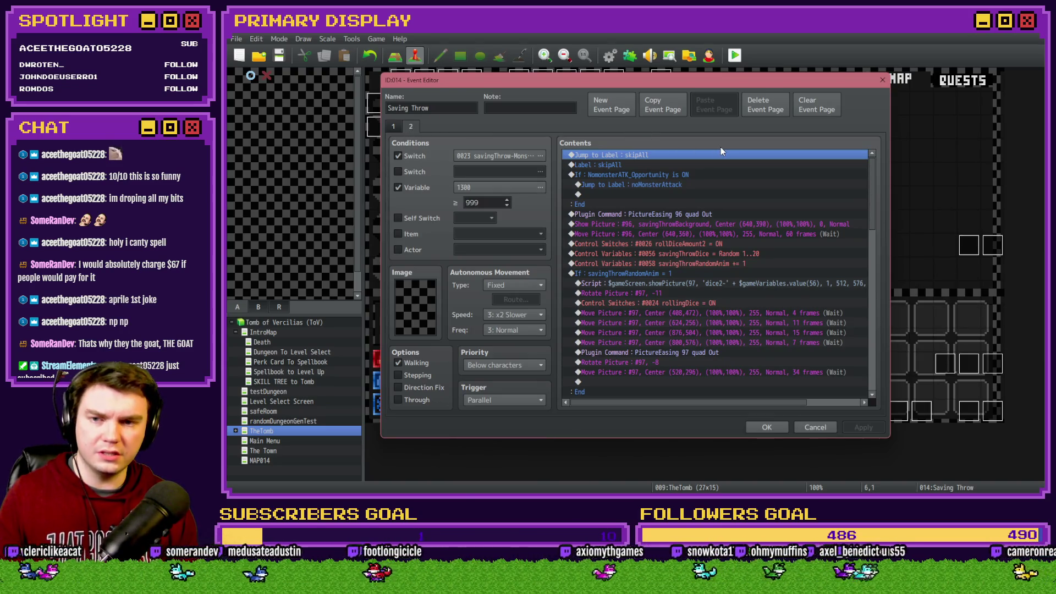
# Step: Delete page 2, recheck switches 0021–0030, and select the diceRoll_4 showPicture line
pyautogui.click(774, 102)
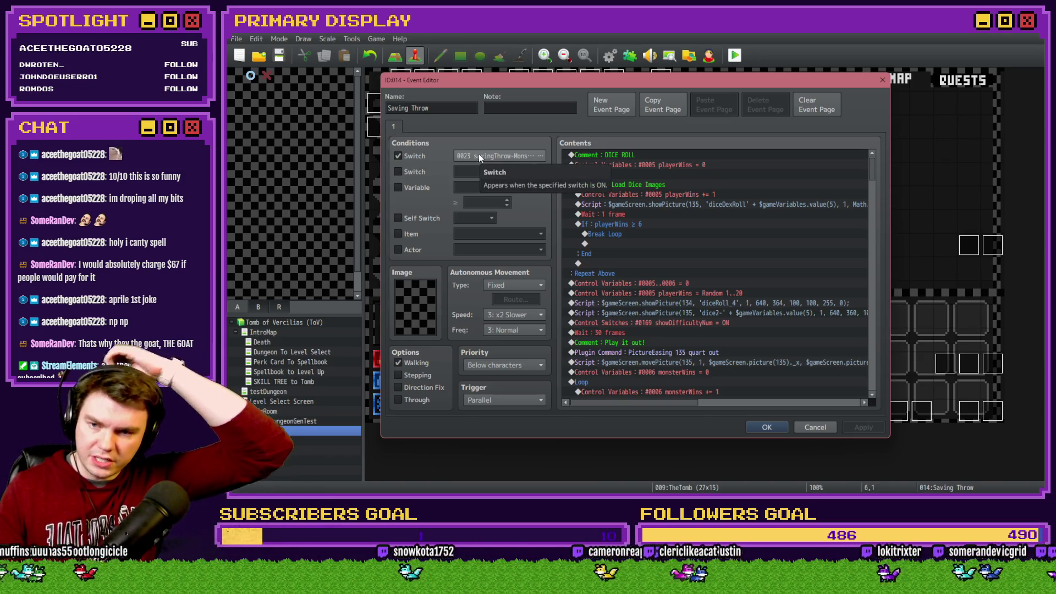
pyautogui.hotkey('alt', 'Tab')
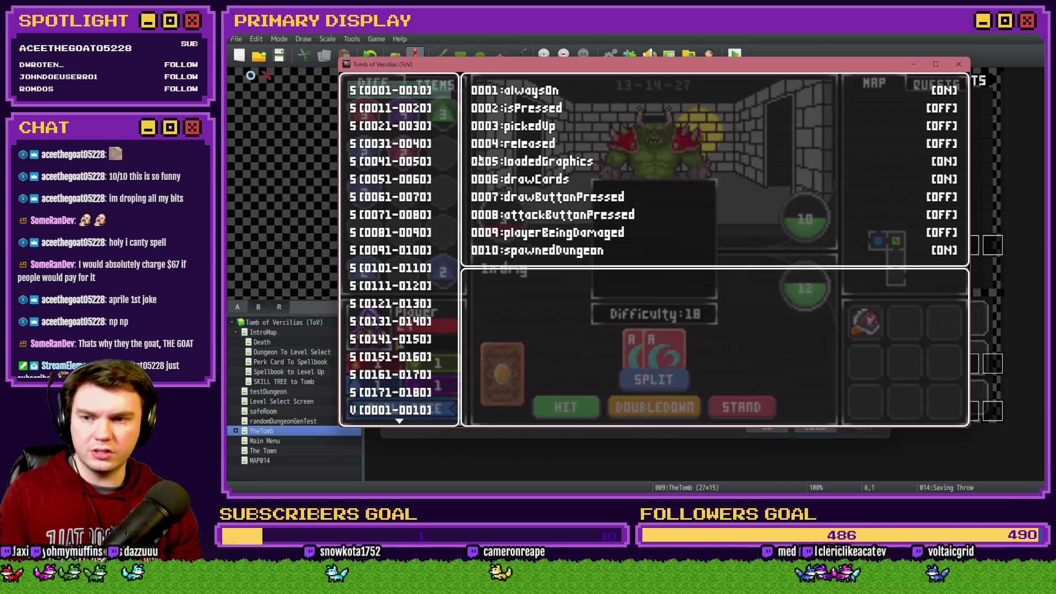
pyautogui.press('Down')
pyautogui.press('Down')
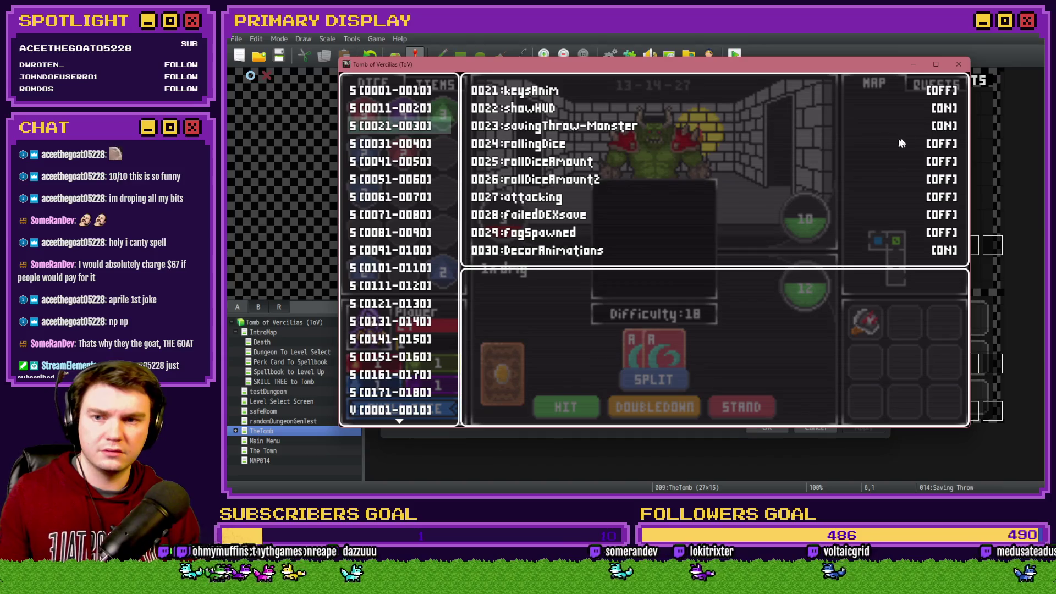
pyautogui.hotkey('alt', 'Tab')
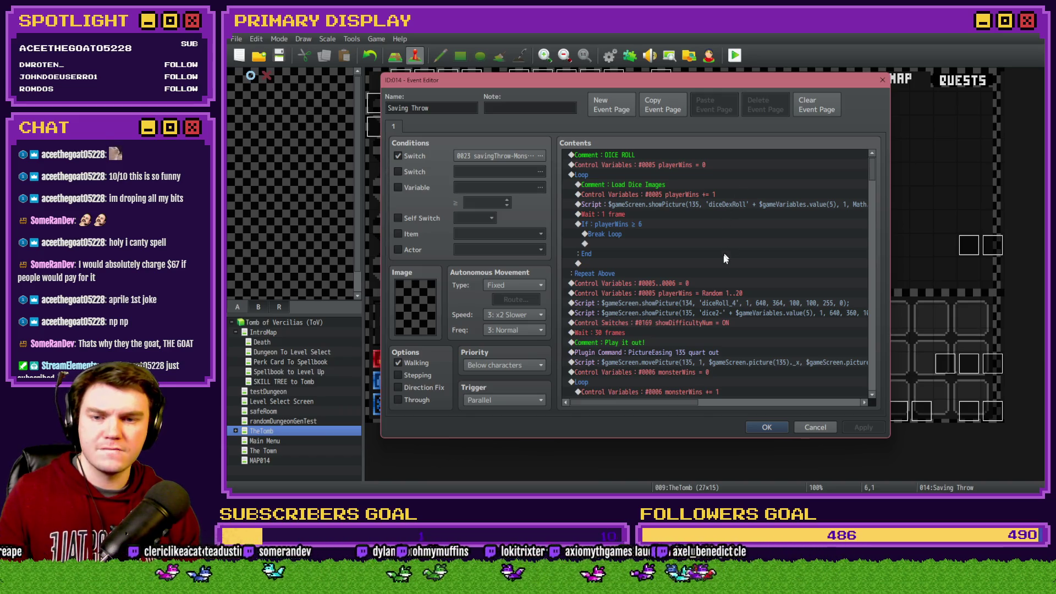
pyautogui.click(712, 305)
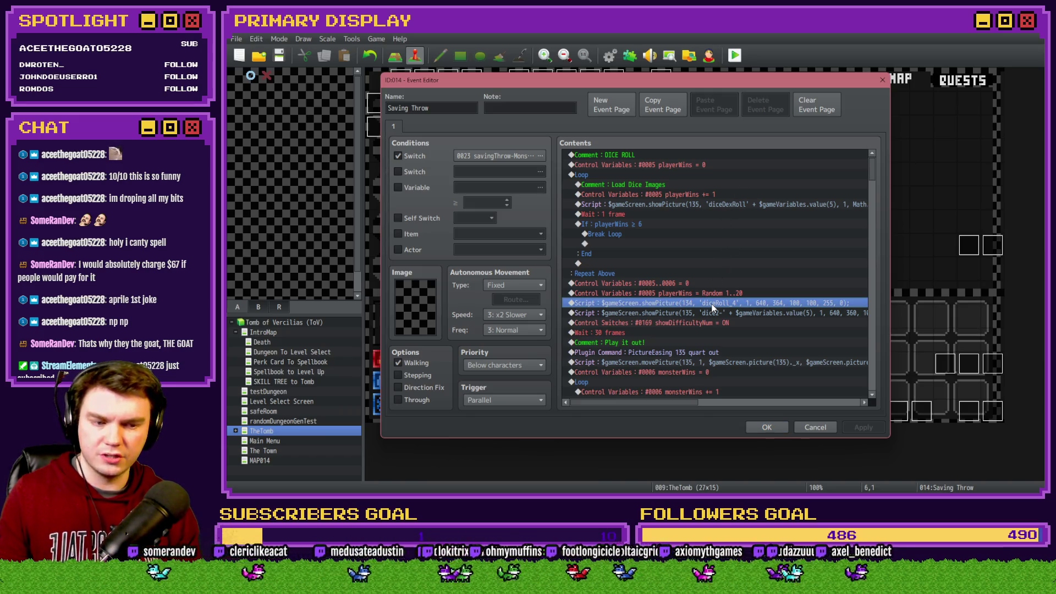
# Step: Review the dice script lines, restart the playtest with Ctrl+R, and open its developer console
pyautogui.click(713, 313)
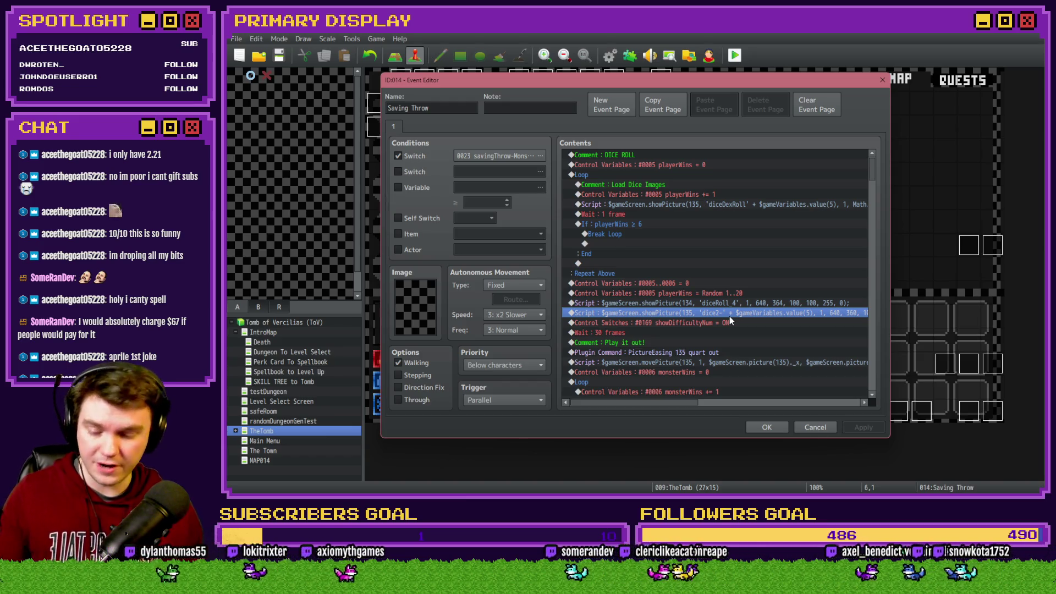
pyautogui.hotkey('alt', 'Tab')
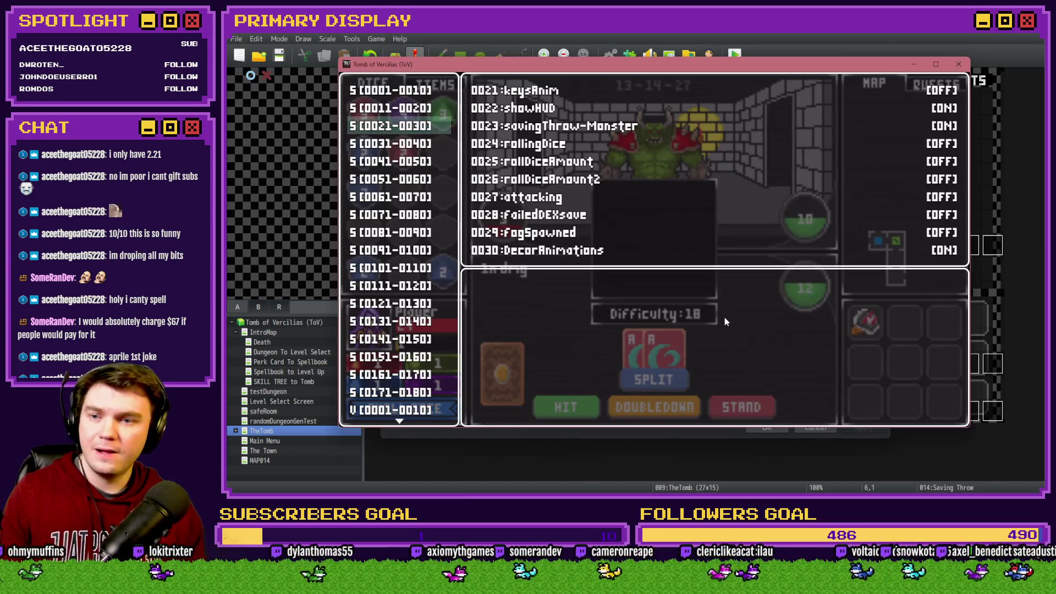
pyautogui.hotkey('alt', 'F4')
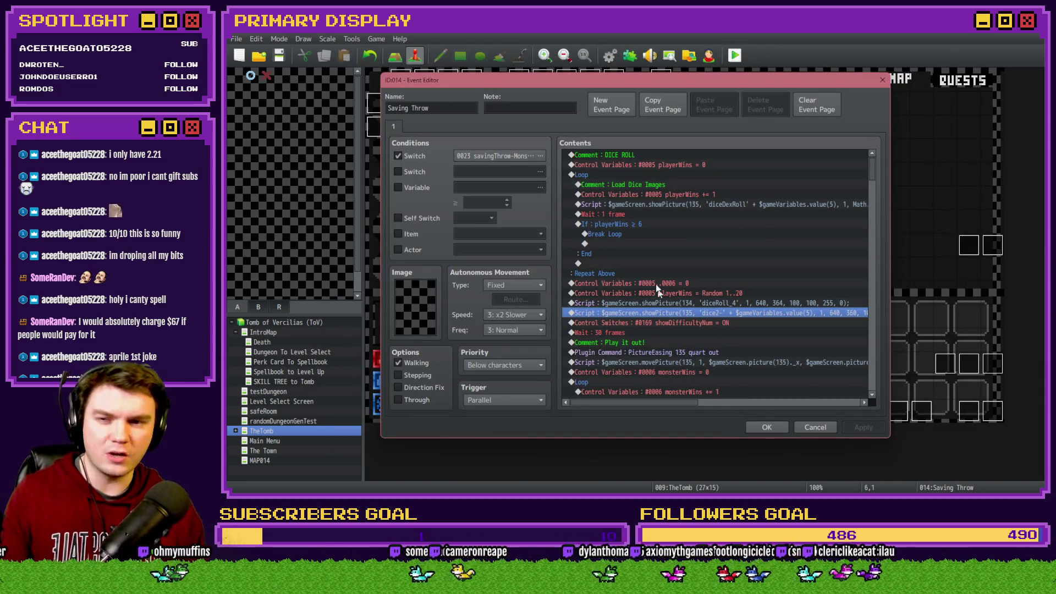
pyautogui.click(611, 177)
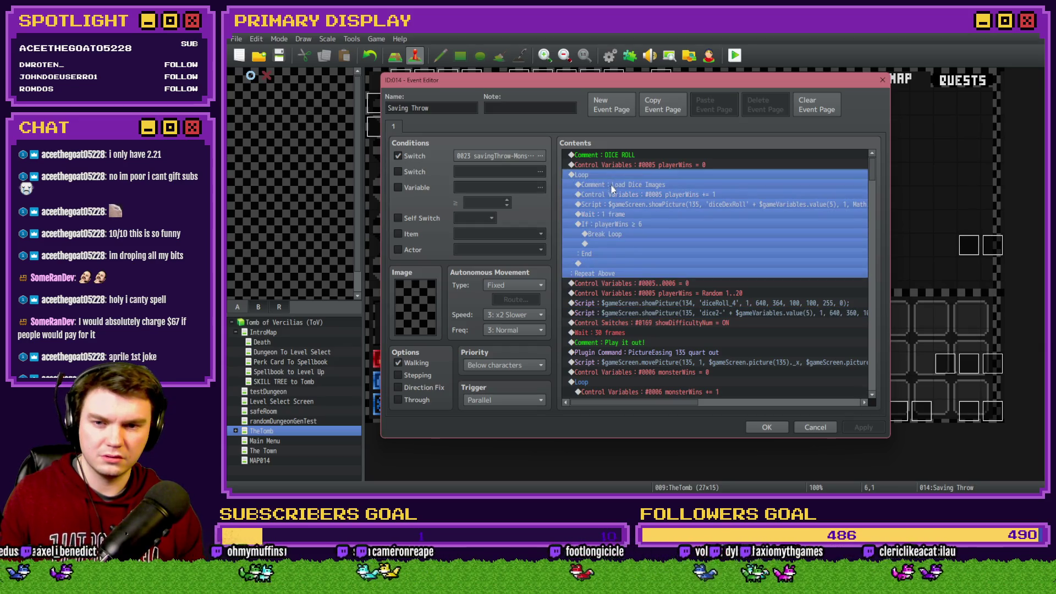
pyautogui.click(671, 303)
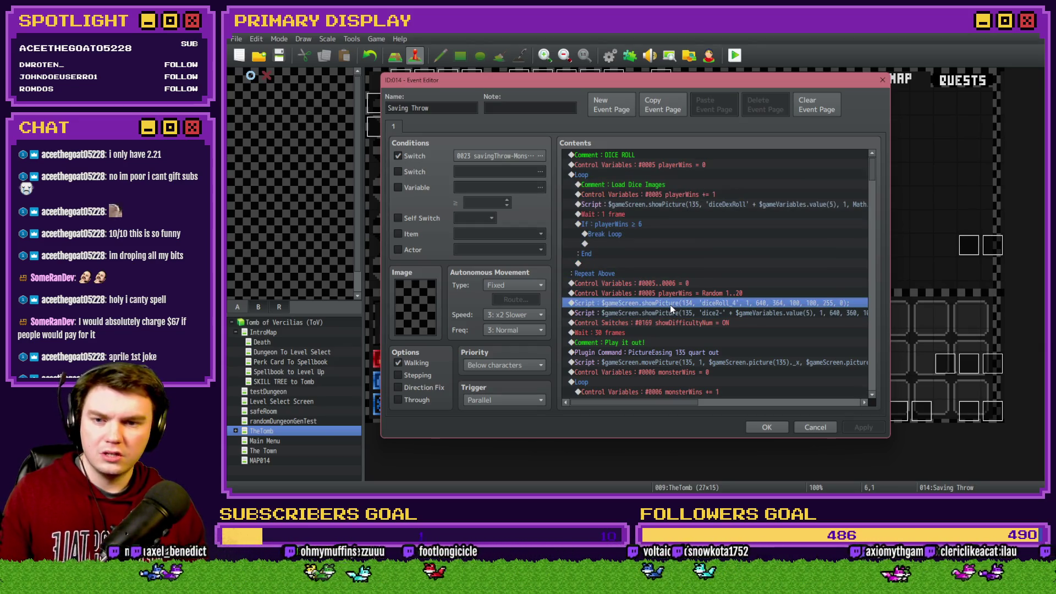
pyautogui.hotkey('ctrl', 'r')
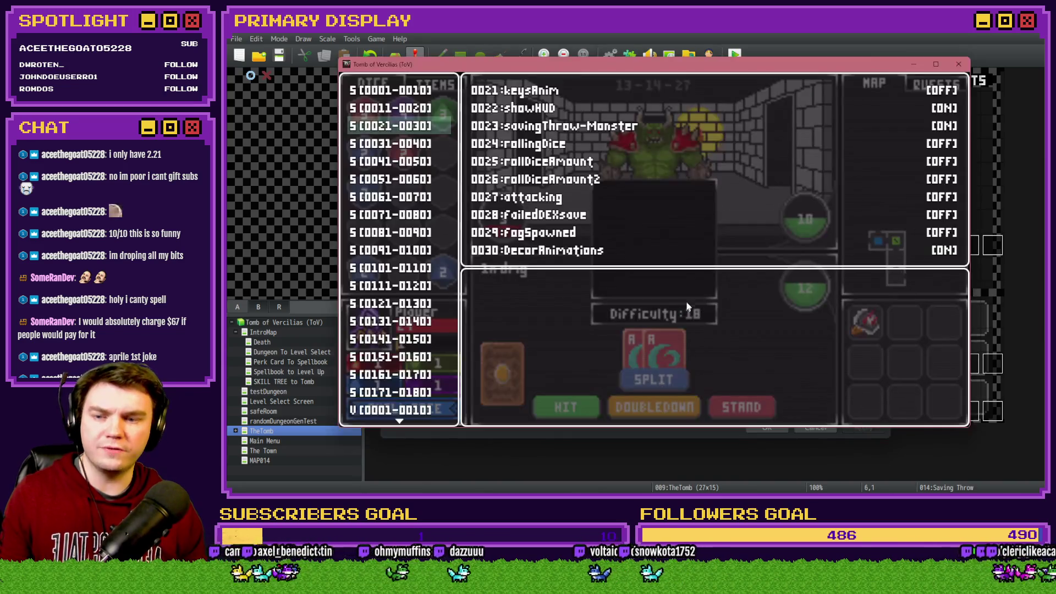
pyautogui.press('F8')
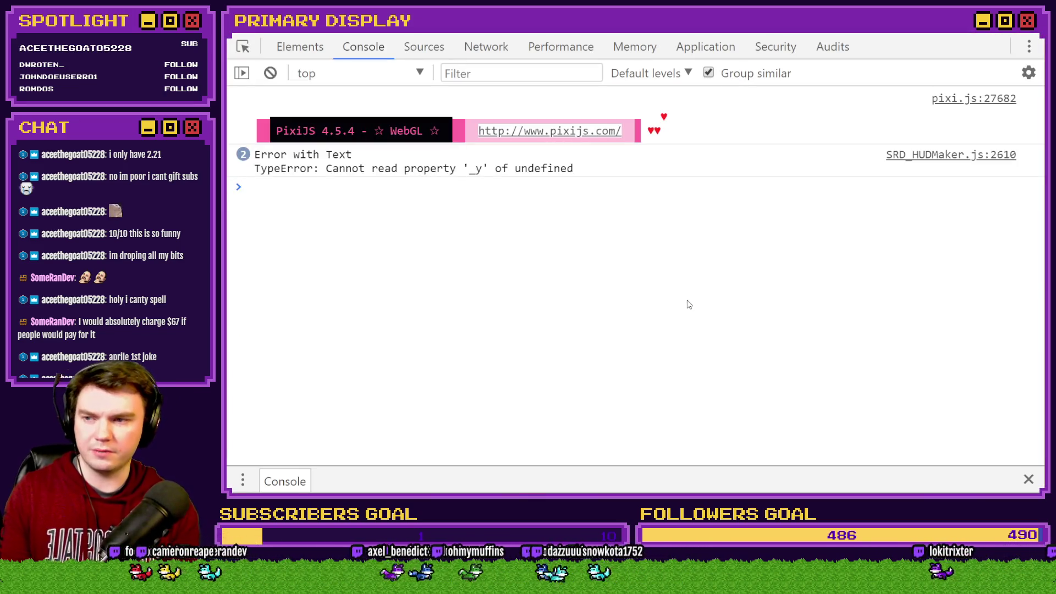
# Step: Evaluate $gameScreen.picture(134) in the DevTools console
pyautogui.write('$gam')
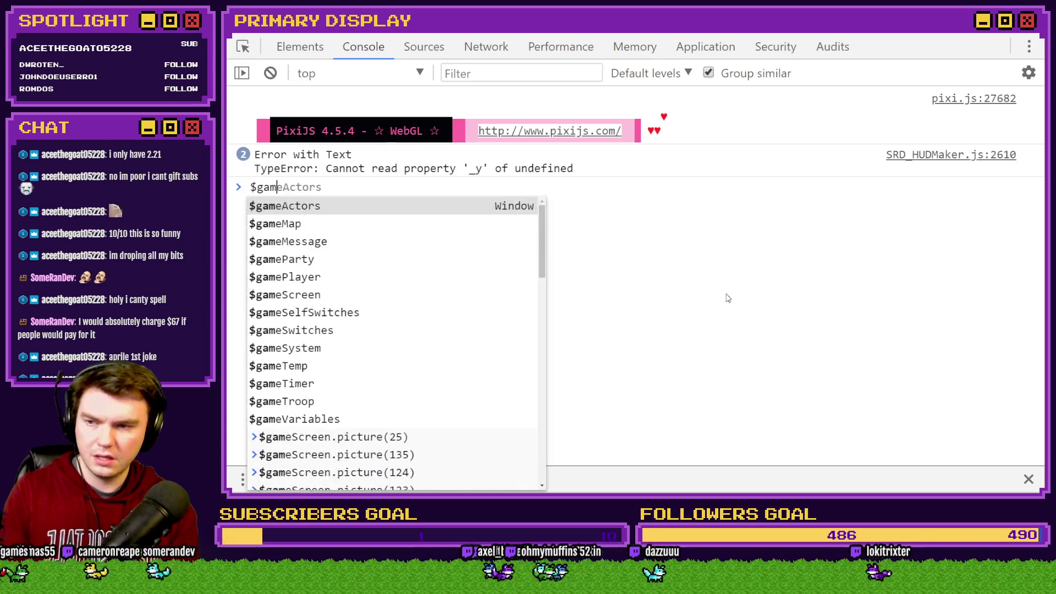
pyautogui.write('eScreen.pictu')
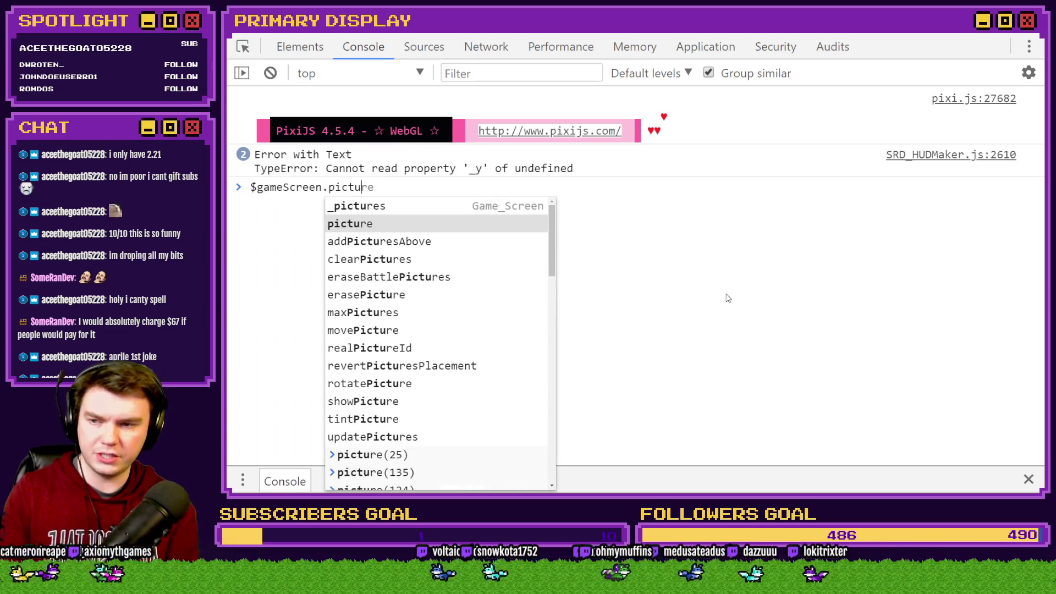
pyautogui.write('re(134')
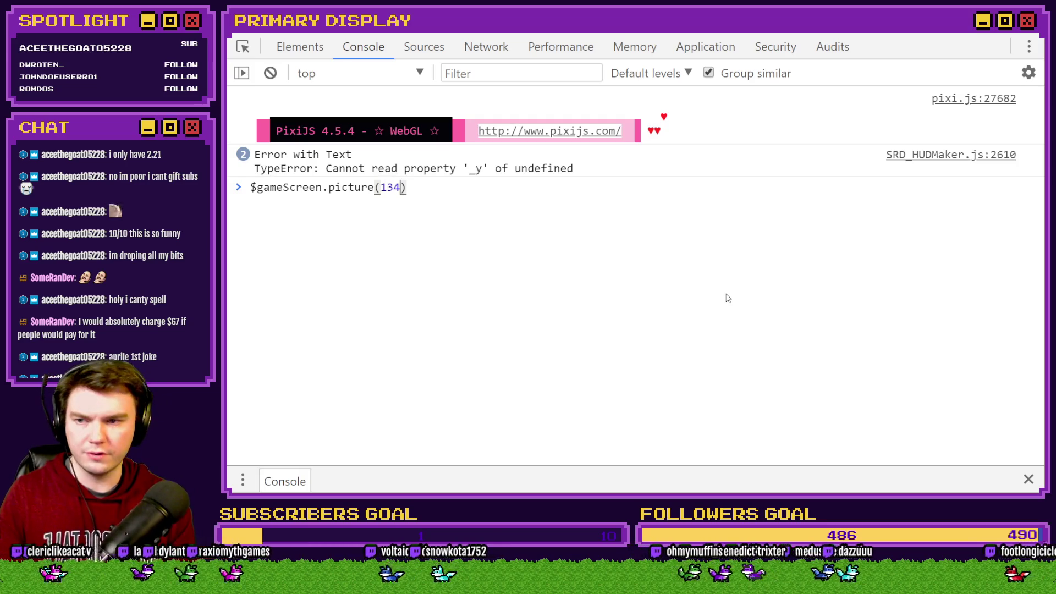
pyautogui.press('Return')
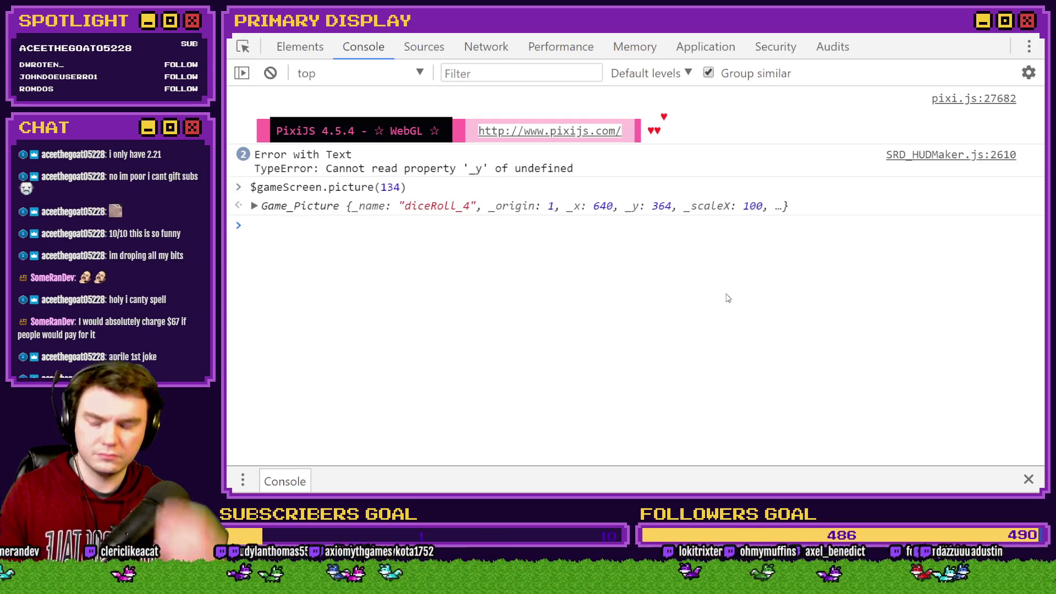